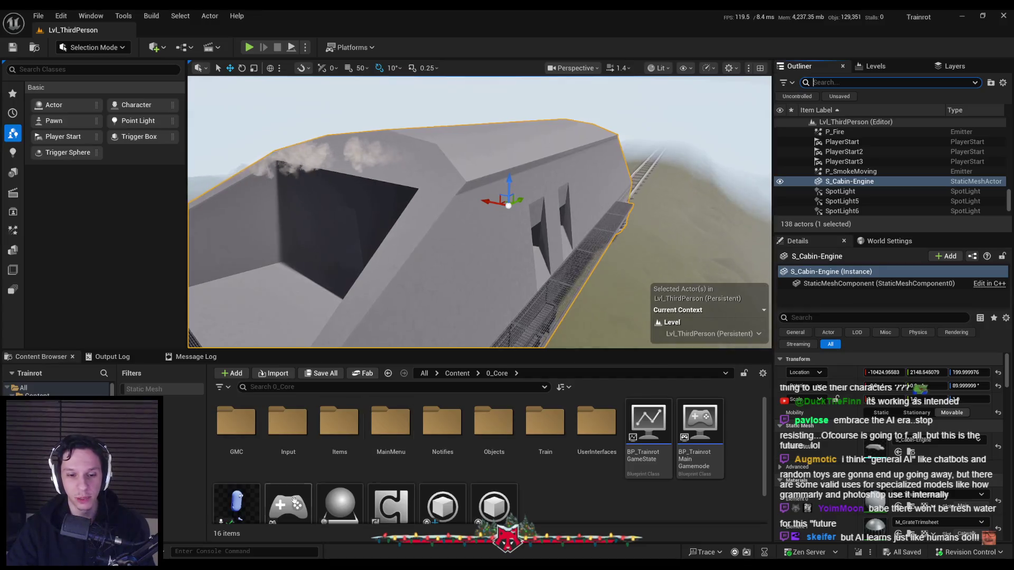
Review the Notion Maintenance Tasks page, then return to the game editor
{"action": "key", "text": "alt+Tab"}
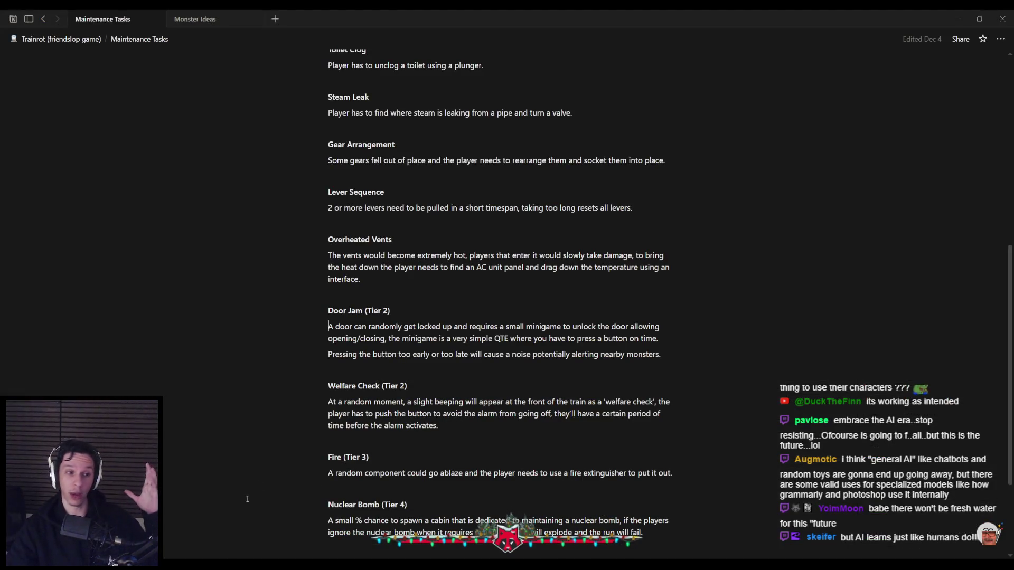
{"action": "key", "text": "alt+Tab"}
{"action": "key", "text": "alt+Tab"}
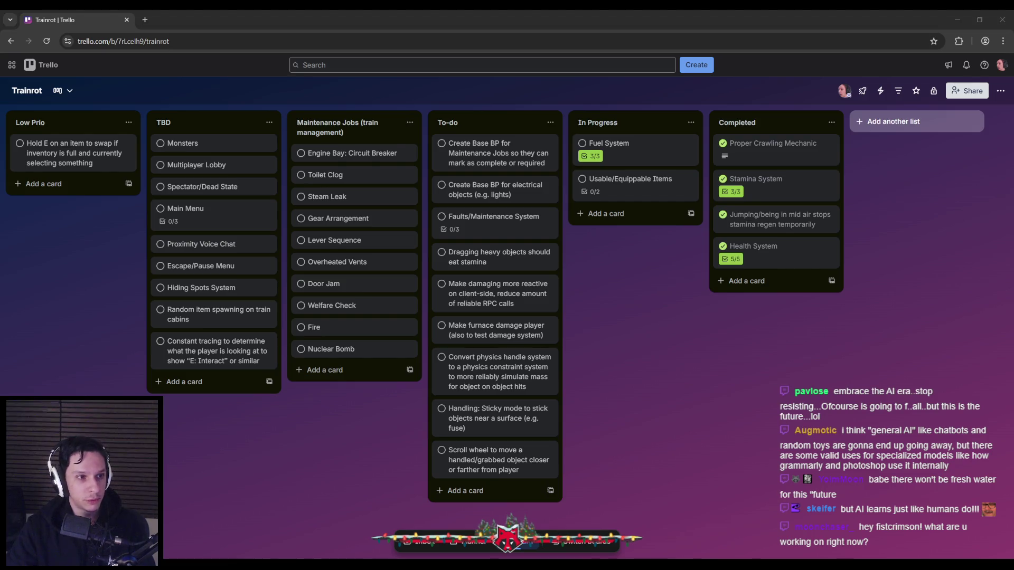
{"action": "left_click", "coordinate": [29, 310]}
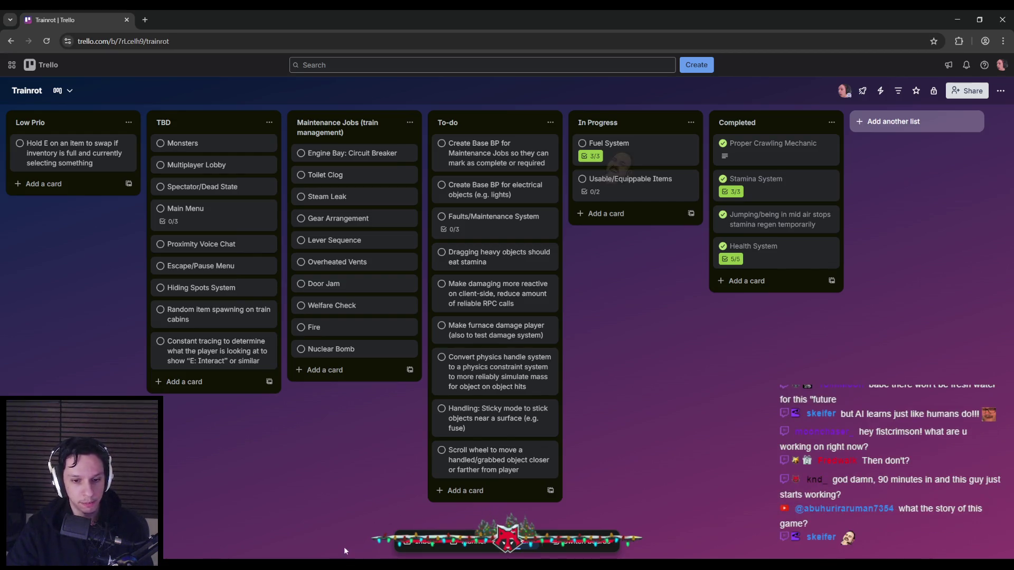
{"action": "key", "text": "alt+Tab"}
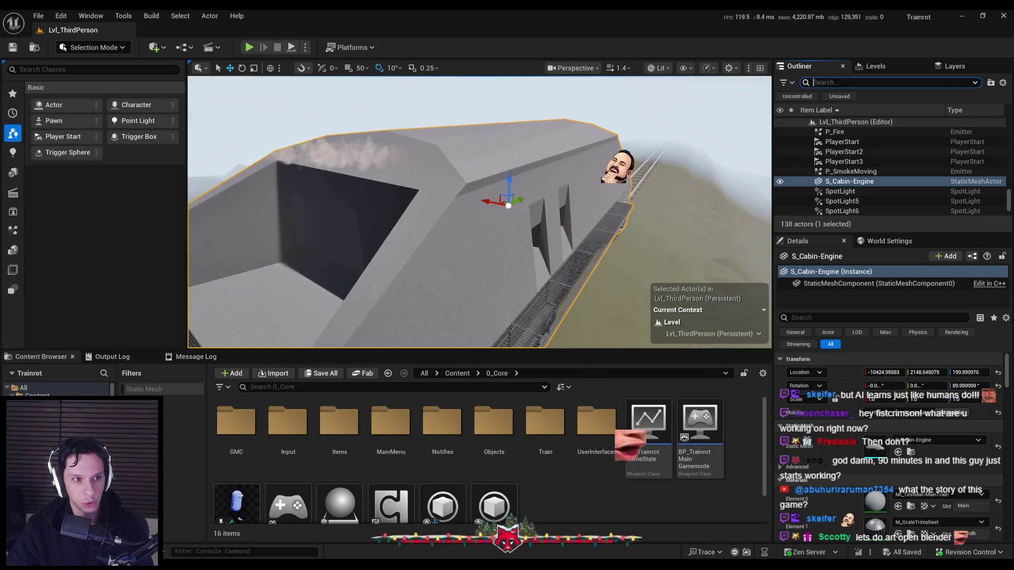
Check the task board, return to Unreal Editor and start a Play In Editor session
{"action": "key", "text": "alt+Tab"}
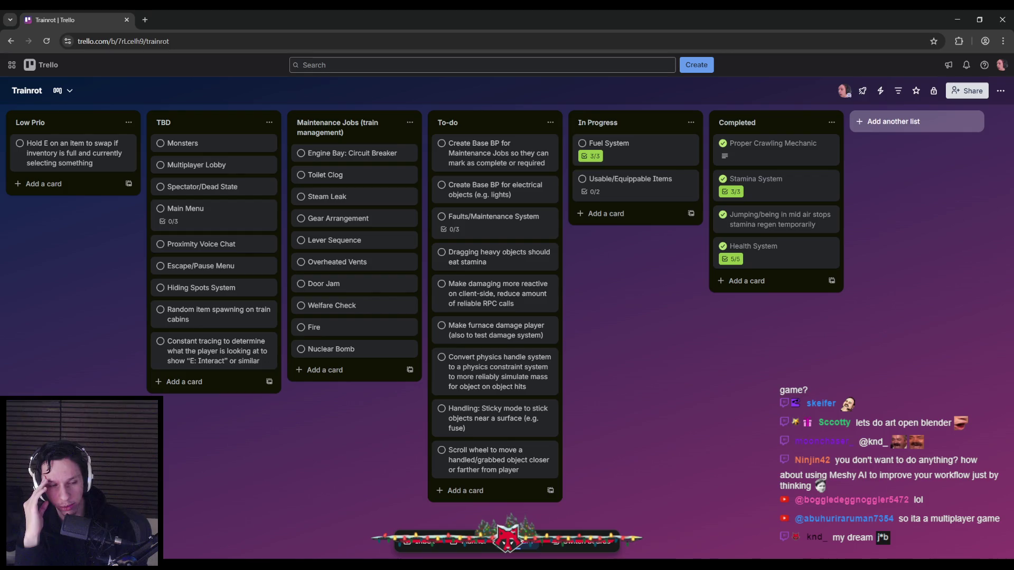
{"action": "key", "text": "alt+Tab"}
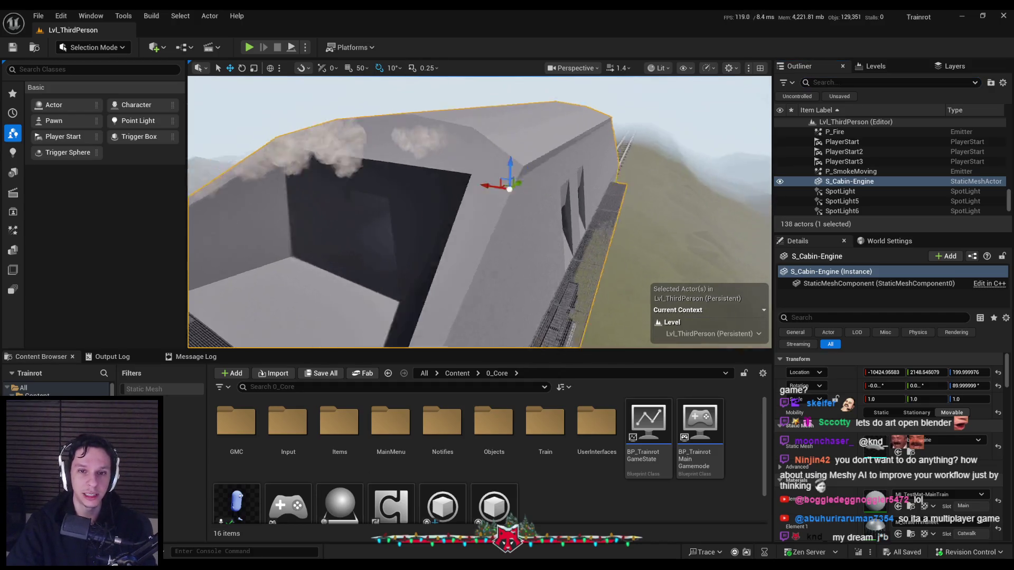
{"action": "left_click", "coordinate": [249, 47]}
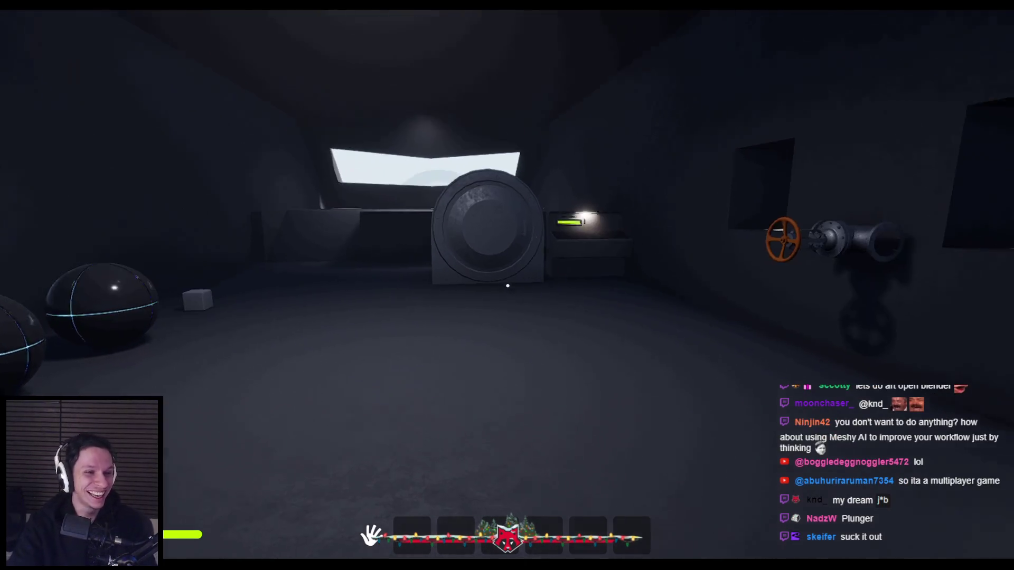
Walk through the cabin toward the valve wall and grab the round furnace door
{"action": "key", "text": "w"}
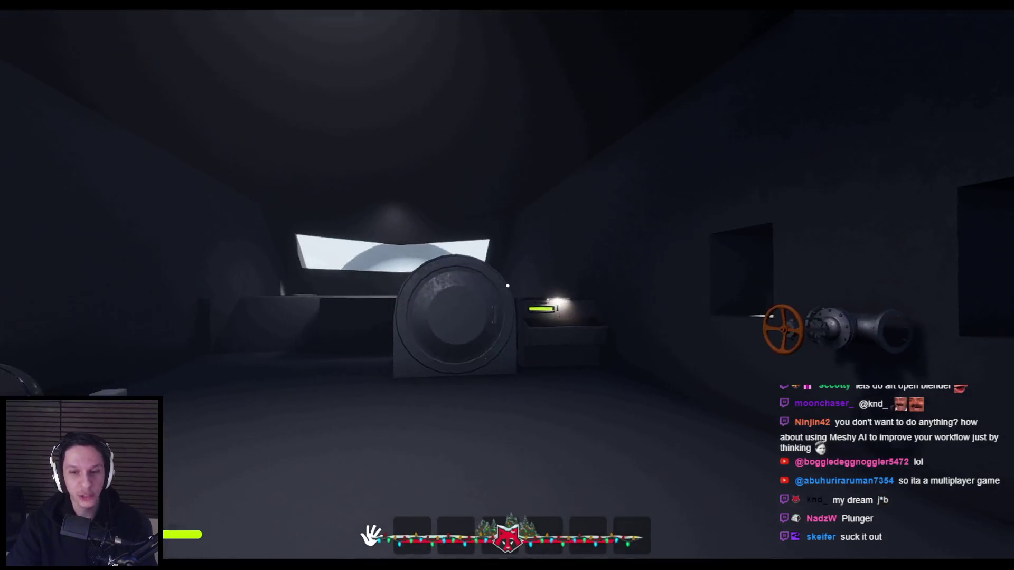
{"action": "key", "text": "w"}
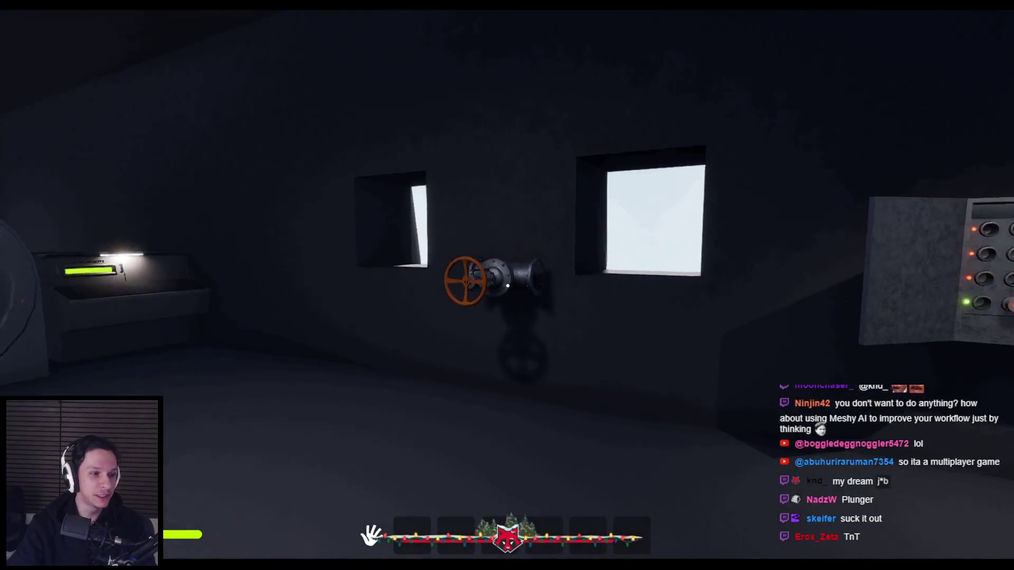
{"action": "key", "text": "w"}
{"action": "key", "text": "space"}
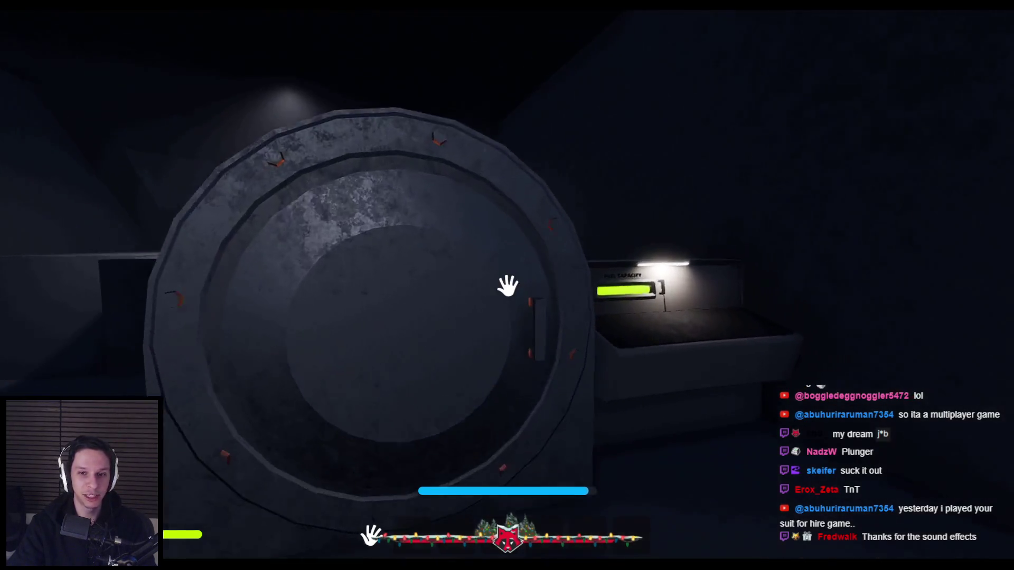
{"action": "key", "text": "w"}
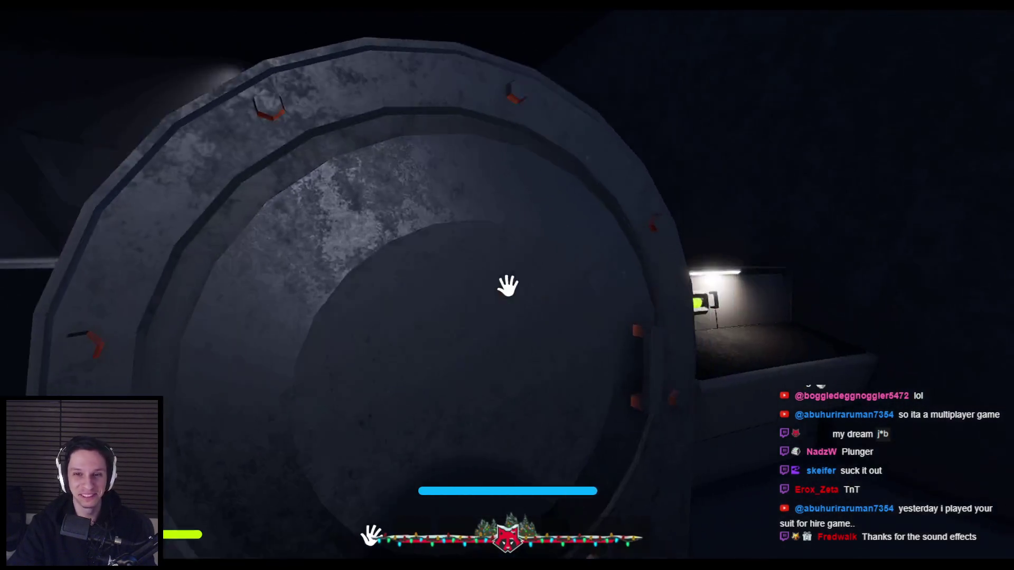
{"action": "mouse_move", "coordinate": [507, 285]}
{"action": "left_mouse_down"}
{"action": "mouse_move", "coordinate": [640, 261]}
{"action": "mouse_move", "coordinate": [507, 286]}
{"action": "left_mouse_up"}
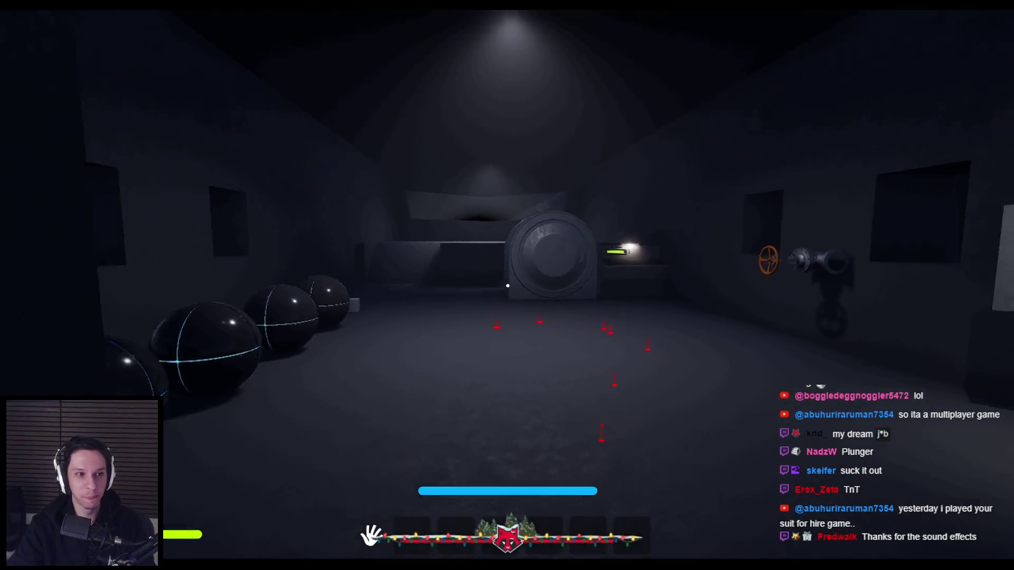
End the play session and return to editing mode
{"action": "key", "text": "Escape"}
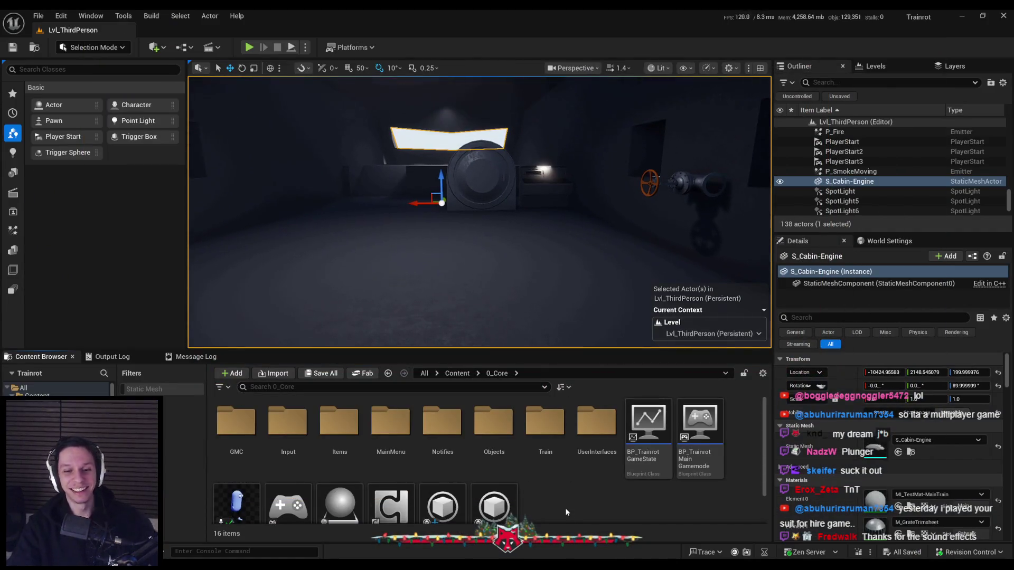
Switch from Unreal Editor to the Trainrot Trello board in Chrome
{"action": "key", "text": "alt+Tab"}
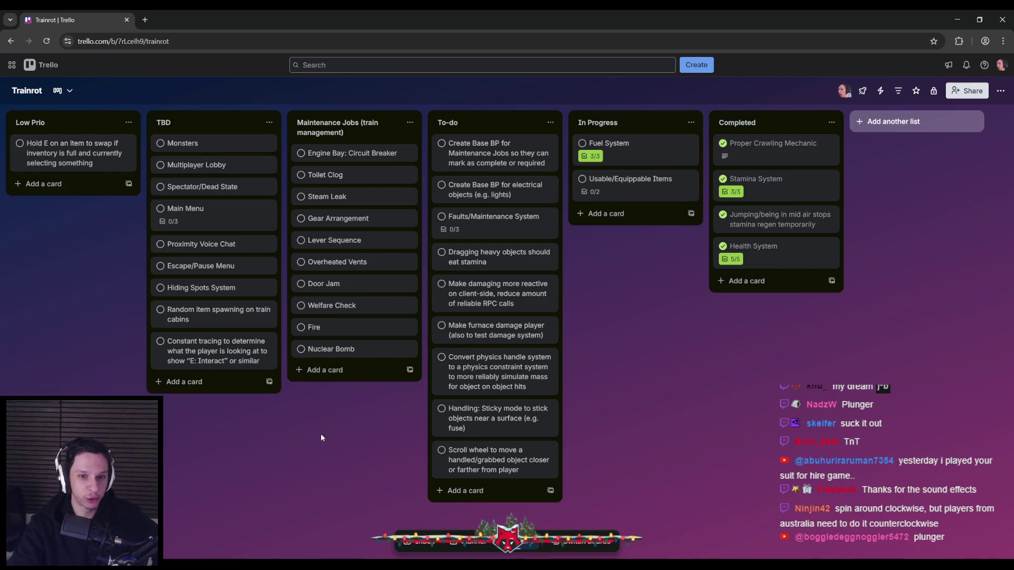
Add an In Progress card titled 'Fire actor for maintenance job' after checking the Fire card
{"action": "left_click", "coordinate": [322, 327]}
{"action": "left_click", "coordinate": [324, 466]}
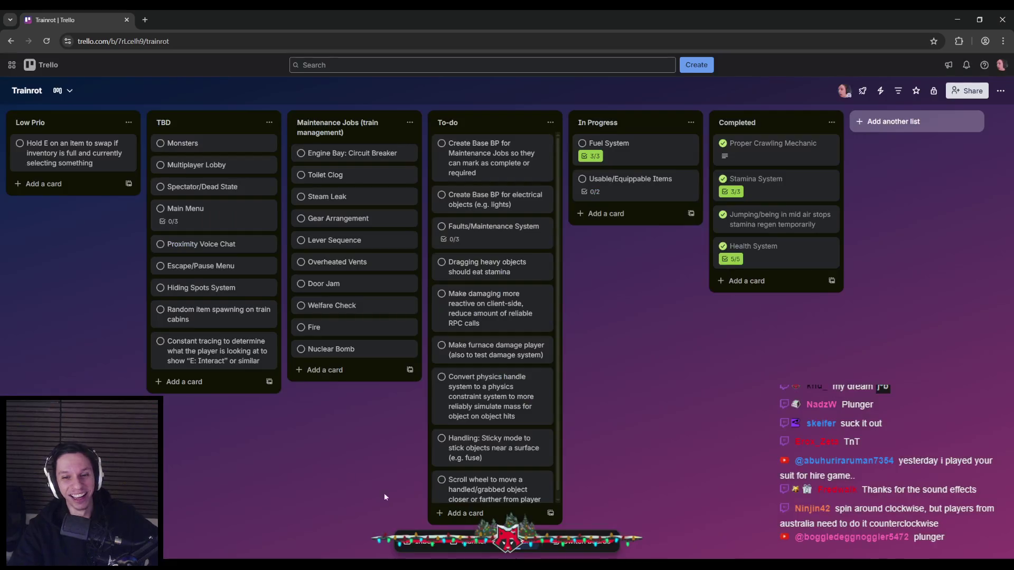
{"action": "left_click", "coordinate": [635, 222]}
{"action": "type", "text": "Fire maintenance jobs"}
{"action": "key", "text": "Return"}
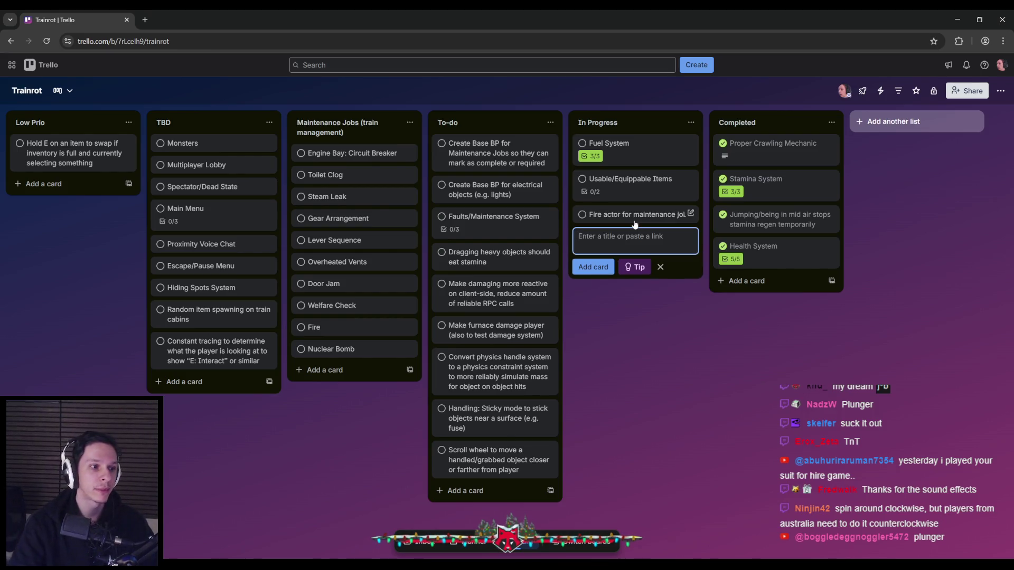
{"action": "left_click", "coordinate": [629, 376]}
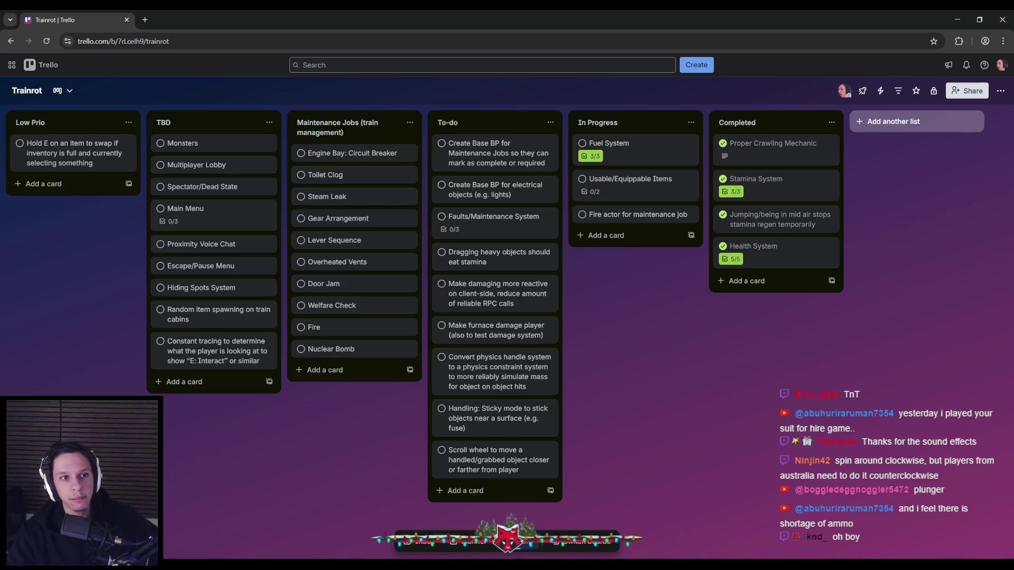
Refocus the task board and switch back to the game editor
{"action": "left_click", "coordinate": [175, 425]}
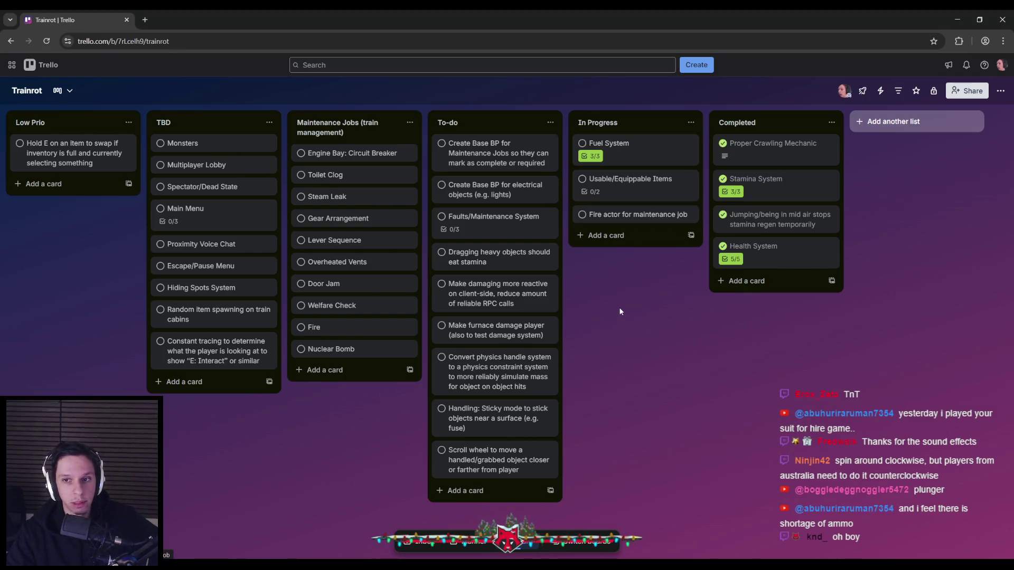
{"action": "key", "text": "alt+Tab"}
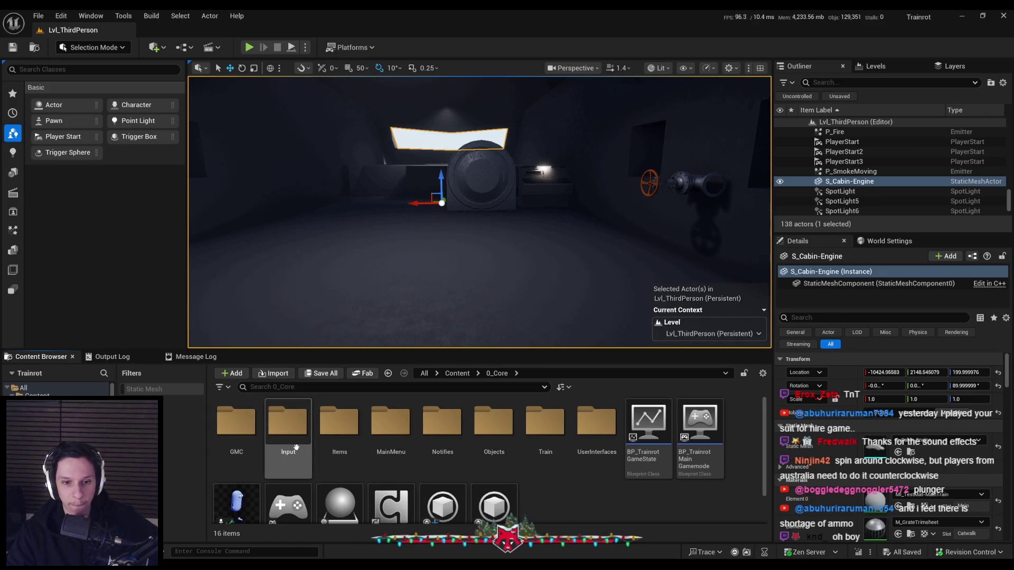
{"action": "key", "text": "alt+Tab"}
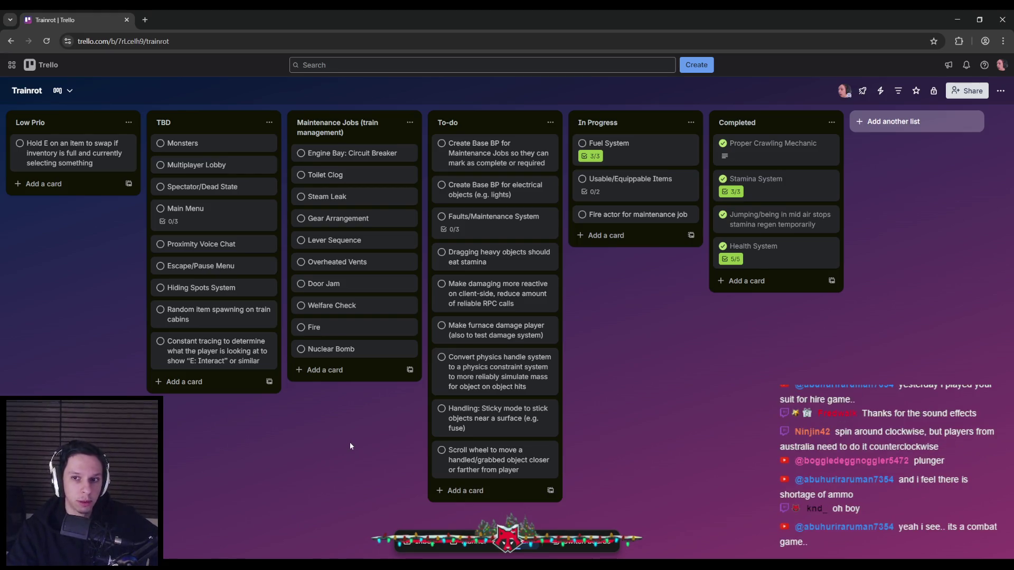
{"action": "left_click", "coordinate": [645, 223]}
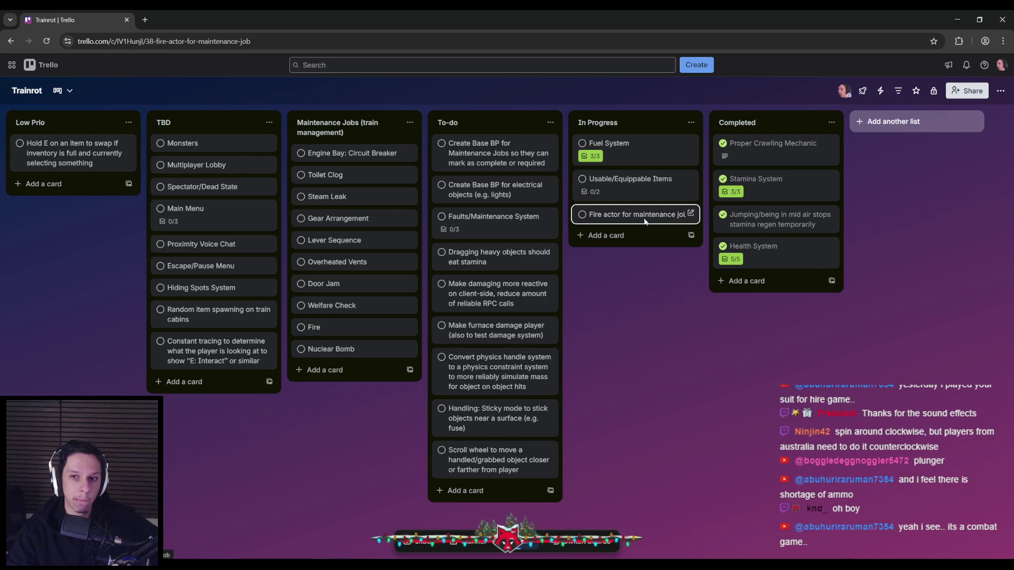
{"action": "left_click", "coordinate": [269, 422]}
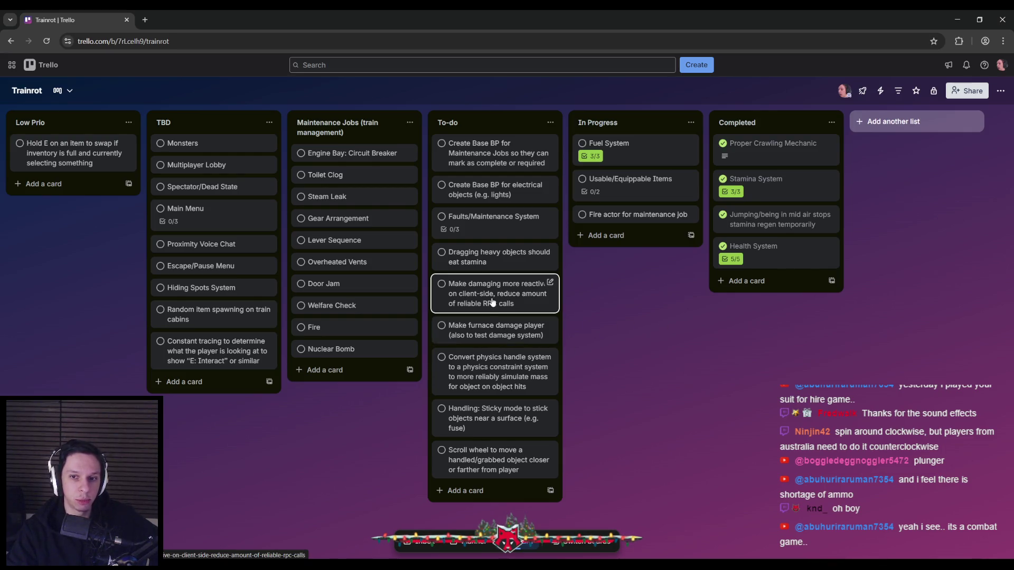
{"action": "left_click", "coordinate": [634, 215]}
{"action": "left_click", "coordinate": [304, 399]}
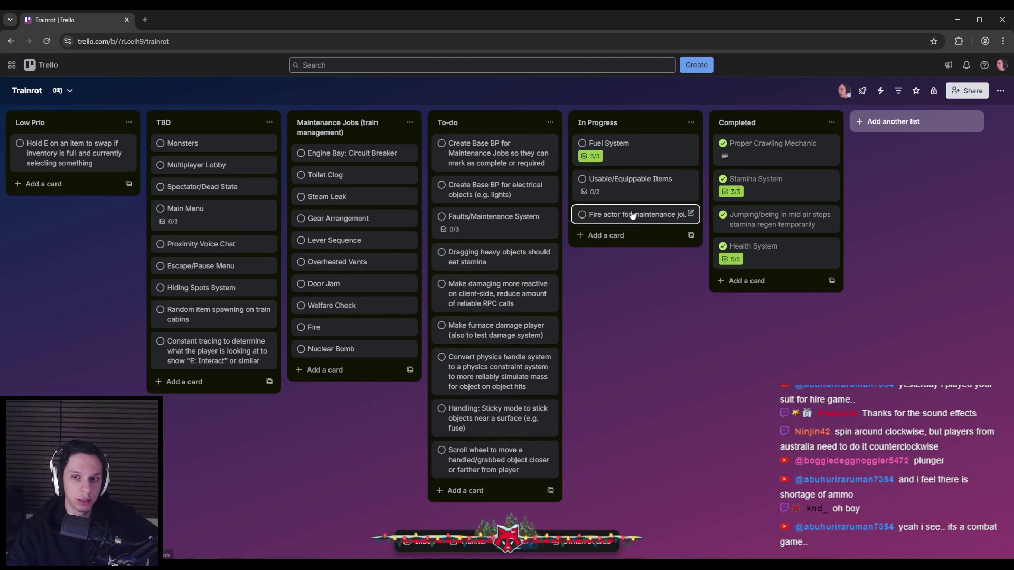
{"action": "left_click", "coordinate": [627, 181]}
{"action": "left_click", "coordinate": [281, 456]}
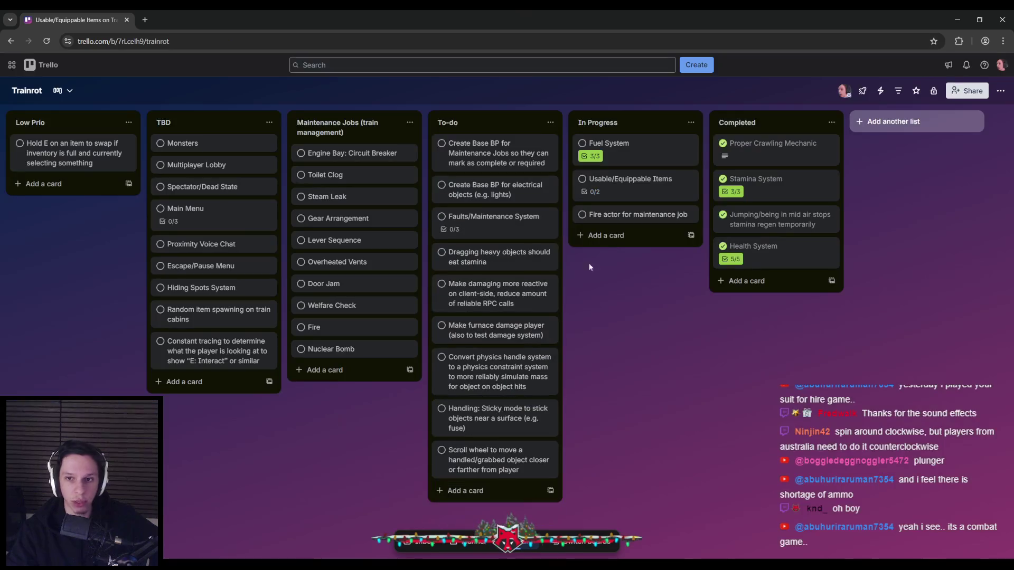
{"action": "left_click", "coordinate": [615, 191]}
Add 'Fire extinguisher item' to the Usable/Equippable Items checklist
{"action": "left_click", "coordinate": [306, 333]}
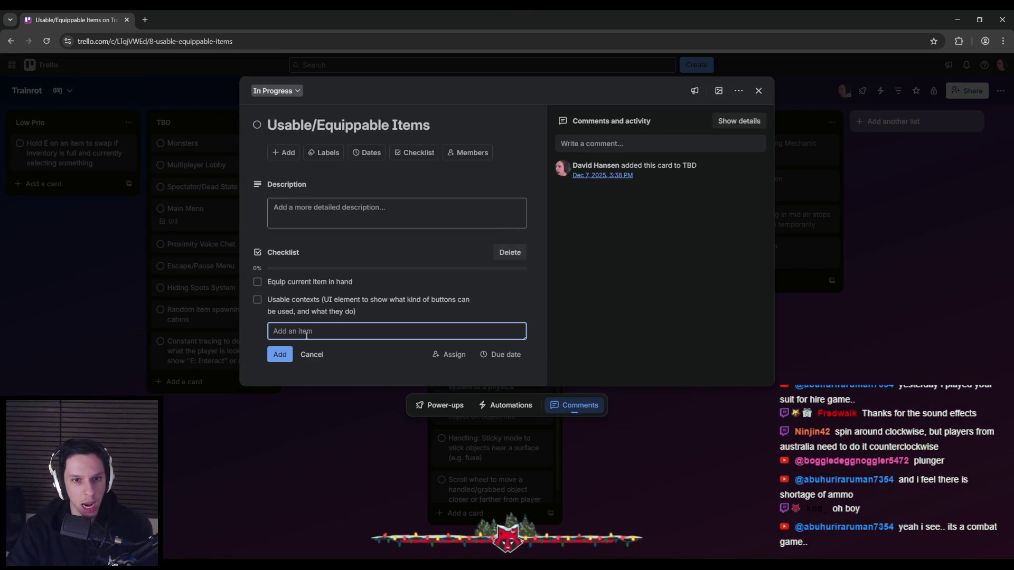
{"action": "type", "text": "Fire E"}
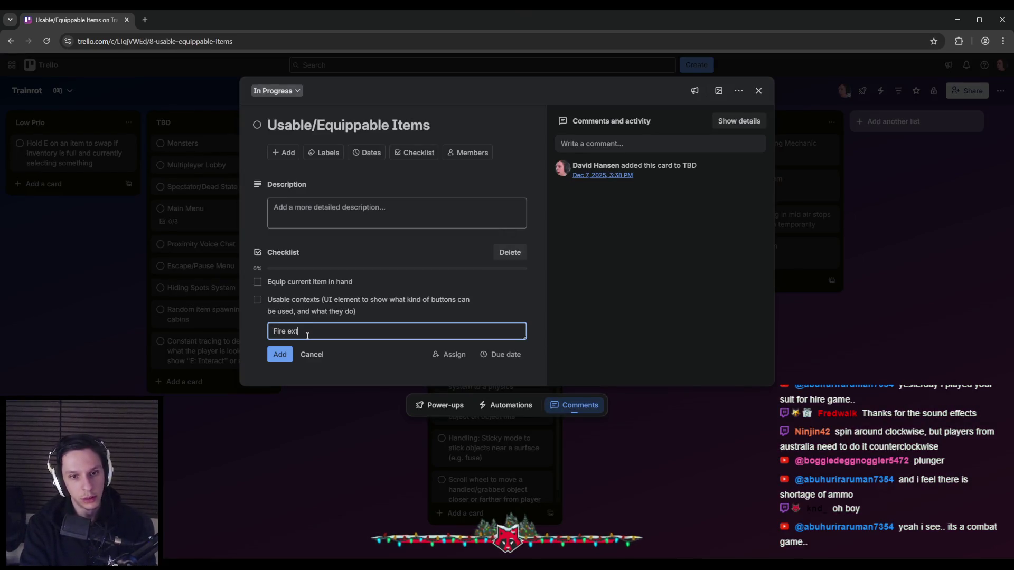
{"action": "type", "text": "inguisher item"}
{"action": "key", "text": "Return"}
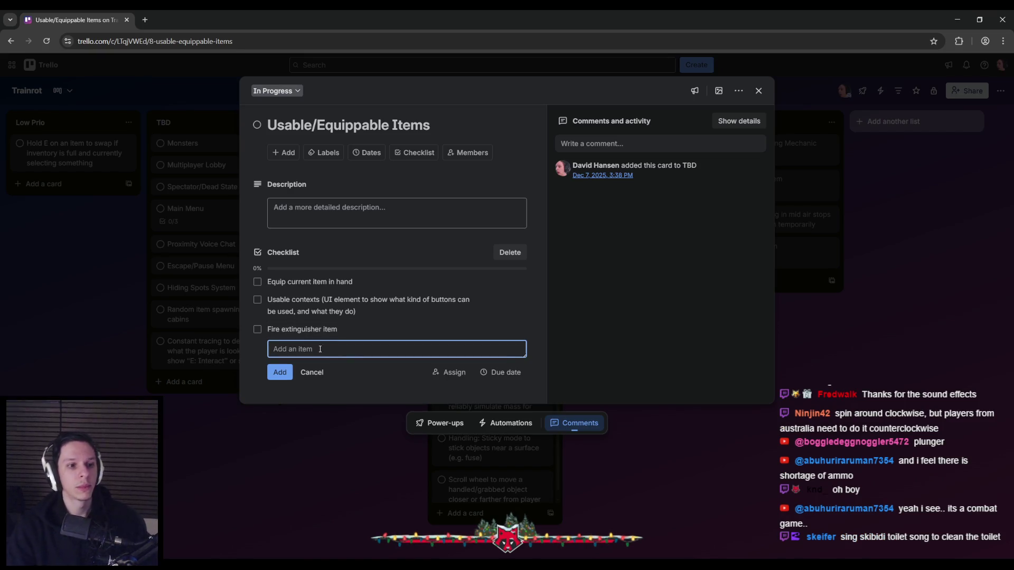
{"action": "key", "text": "Escape"}
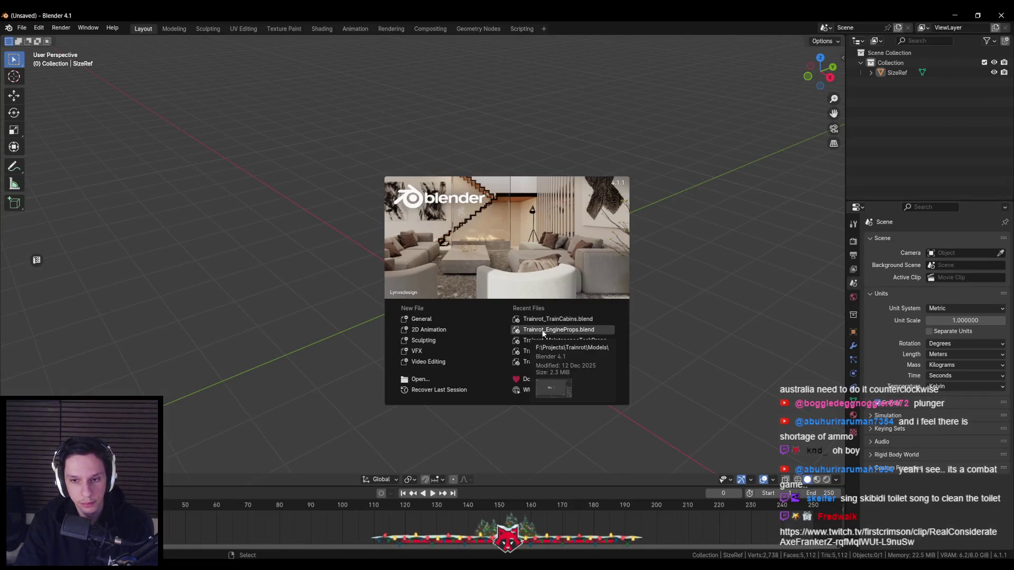
Open Trainrot_MaintenanceTaskProps.blend from Recent Files, inspect the valve and save
{"action": "left_click", "coordinate": [546, 344]}
{"action": "scroll", "coordinate": [384, 294], "scroll_direction": "down", "scroll_amount": 3}
{"action": "middle_click_drag", "start_coordinate": [384, 293], "coordinate": [406, 307]}
{"action": "scroll", "coordinate": [406, 309], "scroll_direction": "down", "scroll_amount": 3}
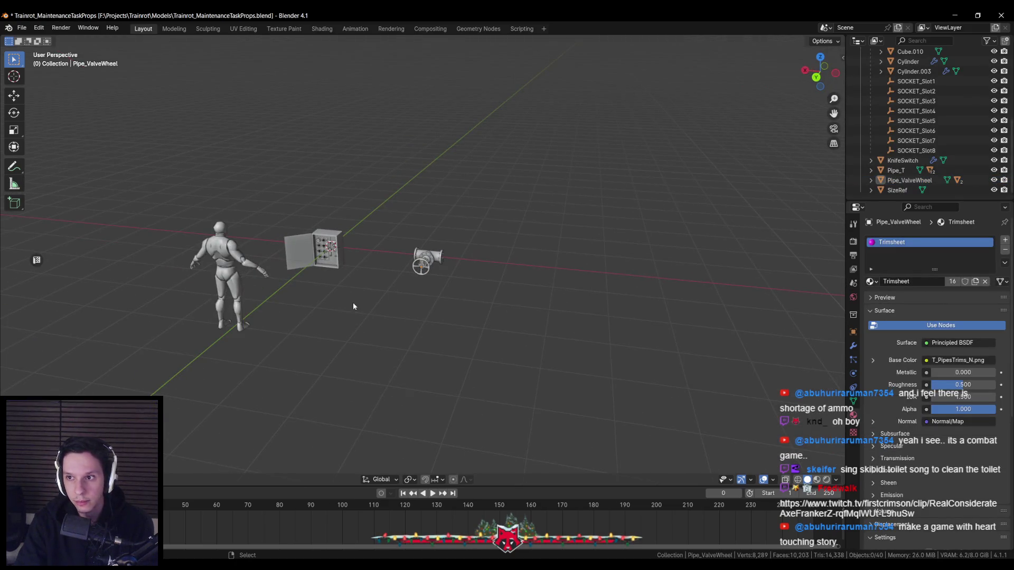
{"action": "scroll", "coordinate": [925, 166], "scroll_direction": "up", "scroll_amount": 5}
{"action": "middle_click_drag", "start_coordinate": [317, 237], "coordinate": [415, 245]}
{"action": "scroll", "coordinate": [417, 246], "scroll_direction": "up", "scroll_amount": 2}
{"action": "scroll", "coordinate": [401, 269], "scroll_direction": "up", "scroll_amount": 3}
{"action": "scroll", "coordinate": [440, 272], "scroll_direction": "up", "scroll_amount": 3}
{"action": "mouse_move", "coordinate": [439, 272]}
{"action": "middle_mouse_down"}
{"action": "mouse_move", "coordinate": [417, 260]}
{"action": "mouse_move", "coordinate": [403, 301]}
{"action": "mouse_move", "coordinate": [469, 317]}
{"action": "mouse_move", "coordinate": [498, 241]}
{"action": "mouse_move", "coordinate": [417, 259]}
{"action": "mouse_move", "coordinate": [532, 284]}
{"action": "mouse_move", "coordinate": [373, 294]}
{"action": "mouse_move", "coordinate": [569, 297]}
{"action": "mouse_move", "coordinate": [543, 306]}
{"action": "mouse_move", "coordinate": [525, 330]}
{"action": "mouse_move", "coordinate": [493, 331]}
{"action": "mouse_move", "coordinate": [537, 336]}
{"action": "mouse_move", "coordinate": [480, 338]}
{"action": "mouse_move", "coordinate": [407, 361]}
{"action": "middle_mouse_up"}
{"action": "scroll", "coordinate": [418, 261], "scroll_direction": "up", "scroll_amount": 2}
{"action": "scroll", "coordinate": [459, 269], "scroll_direction": "down", "scroll_amount": 3}
{"action": "scroll", "coordinate": [469, 317], "scroll_direction": "up", "scroll_amount": 4}
{"action": "scroll", "coordinate": [469, 317], "scroll_direction": "down", "scroll_amount": 3}
{"action": "scroll", "coordinate": [473, 251], "scroll_direction": "up", "scroll_amount": 3}
{"action": "key", "text": "ctrl+s"}
{"action": "scroll", "coordinate": [415, 258], "scroll_direction": "down", "scroll_amount": 3}
{"action": "scroll", "coordinate": [542, 305], "scroll_direction": "down", "scroll_amount": 2}
{"action": "key", "text": "ctrl+s"}
{"action": "scroll", "coordinate": [437, 352], "scroll_direction": "up", "scroll_amount": 4}
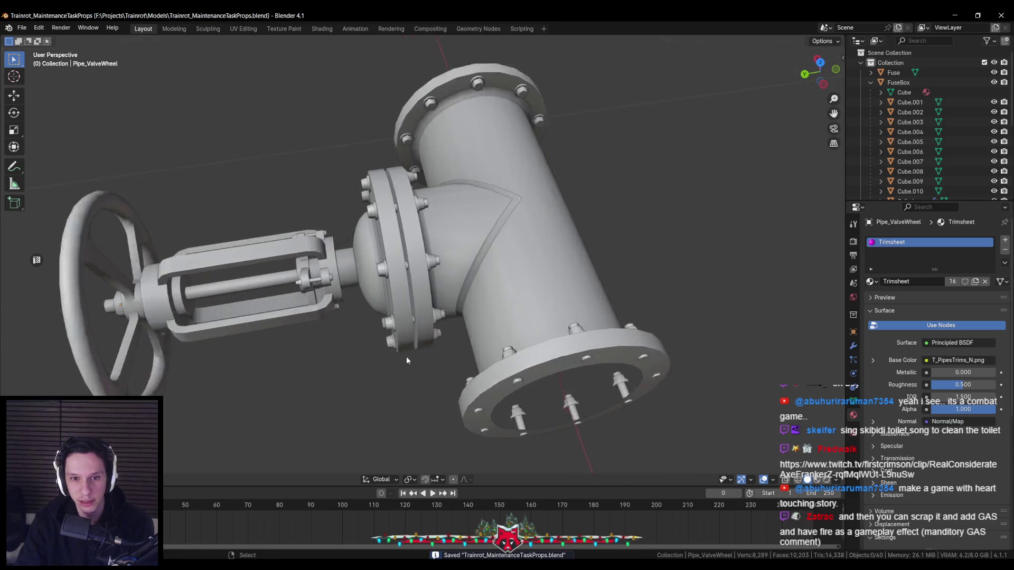
{"action": "scroll", "coordinate": [407, 360], "scroll_direction": "up", "scroll_amount": 2}
{"action": "scroll", "coordinate": [403, 360], "scroll_direction": "up", "scroll_amount": 2}
{"action": "scroll", "coordinate": [435, 331], "scroll_direction": "up", "scroll_amount": 2}
{"action": "scroll", "coordinate": [436, 332], "scroll_direction": "up", "scroll_amount": 2}
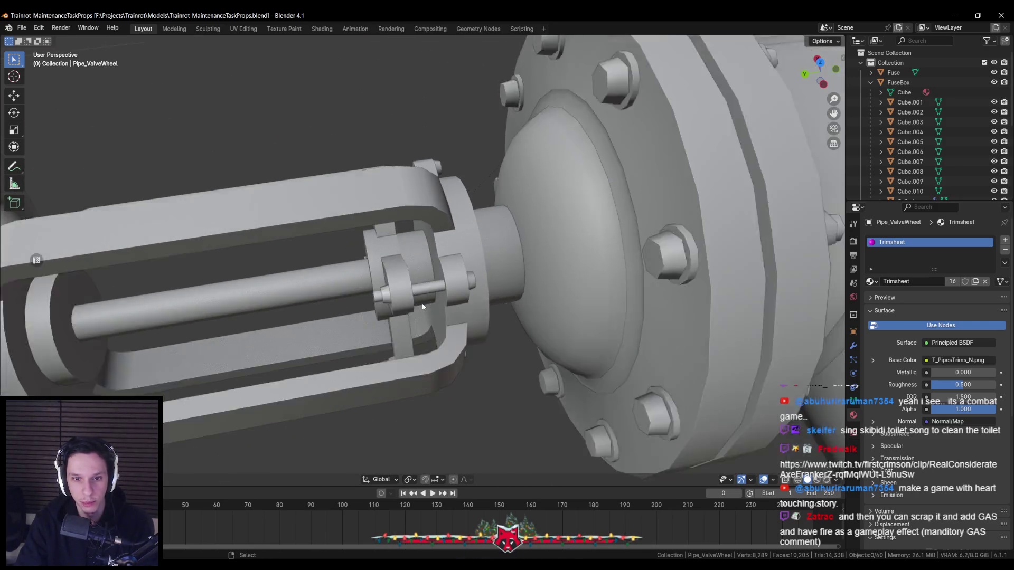
{"action": "scroll", "coordinate": [423, 306], "scroll_direction": "down", "scroll_amount": 5}
{"action": "mouse_move", "coordinate": [422, 307]}
{"action": "middle_mouse_down"}
{"action": "mouse_move", "coordinate": [381, 295]}
{"action": "mouse_move", "coordinate": [504, 277]}
{"action": "mouse_move", "coordinate": [432, 336]}
{"action": "mouse_move", "coordinate": [369, 336]}
{"action": "mouse_move", "coordinate": [383, 315]}
{"action": "middle_mouse_up"}
{"action": "scroll", "coordinate": [381, 296], "scroll_direction": "down", "scroll_amount": 3}
{"action": "scroll", "coordinate": [376, 305], "scroll_direction": "down", "scroll_amount": 2}
{"action": "key", "text": "ctrl+s"}
{"action": "scroll", "coordinate": [383, 318], "scroll_direction": "up", "scroll_amount": 2}
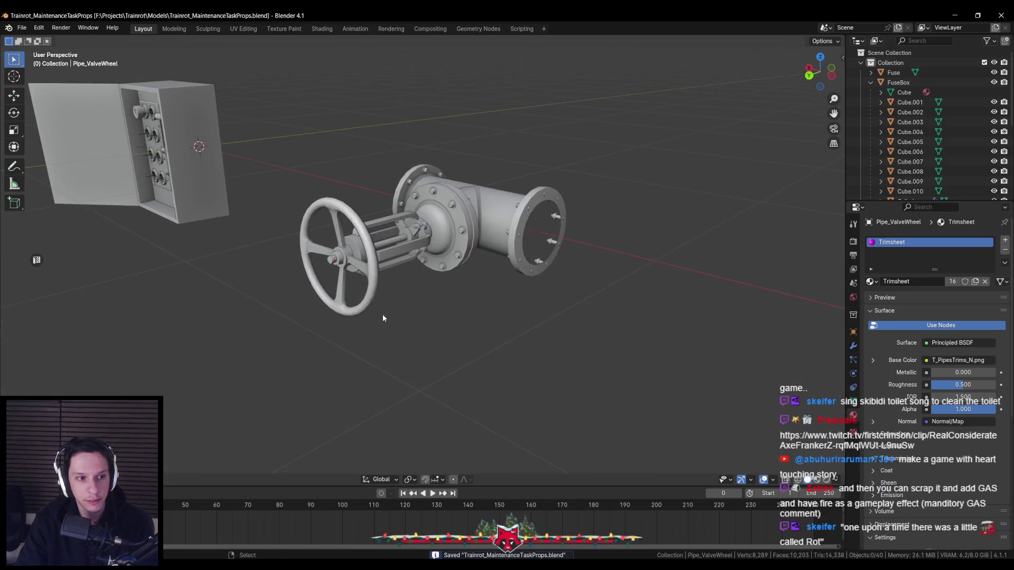
{"action": "scroll", "coordinate": [383, 317], "scroll_direction": "up", "scroll_amount": 1}
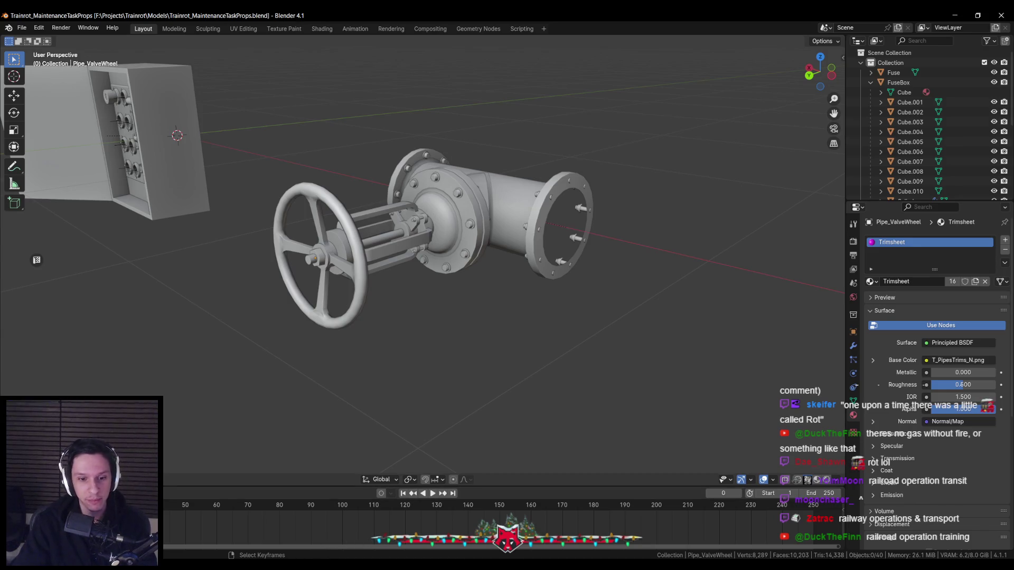
{"action": "key", "text": "alt+Tab"}
{"action": "scroll", "coordinate": [414, 410], "scroll_direction": "down", "scroll_amount": 5}
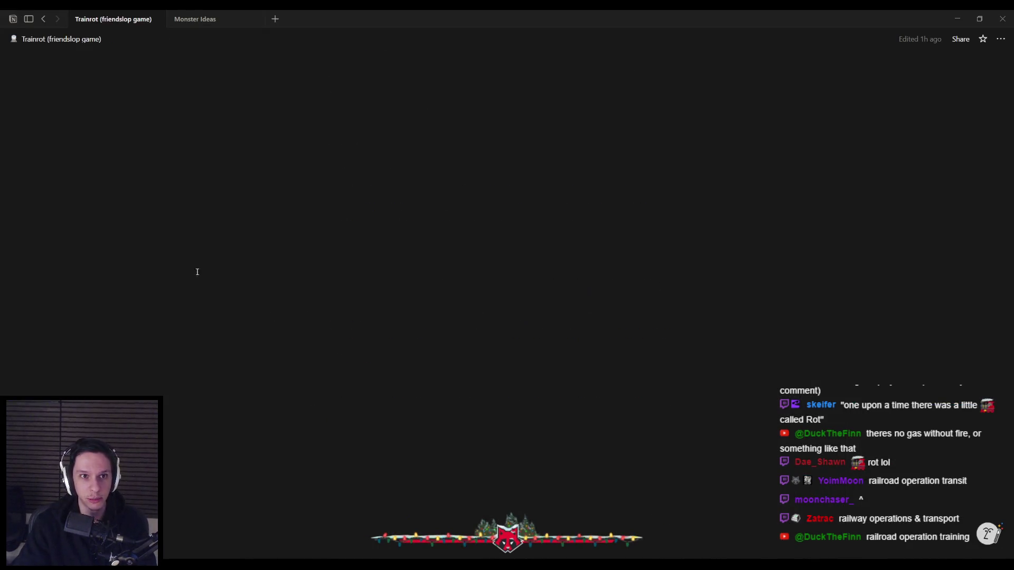
Add an R.O.T. block with bullets Railroad Operation Transit, Railway Operations & Transport, Ran Outta Time
{"action": "left_click", "coordinate": [465, 480]}
{"action": "key", "text": "Return"}
{"action": "type", "text": "R.O.T."}
{"action": "key", "text": "Return"}
{"action": "type", "text": "- "}
{"action": "type", "text": "ad Operation Transit"}
{"action": "key", "text": "Return"}
{"action": "type", "text": "Railway"}
{"action": "type", "text": "& Transport"}
{"action": "key", "text": "Return"}
{"action": "type", "text": "ail"}
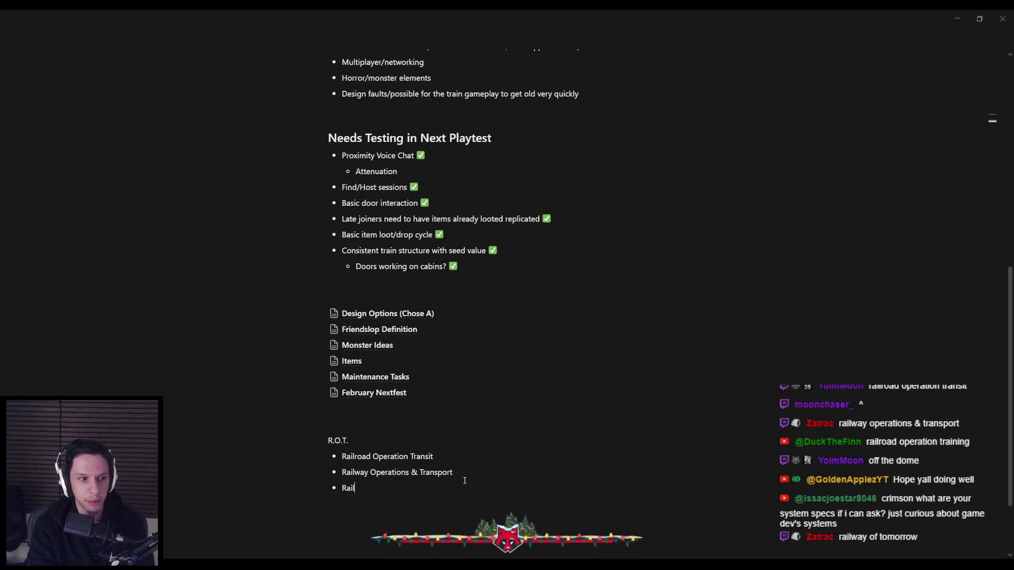
{"action": "key", "text": "BackSpace"}
{"action": "key", "text": "BackSpace"}
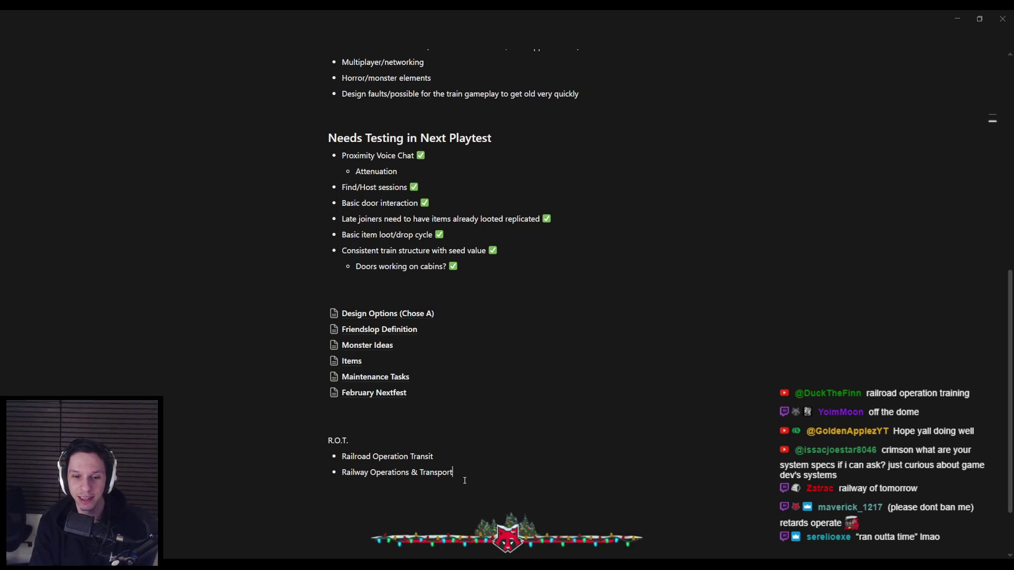
{"action": "key", "text": "Return"}
{"action": "type", "text": "Time"}
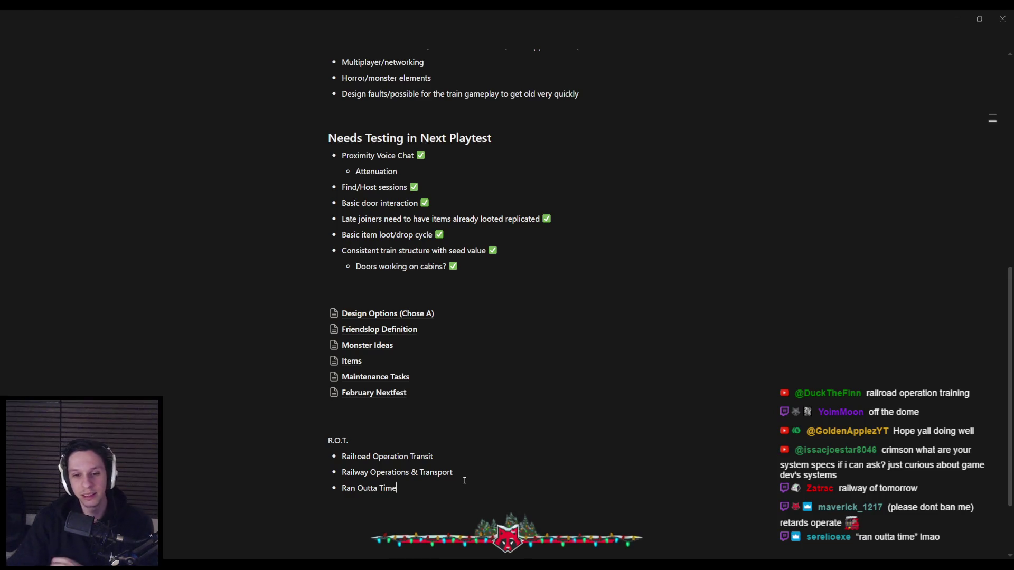
Review the bullet wording, make the R.O.T. label bold, and switch to Unreal
{"action": "left_click_drag", "start_coordinate": [460, 473], "coordinate": [341, 473]}
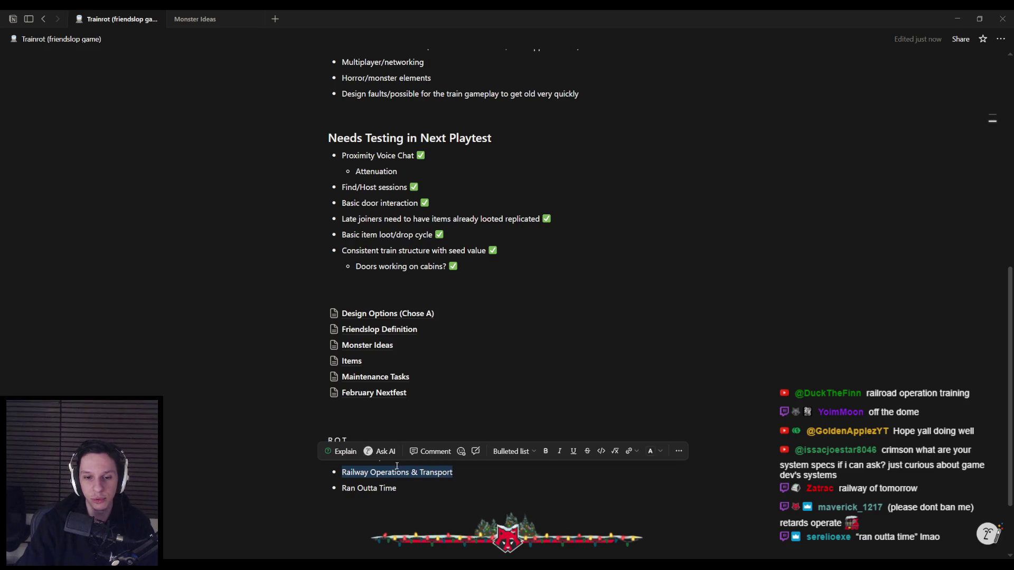
{"action": "left_click", "coordinate": [430, 473]}
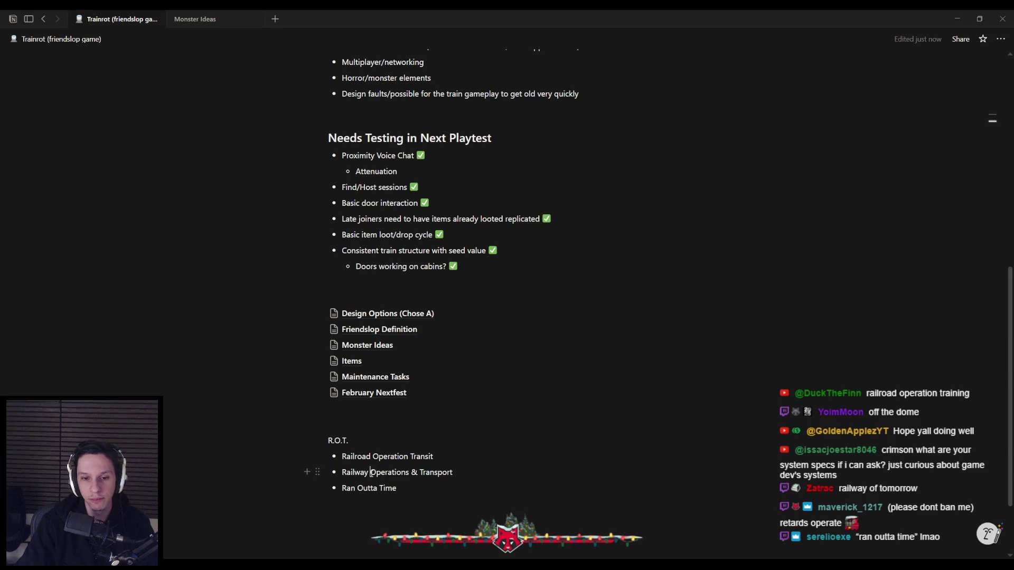
{"action": "left_click_drag", "start_coordinate": [370, 472], "coordinate": [474, 476]}
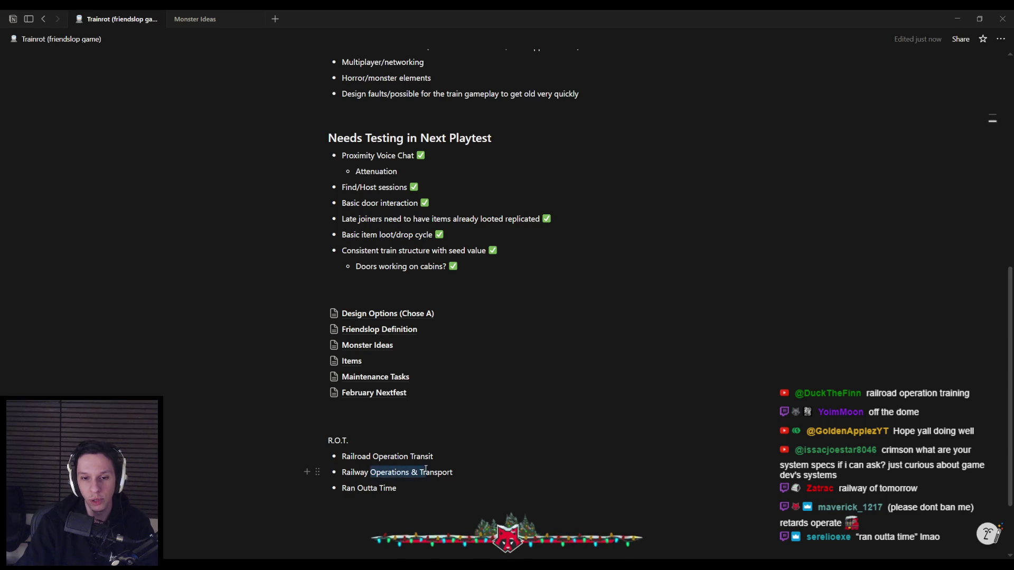
{"action": "left_click", "coordinate": [474, 476]}
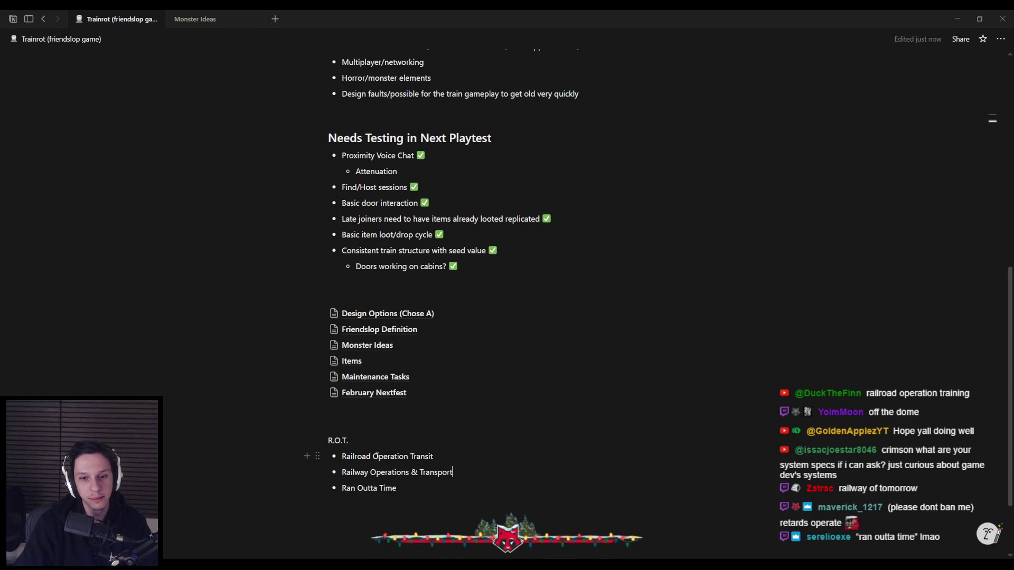
{"action": "scroll", "coordinate": [403, 468], "scroll_direction": "down", "scroll_amount": 1}
{"action": "scroll", "coordinate": [406, 461], "scroll_direction": "up", "scroll_amount": 1}
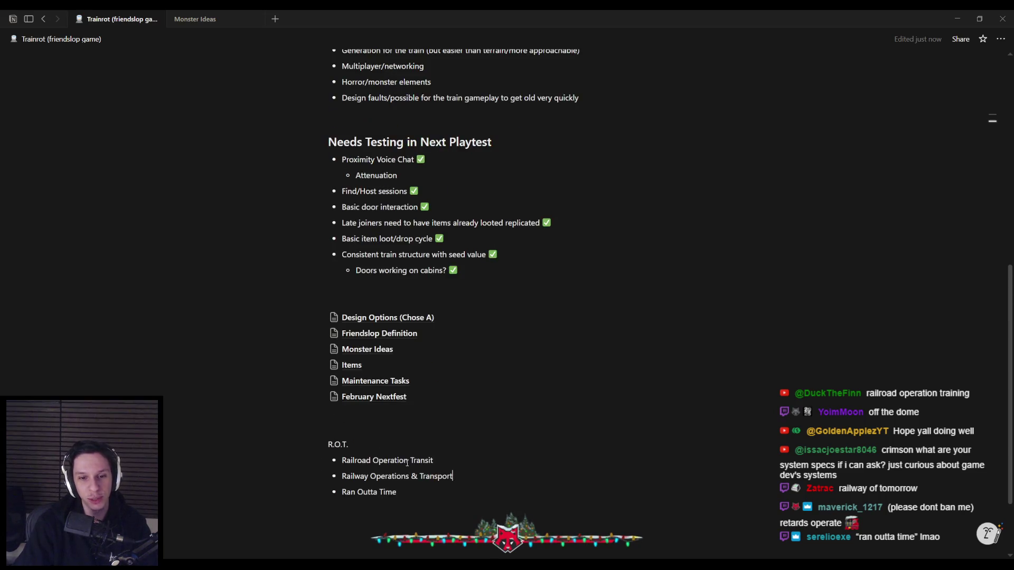
{"action": "scroll", "coordinate": [407, 462], "scroll_direction": "down", "scroll_amount": 2}
{"action": "double_click", "coordinate": [338, 345]}
{"action": "key", "text": "ctrl+b"}
{"action": "left_click_drag", "start_coordinate": [341, 393], "coordinate": [432, 399]}
{"action": "left_click", "coordinate": [432, 399]}
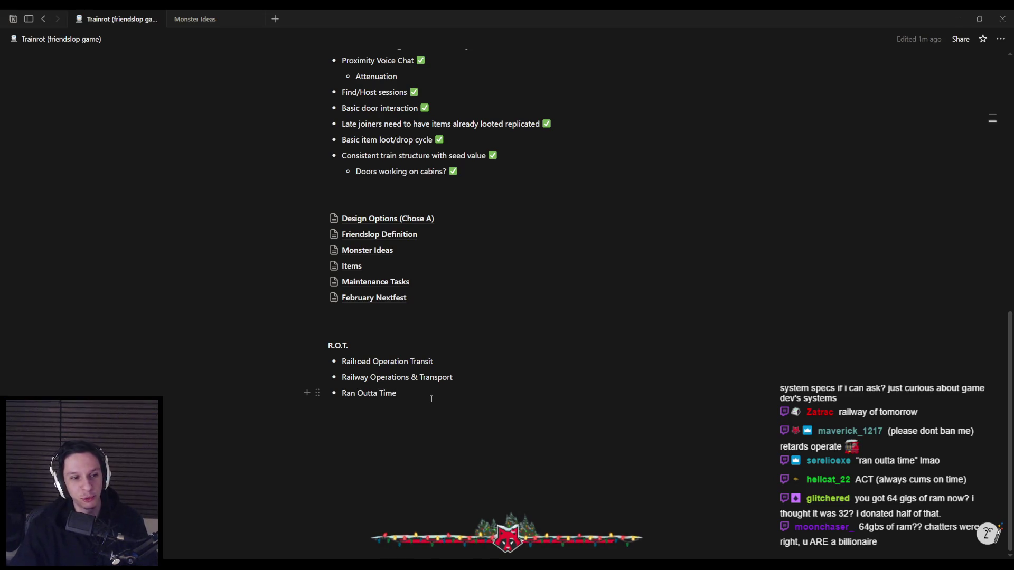
{"action": "key", "text": "alt+Tab"}
{"action": "right_click_drag", "start_coordinate": [494, 220], "coordinate": [491, 220]}
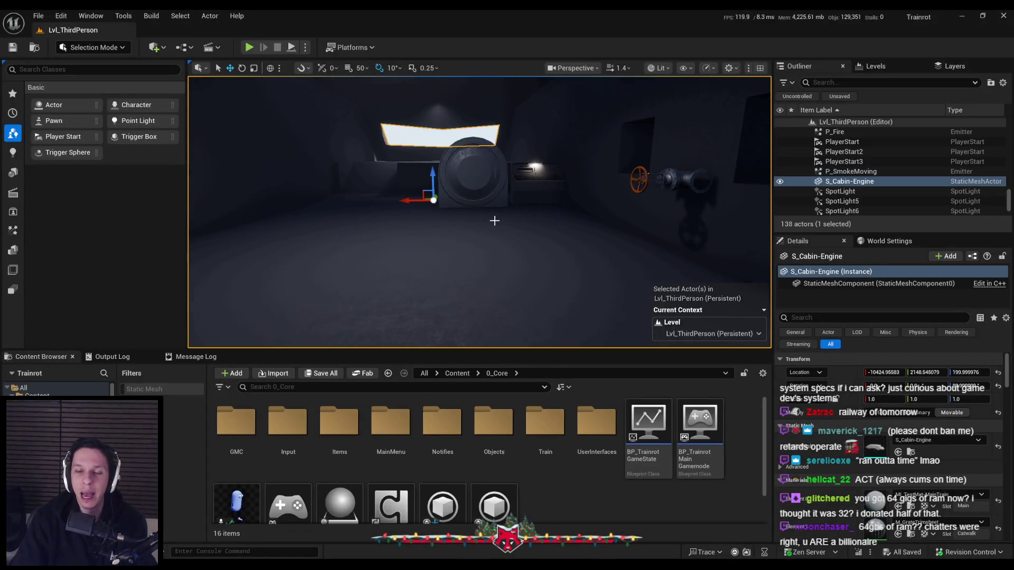
{"action": "mouse_move", "coordinate": [495, 220]}
{"action": "right_mouse_down"}
{"action": "mouse_move", "coordinate": [507, 256]}
{"action": "mouse_move", "coordinate": [507, 238]}
{"action": "right_mouse_up"}
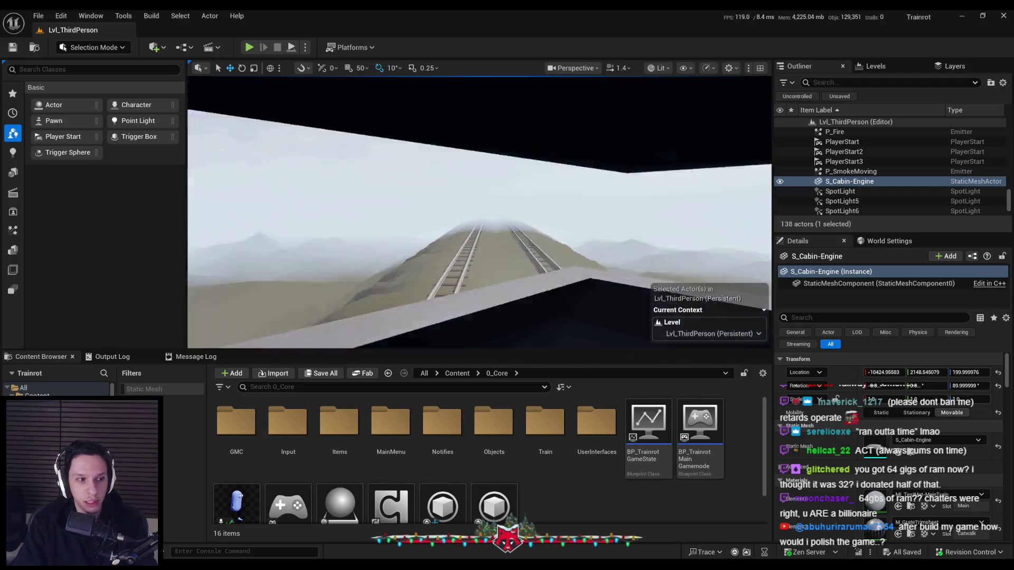
{"action": "right_click_drag", "start_coordinate": [507, 238], "coordinate": [277, 331]}
{"action": "right_click_drag", "start_coordinate": [507, 238], "coordinate": [479, 212]}
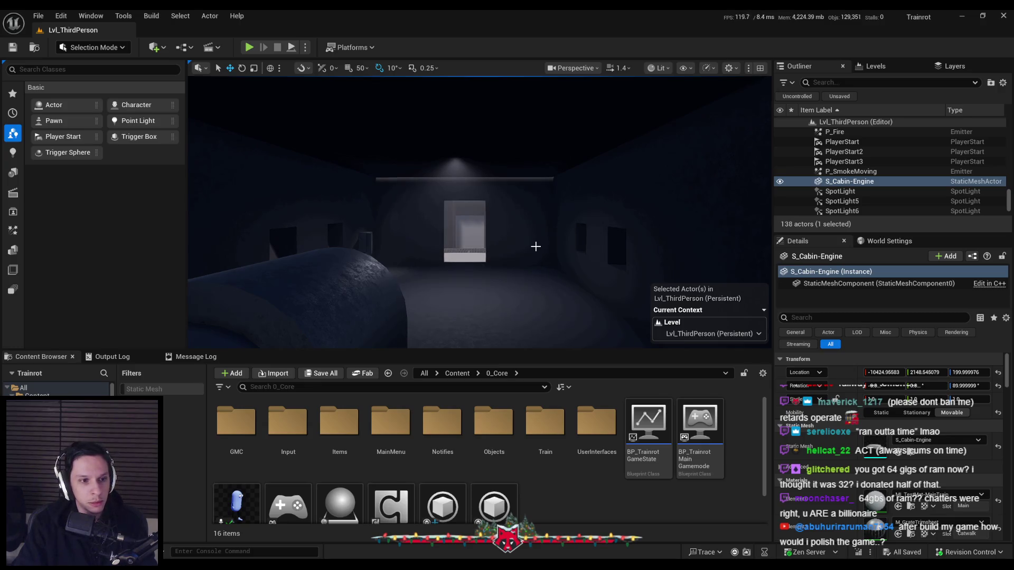
{"action": "right_click_drag", "start_coordinate": [536, 247], "coordinate": [536, 246]}
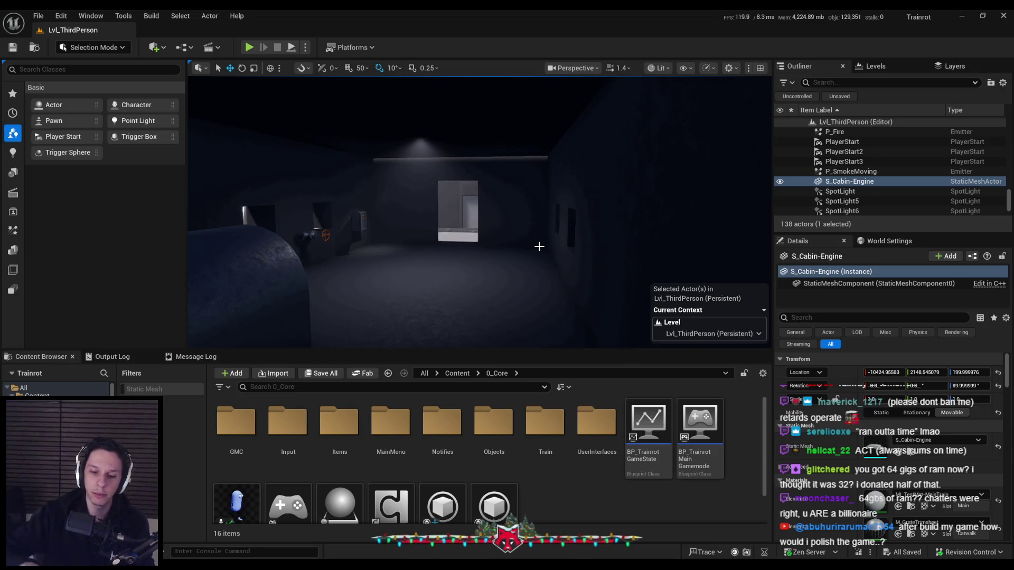
{"action": "mouse_move", "coordinate": [538, 249]}
{"action": "right_mouse_down"}
{"action": "mouse_move", "coordinate": [520, 262]}
{"action": "mouse_move", "coordinate": [446, 266]}
{"action": "right_mouse_up"}
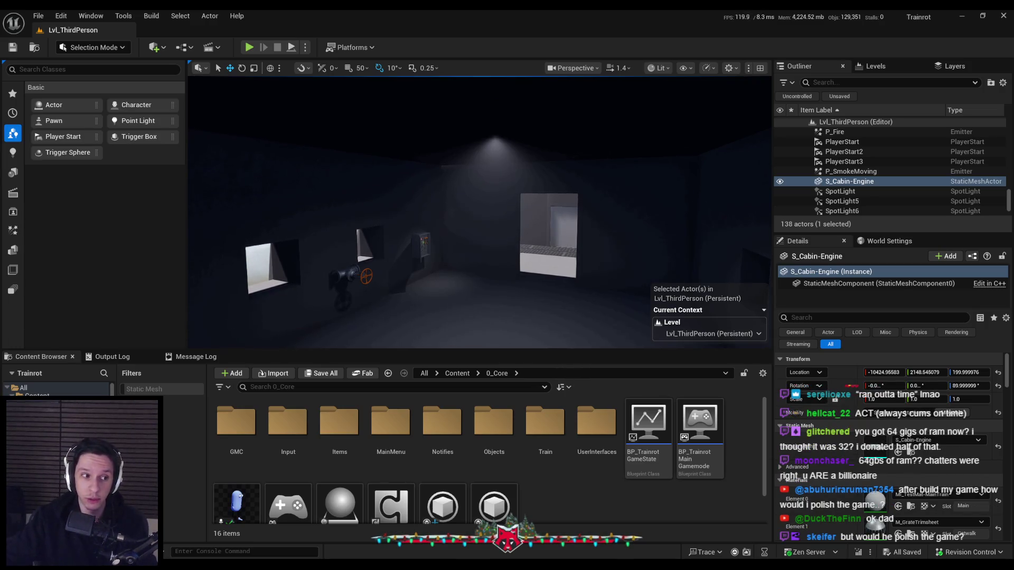
{"action": "right_click_drag", "start_coordinate": [446, 267], "coordinate": [336, 228]}
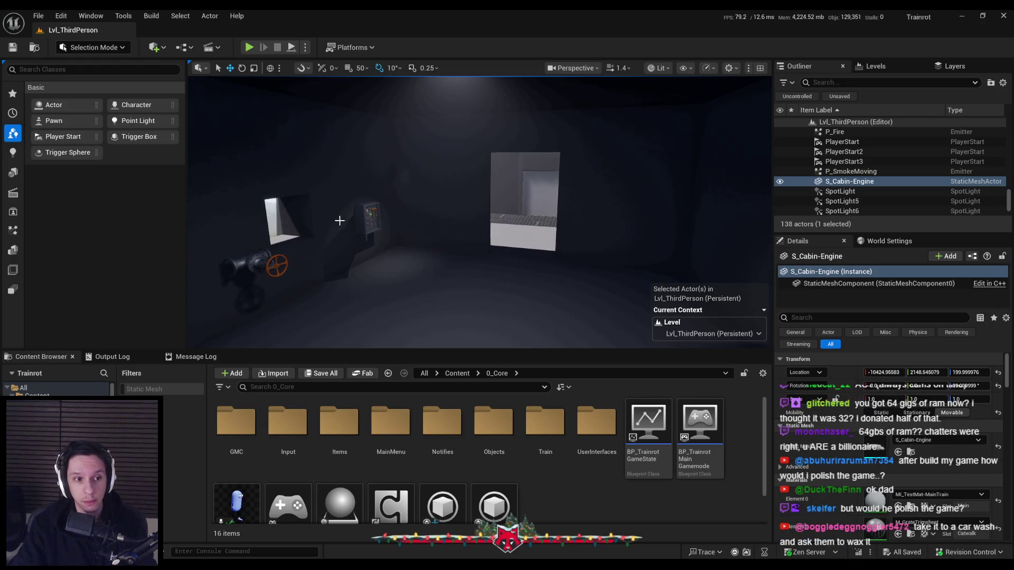
{"action": "right_click_drag", "start_coordinate": [385, 230], "coordinate": [397, 236]}
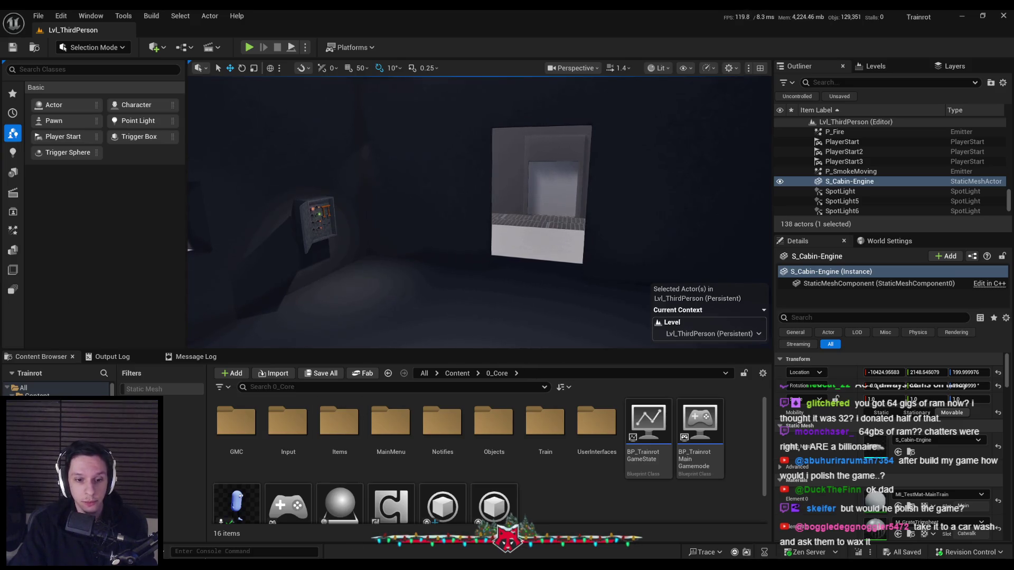
Save the props file and show the Item transform panel in the viewport sidebar
{"action": "key", "text": "alt+Tab"}
{"action": "scroll", "coordinate": [475, 344], "scroll_direction": "down", "scroll_amount": 4}
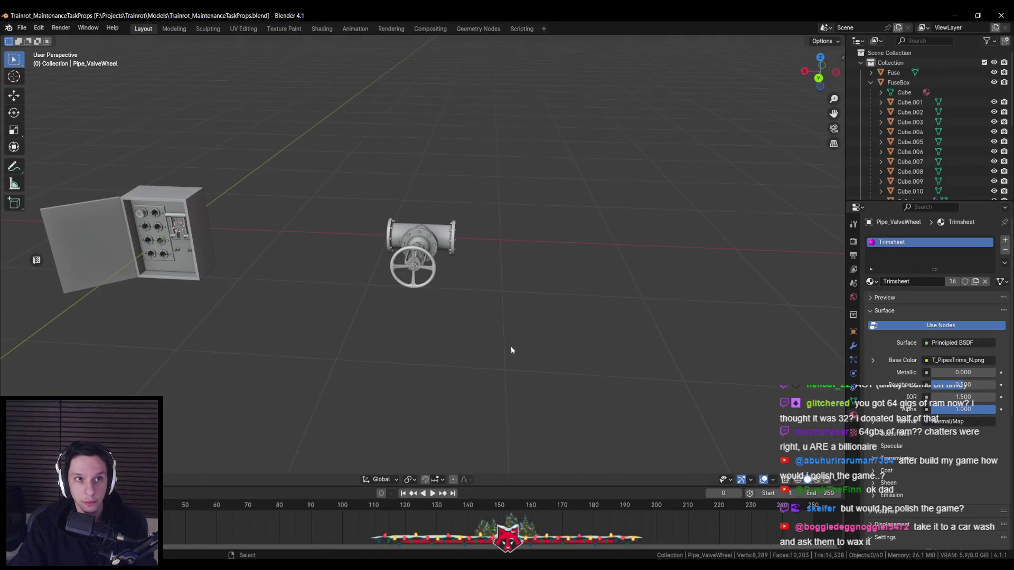
{"action": "mouse_move", "coordinate": [511, 346]}
{"action": "middle_mouse_down"}
{"action": "mouse_move", "coordinate": [370, 369]}
{"action": "mouse_move", "coordinate": [374, 383]}
{"action": "mouse_move", "coordinate": [368, 359]}
{"action": "middle_mouse_up"}
{"action": "scroll", "coordinate": [368, 368], "scroll_direction": "down", "scroll_amount": 3}
{"action": "key", "text": "ctrl+s"}
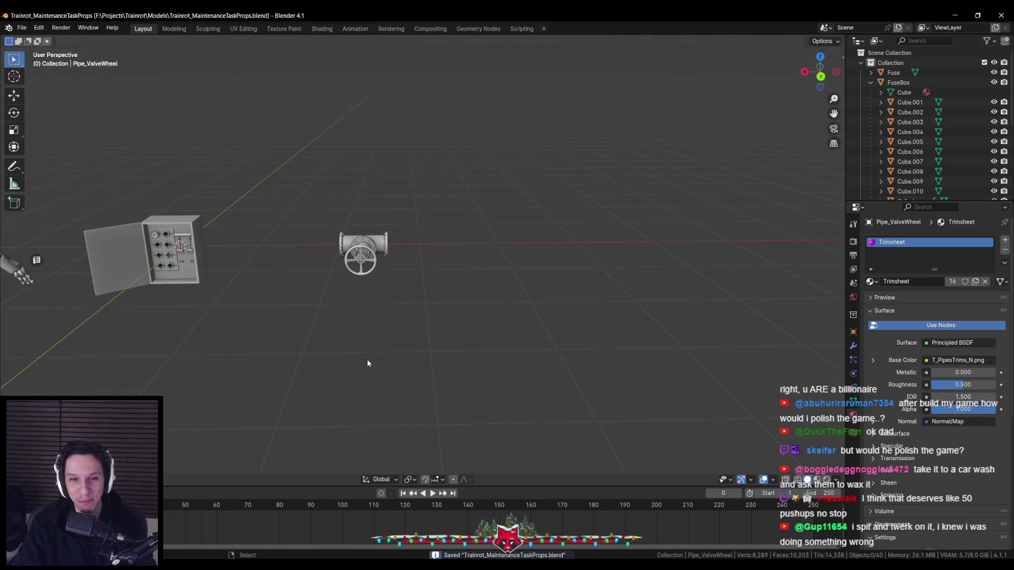
{"action": "key", "text": "n"}
{"action": "left_click", "coordinate": [839, 101]}
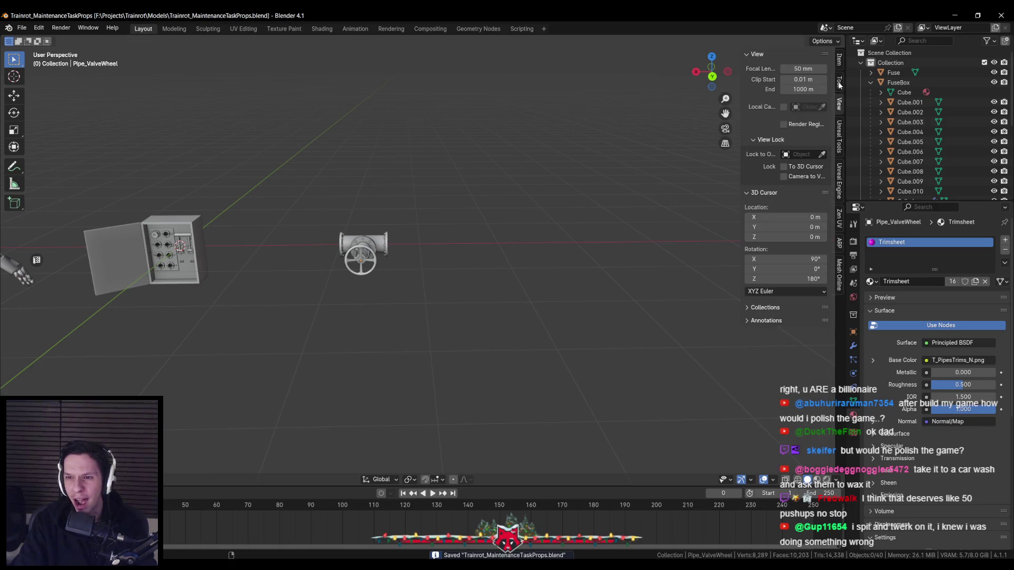
{"action": "left_click", "coordinate": [840, 61]}
Select the valve wheel to read its transform values, inspecting from several angles, and save
{"action": "middle_click_drag", "start_coordinate": [511, 225], "coordinate": [519, 220]}
{"action": "mouse_move", "coordinate": [311, 264]}
{"action": "middle_mouse_down"}
{"action": "mouse_move", "coordinate": [398, 283]}
{"action": "mouse_move", "coordinate": [390, 302]}
{"action": "mouse_move", "coordinate": [470, 260]}
{"action": "middle_mouse_up"}
{"action": "scroll", "coordinate": [391, 301], "scroll_direction": "up", "scroll_amount": 3}
{"action": "scroll", "coordinate": [390, 300], "scroll_direction": "up", "scroll_amount": 2}
{"action": "scroll", "coordinate": [412, 316], "scroll_direction": "down", "scroll_amount": 4}
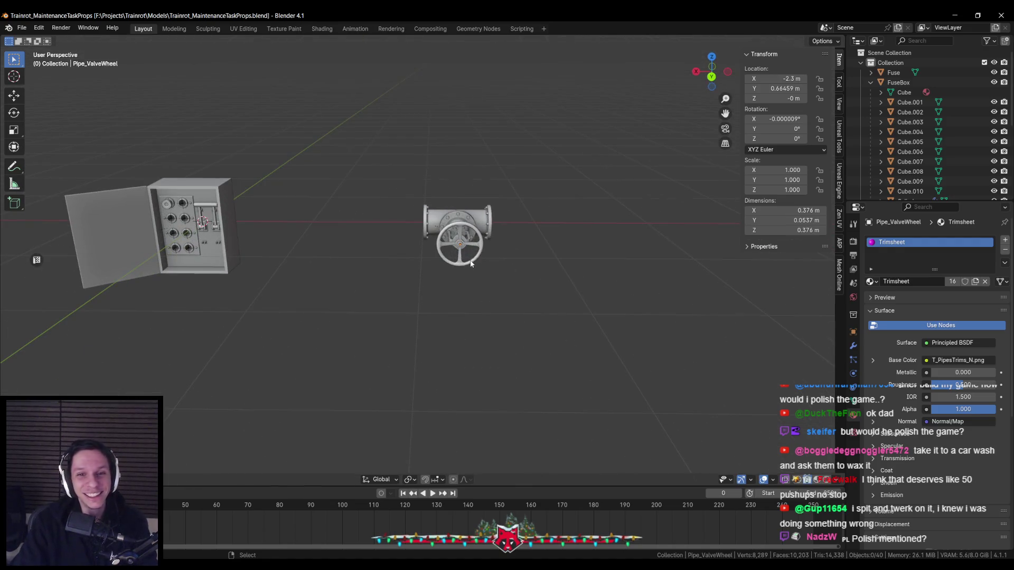
{"action": "scroll", "coordinate": [469, 260], "scroll_direction": "down", "scroll_amount": 3}
{"action": "scroll", "coordinate": [469, 259], "scroll_direction": "up", "scroll_amount": 2}
{"action": "middle_click_drag", "start_coordinate": [461, 276], "coordinate": [452, 265]}
{"action": "scroll", "coordinate": [452, 266], "scroll_direction": "down", "scroll_amount": 2}
{"action": "scroll", "coordinate": [446, 255], "scroll_direction": "up", "scroll_amount": 2}
{"action": "left_click", "coordinate": [446, 262]}
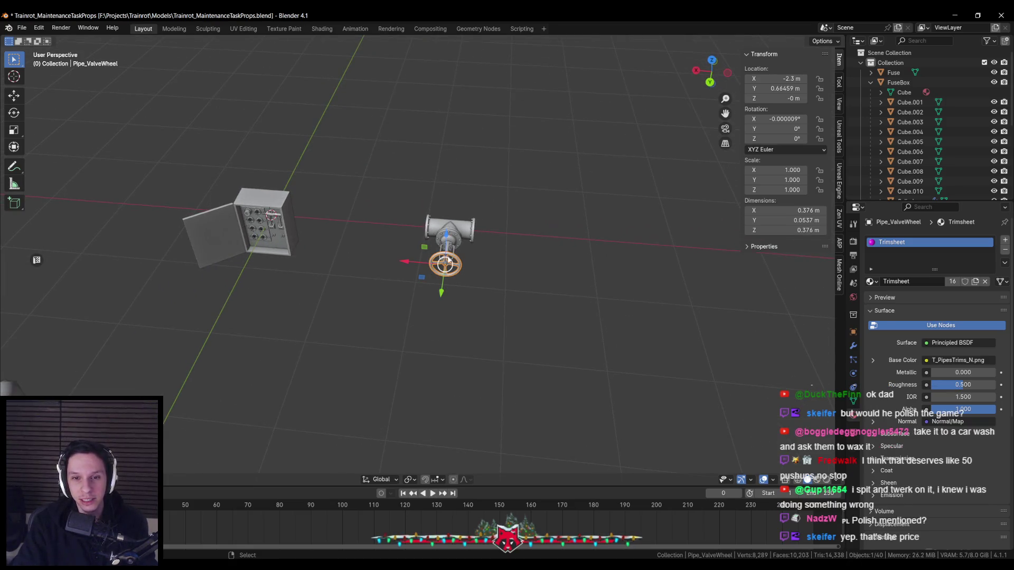
{"action": "left_click", "coordinate": [450, 232]}
{"action": "left_click", "coordinate": [446, 263]}
{"action": "middle_click_drag", "start_coordinate": [440, 305], "coordinate": [415, 272]}
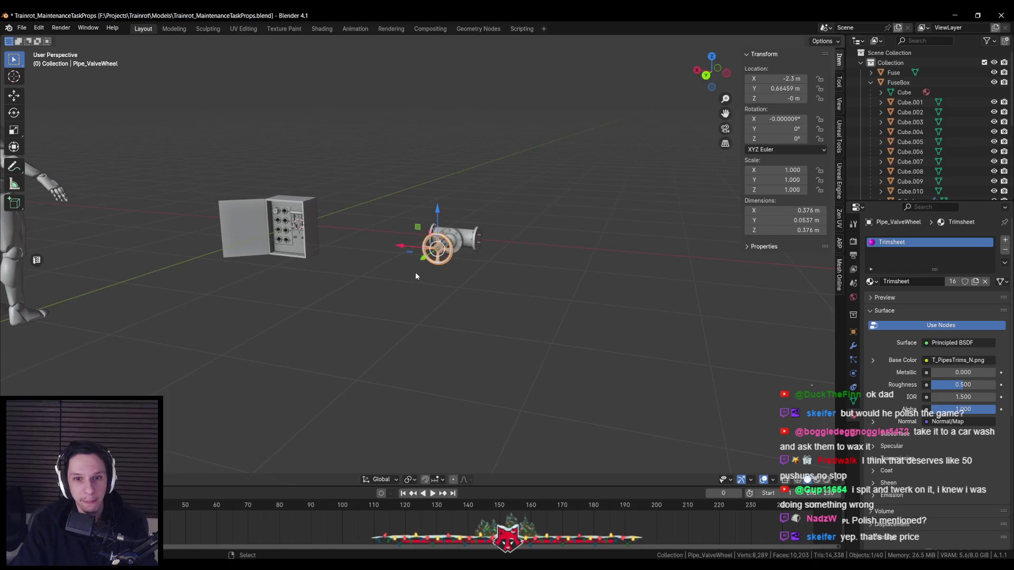
{"action": "middle_click_drag", "start_coordinate": [599, 215], "coordinate": [538, 246]}
{"action": "key", "text": "ctrl+s"}
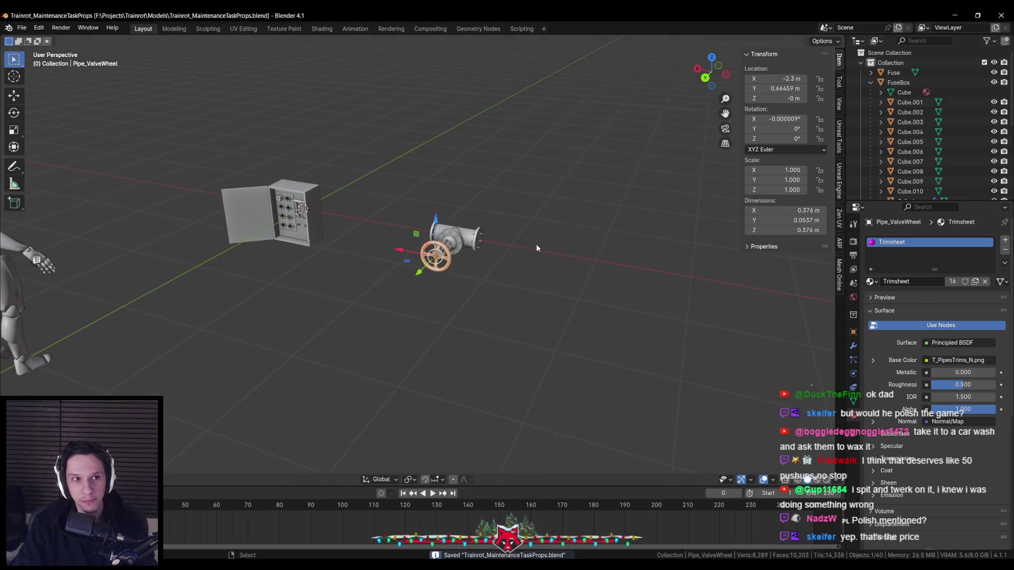
Change the pivot point setting, frame the cabinet and valve, and save again
{"action": "left_click", "coordinate": [409, 480]}
{"action": "left_click", "coordinate": [432, 421]}
{"action": "middle_click_drag", "start_coordinate": [432, 422], "coordinate": [335, 307]}
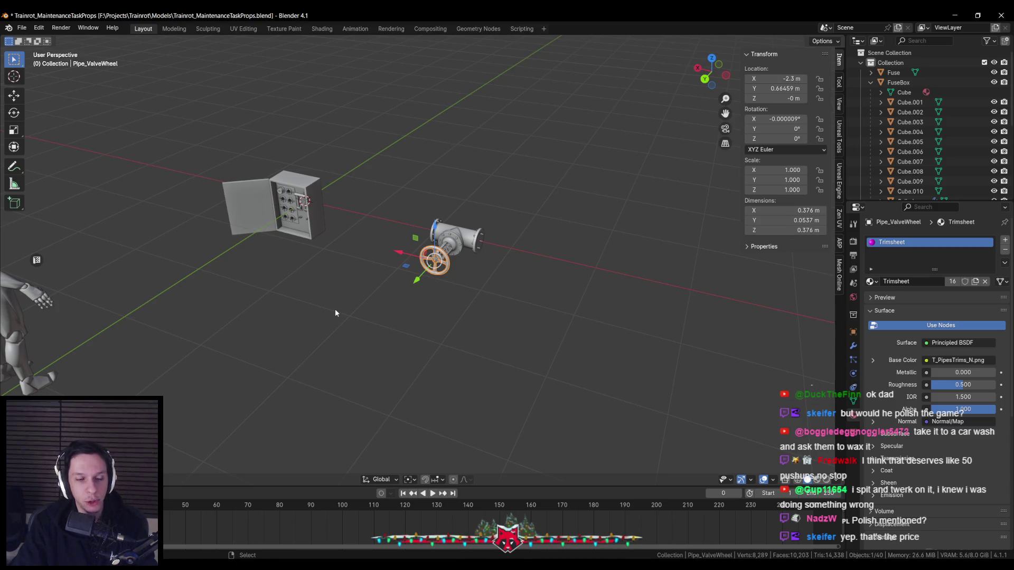
{"action": "scroll", "coordinate": [335, 313], "scroll_direction": "up", "scroll_amount": 1}
{"action": "scroll", "coordinate": [340, 301], "scroll_direction": "down", "scroll_amount": 1}
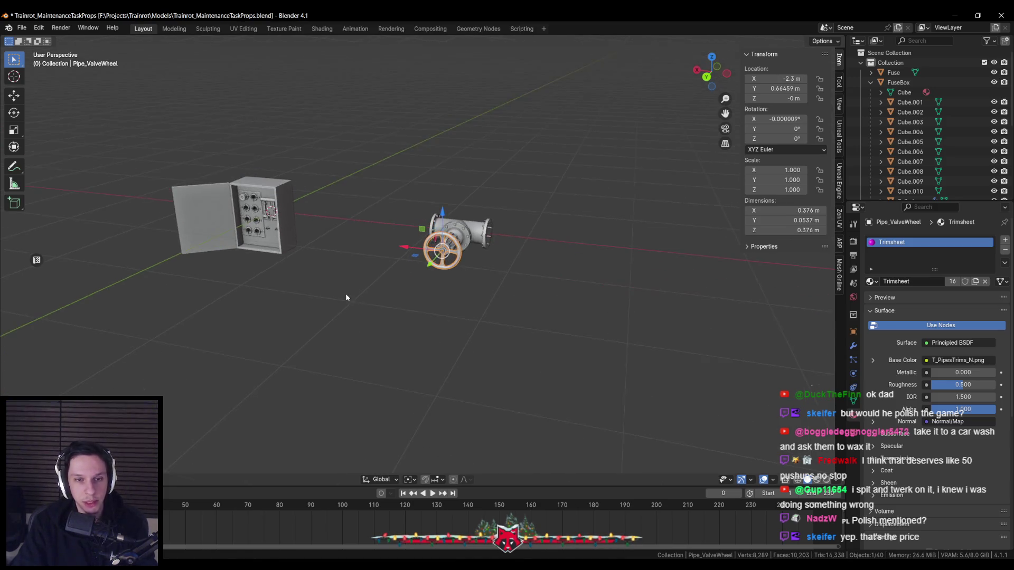
{"action": "scroll", "coordinate": [349, 281], "scroll_direction": "down", "scroll_amount": 2}
{"action": "key", "text": "ctrl+s"}
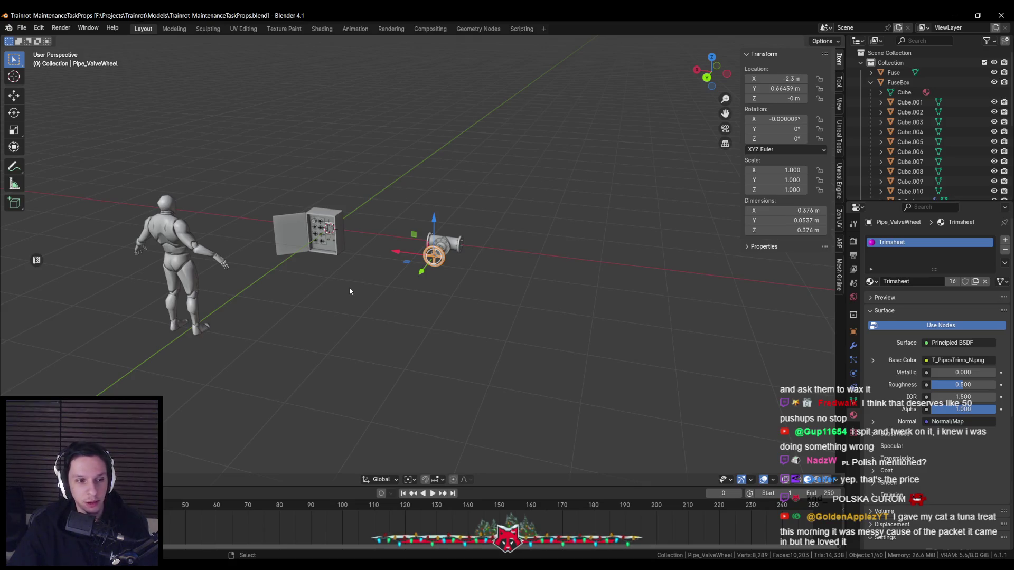
{"action": "mouse_move", "coordinate": [350, 290]}
{"action": "middle_mouse_down"}
{"action": "mouse_move", "coordinate": [368, 302]}
{"action": "mouse_move", "coordinate": [456, 278]}
{"action": "mouse_move", "coordinate": [398, 284]}
{"action": "middle_mouse_up"}
{"action": "scroll", "coordinate": [466, 260], "scroll_direction": "up", "scroll_amount": 3}
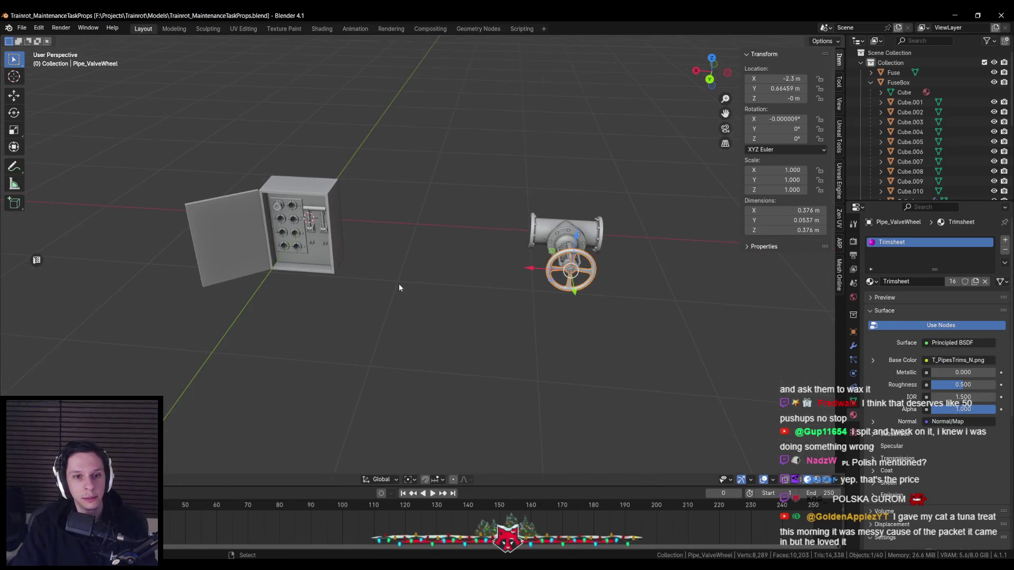
{"action": "scroll", "coordinate": [399, 284], "scroll_direction": "down", "scroll_amount": 2}
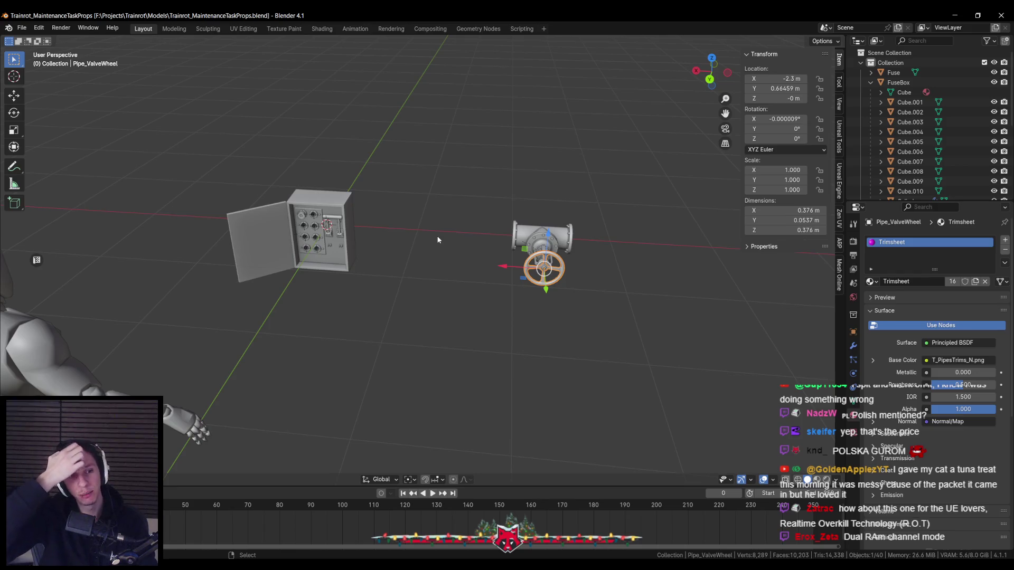
{"action": "middle_click_drag", "start_coordinate": [297, 371], "coordinate": [317, 357]}
{"action": "scroll", "coordinate": [327, 343], "scroll_direction": "down", "scroll_amount": 3}
{"action": "scroll", "coordinate": [365, 331], "scroll_direction": "up", "scroll_amount": 3}
{"action": "mouse_move", "coordinate": [366, 331]}
{"action": "middle_mouse_down"}
{"action": "mouse_move", "coordinate": [374, 383]}
{"action": "mouse_move", "coordinate": [369, 360]}
{"action": "middle_mouse_up"}
{"action": "scroll", "coordinate": [371, 358], "scroll_direction": "down", "scroll_amount": 2}
{"action": "scroll", "coordinate": [371, 355], "scroll_direction": "up", "scroll_amount": 3}
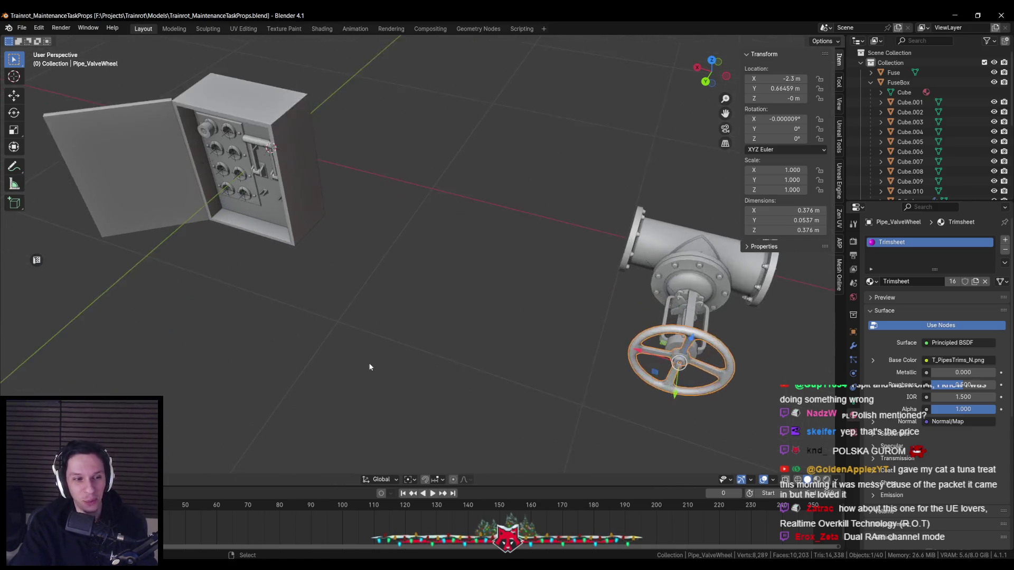
{"action": "scroll", "coordinate": [369, 361], "scroll_direction": "down", "scroll_amount": 2}
{"action": "key", "text": "ctrl+s"}
{"action": "middle_click_drag", "start_coordinate": [577, 229], "coordinate": [526, 243]}
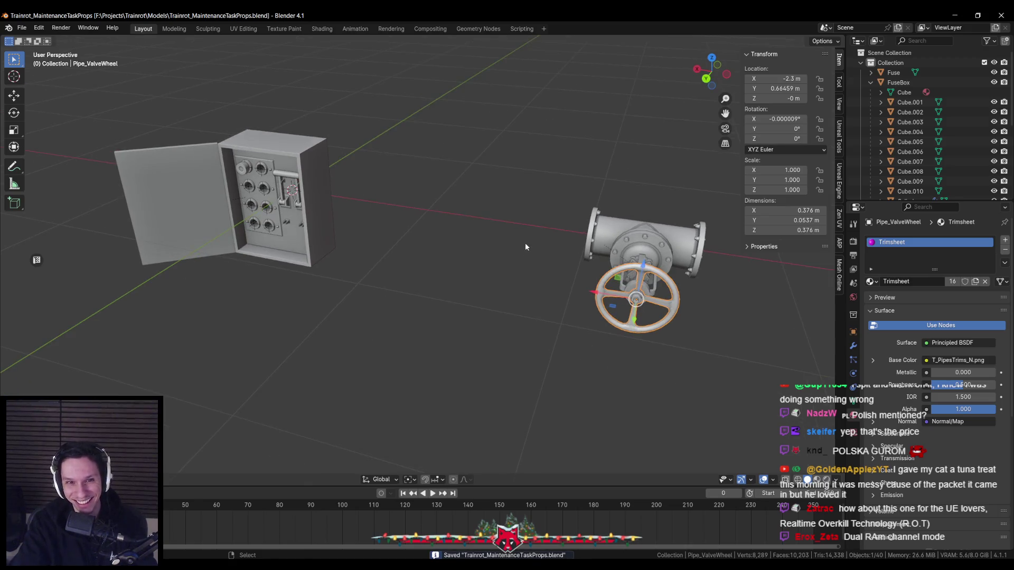
{"action": "scroll", "coordinate": [519, 240], "scroll_direction": "down", "scroll_amount": 1}
{"action": "key", "text": "F3"}
{"action": "type", "text": "cylinder"}
Add a 24-vertex cylinder beside the valve and fuse box and save the file
{"action": "key", "text": "Return"}
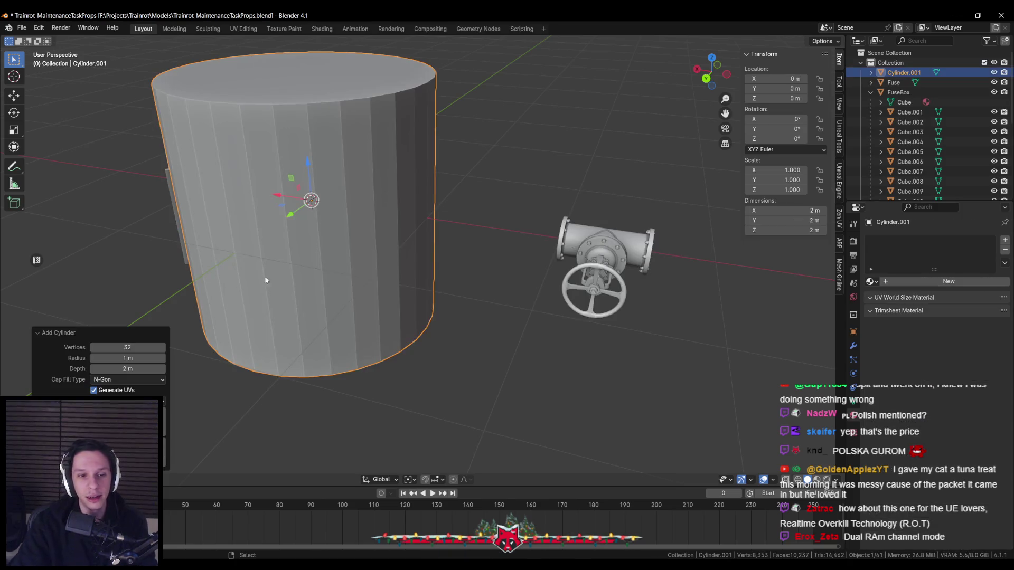
{"action": "left_click", "coordinate": [127, 347]}
{"action": "type", "text": "24"}
{"action": "key", "text": "Return"}
{"action": "middle_click_drag", "start_coordinate": [373, 387], "coordinate": [413, 347]}
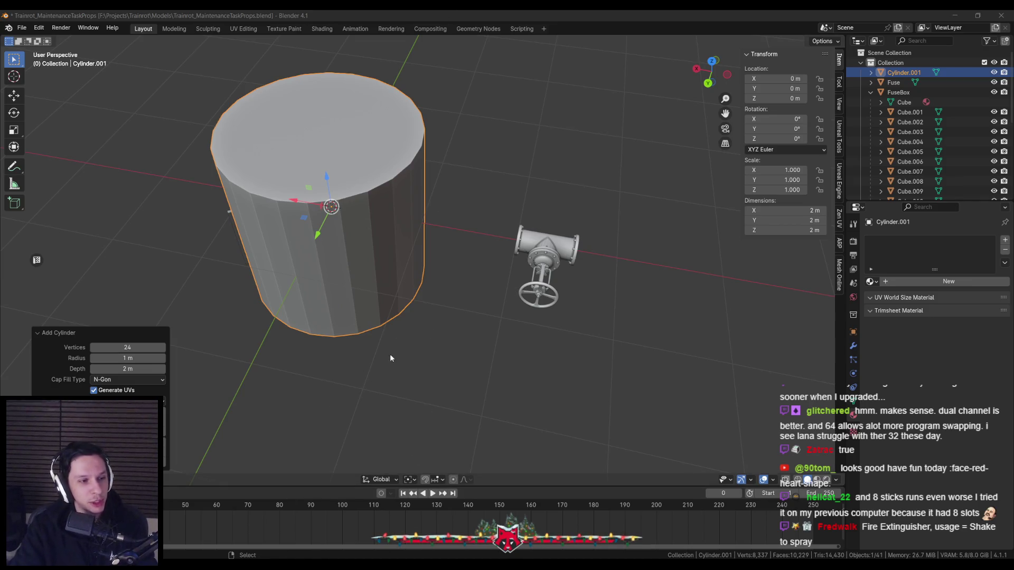
{"action": "scroll", "coordinate": [390, 333], "scroll_direction": "down", "scroll_amount": 1}
{"action": "scroll", "coordinate": [386, 333], "scroll_direction": "down", "scroll_amount": 2}
{"action": "scroll", "coordinate": [387, 322], "scroll_direction": "up", "scroll_amount": 3}
{"action": "key", "text": "ctrl+s"}
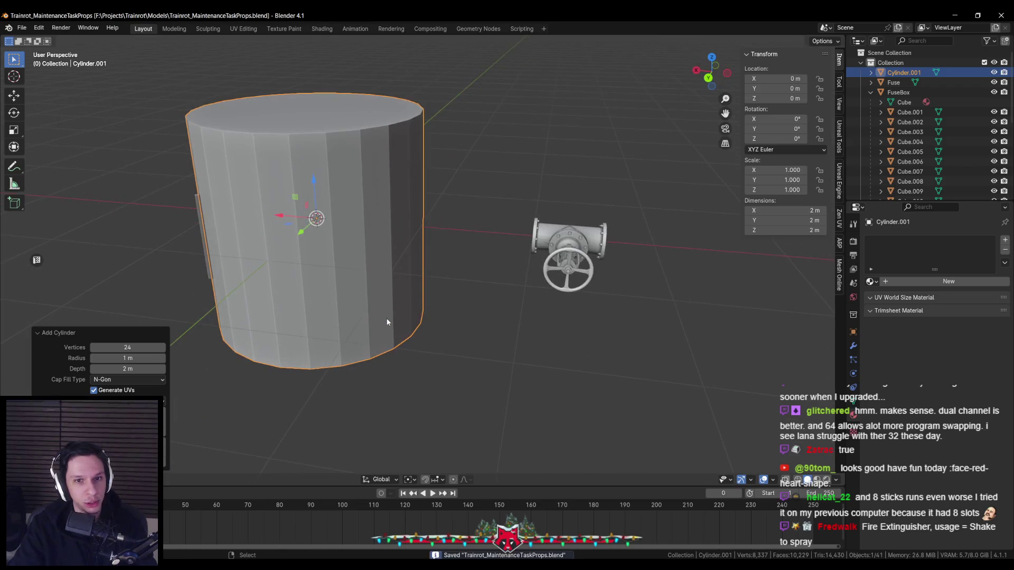
{"action": "scroll", "coordinate": [373, 318], "scroll_direction": "down", "scroll_amount": 2}
{"action": "scroll", "coordinate": [334, 300], "scroll_direction": "down", "scroll_amount": 1}
{"action": "scroll", "coordinate": [331, 302], "scroll_direction": "up", "scroll_amount": 3}
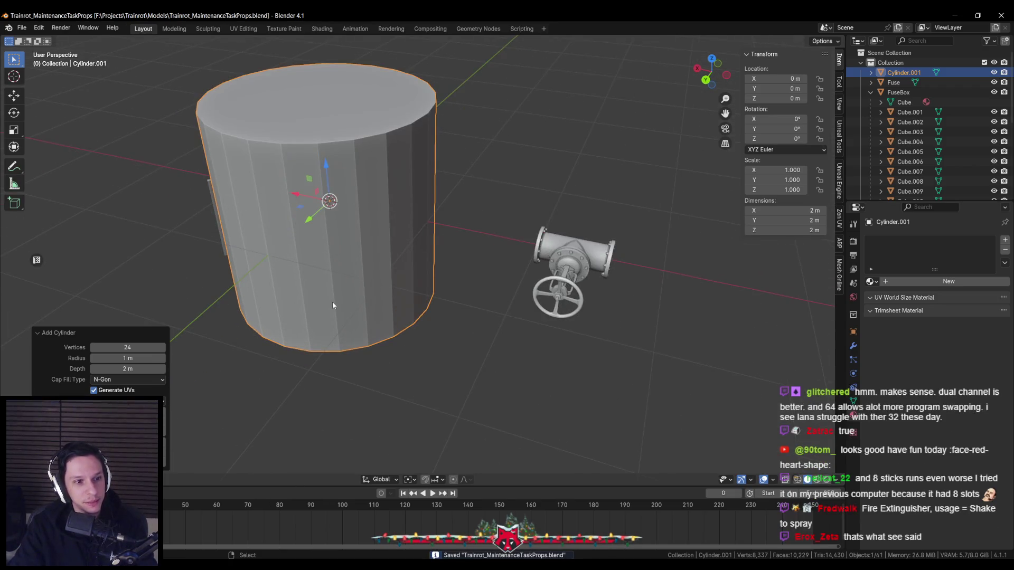
{"action": "scroll", "coordinate": [332, 302], "scroll_direction": "down", "scroll_amount": 3}
{"action": "scroll", "coordinate": [332, 302], "scroll_direction": "up", "scroll_amount": 1}
{"action": "scroll", "coordinate": [330, 308], "scroll_direction": "up", "scroll_amount": 2}
{"action": "scroll", "coordinate": [330, 308], "scroll_direction": "up", "scroll_amount": 1}
{"action": "scroll", "coordinate": [331, 308], "scroll_direction": "down", "scroll_amount": 1}
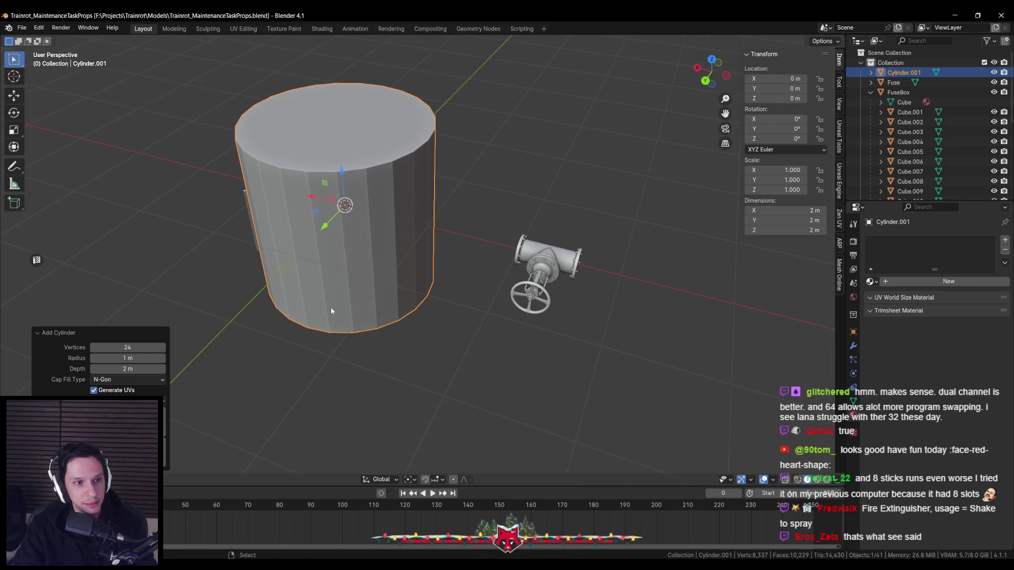
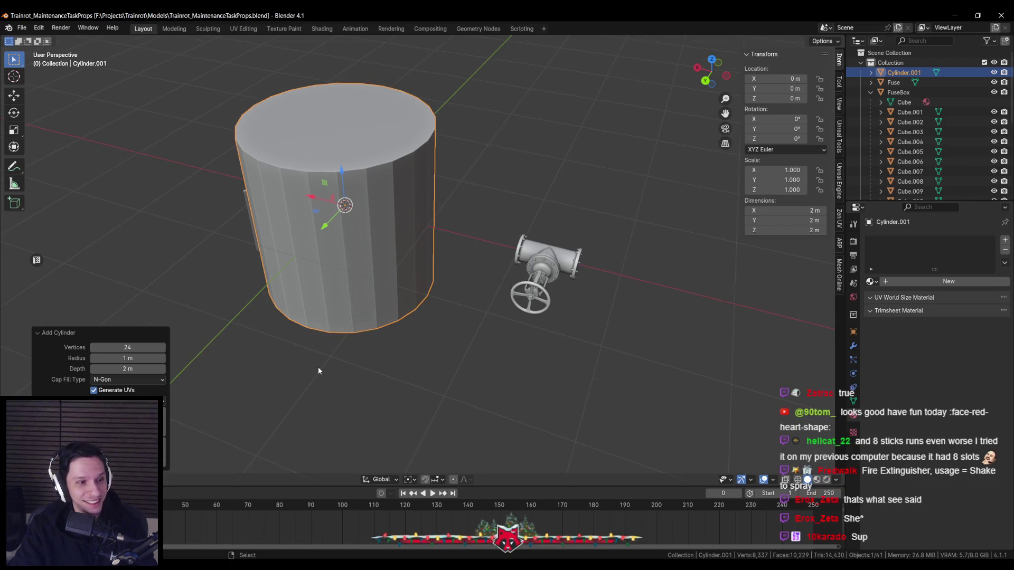
Reduce the new cylinder to 16 sides in the Add Cylinder panel
{"action": "middle_click_drag", "start_coordinate": [317, 364], "coordinate": [368, 297]}
{"action": "scroll", "coordinate": [368, 297], "scroll_direction": "up", "scroll_amount": 1}
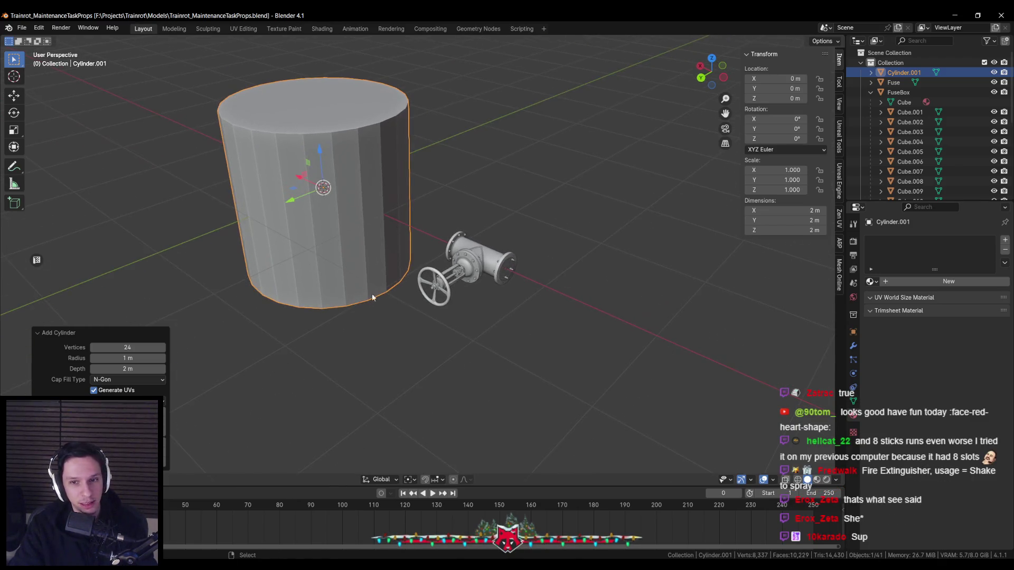
{"action": "scroll", "coordinate": [498, 271], "scroll_direction": "up", "scroll_amount": 2}
{"action": "scroll", "coordinate": [497, 271], "scroll_direction": "down", "scroll_amount": 1}
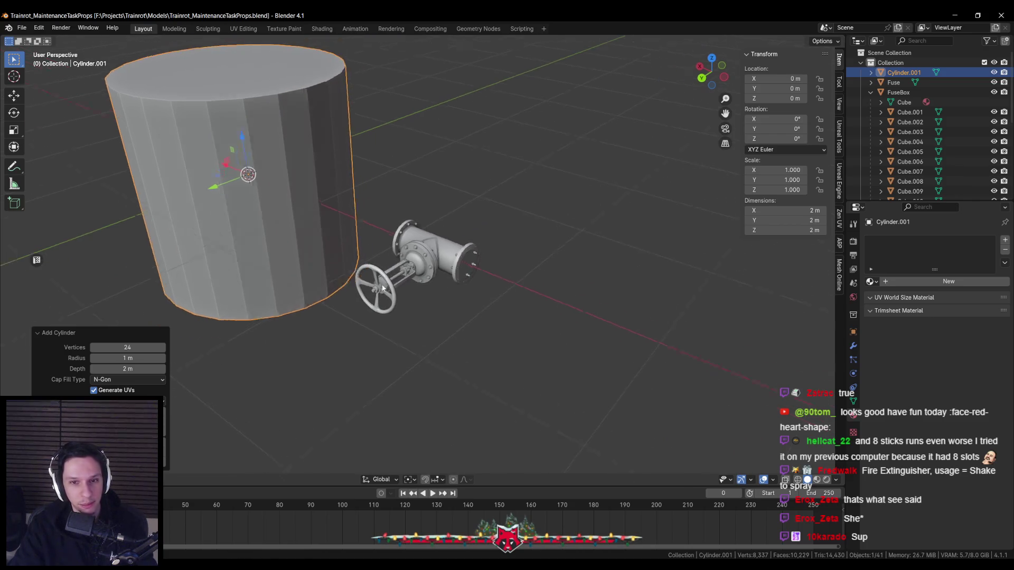
{"action": "middle_click_drag", "start_coordinate": [498, 271], "coordinate": [444, 301]}
{"action": "scroll", "coordinate": [444, 301], "scroll_direction": "down", "scroll_amount": 1}
{"action": "scroll", "coordinate": [391, 326], "scroll_direction": "up", "scroll_amount": 1}
{"action": "scroll", "coordinate": [391, 327], "scroll_direction": "down", "scroll_amount": 2}
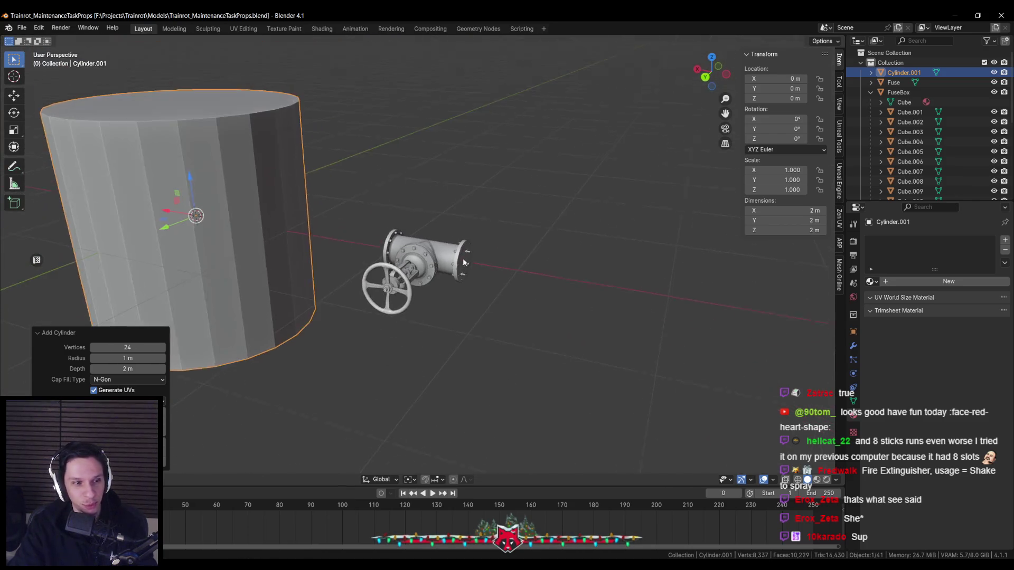
{"action": "middle_click_drag", "start_coordinate": [391, 327], "coordinate": [437, 291]}
{"action": "scroll", "coordinate": [437, 287], "scroll_direction": "up", "scroll_amount": 5}
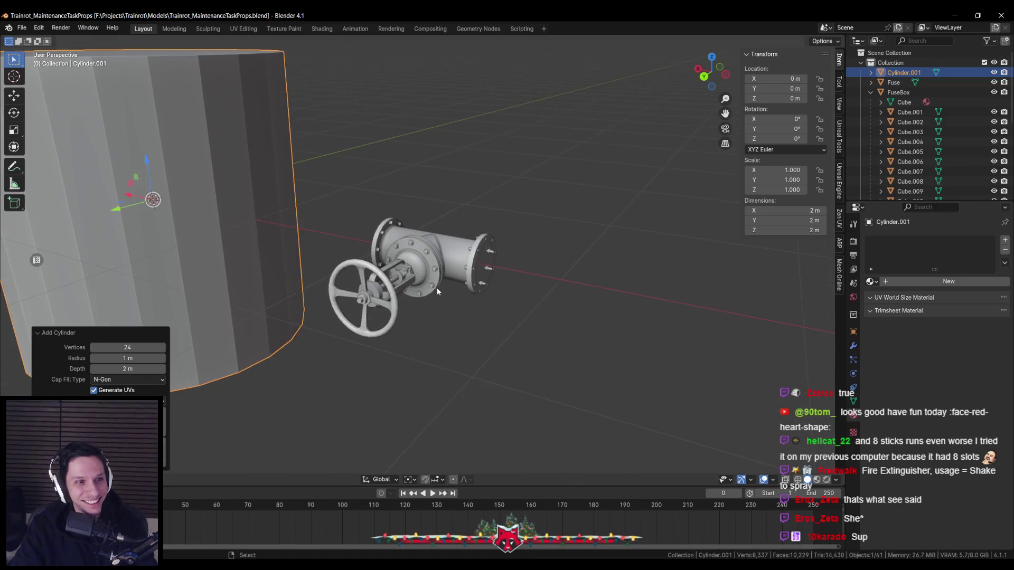
{"action": "scroll", "coordinate": [436, 288], "scroll_direction": "down", "scroll_amount": 7}
{"action": "scroll", "coordinate": [438, 291], "scroll_direction": "up", "scroll_amount": 3}
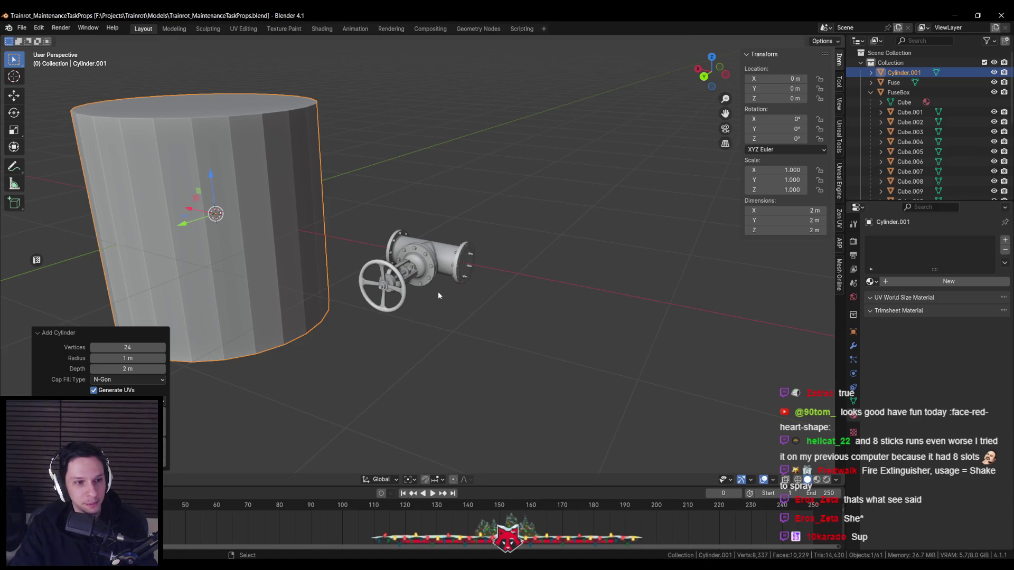
{"action": "middle_click_drag", "start_coordinate": [438, 292], "coordinate": [434, 299]}
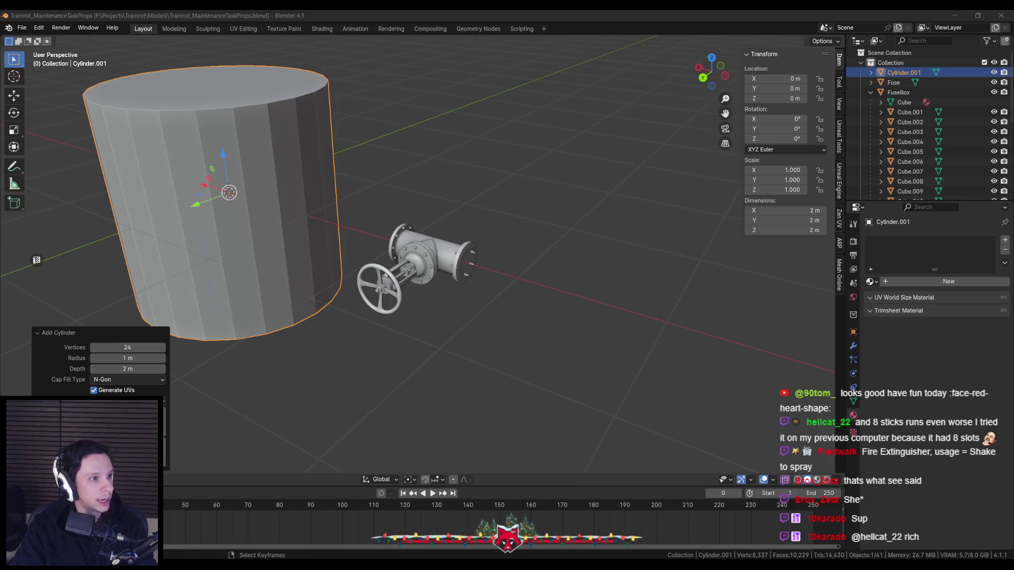
{"action": "scroll", "coordinate": [480, 337], "scroll_direction": "down", "scroll_amount": 3}
{"action": "scroll", "coordinate": [456, 319], "scroll_direction": "down", "scroll_amount": 3}
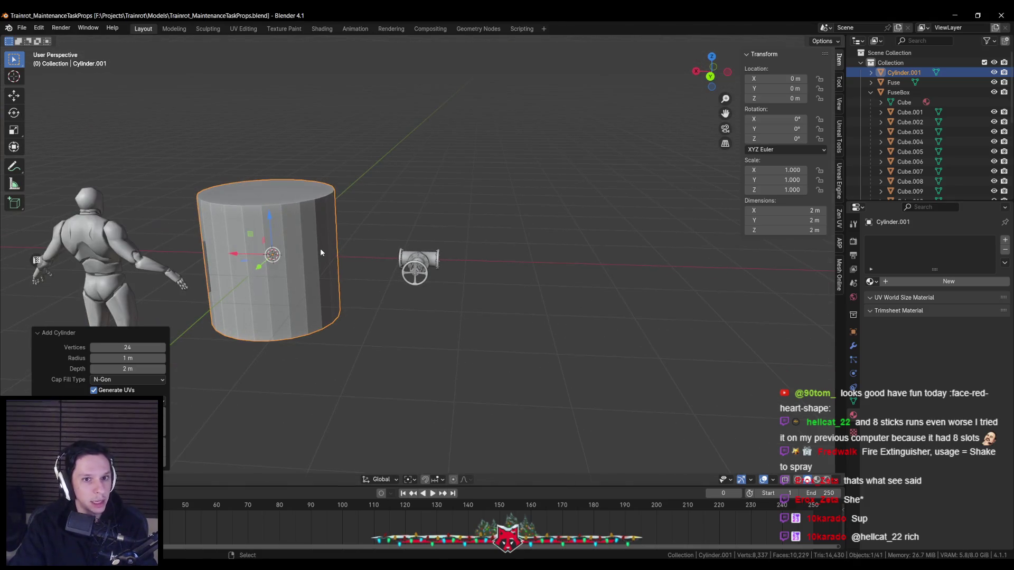
{"action": "middle_click_drag", "start_coordinate": [320, 248], "coordinate": [335, 266]}
{"action": "key", "text": "s"}
{"action": "key", "text": "shift+z"}
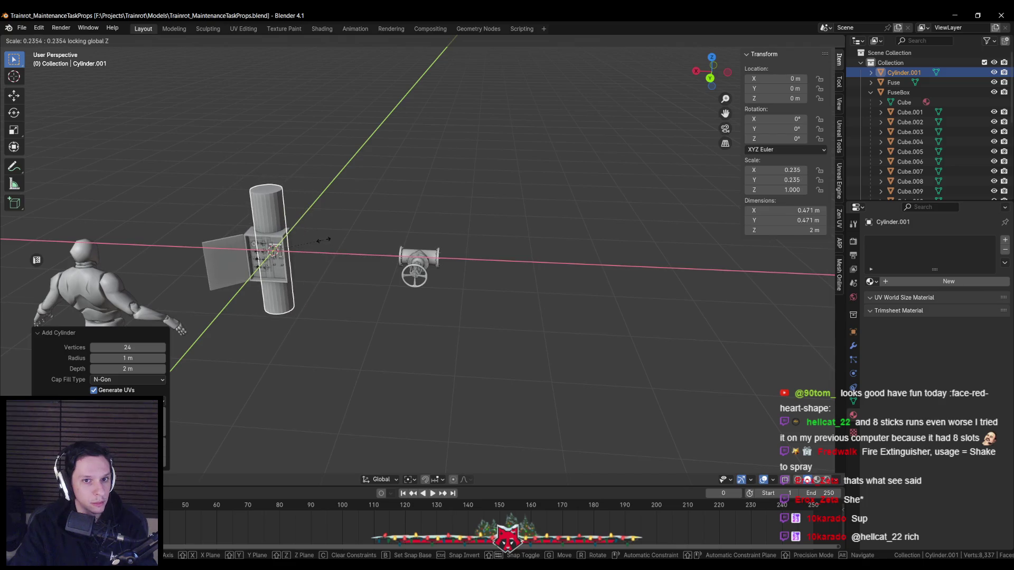
{"action": "key", "text": "Escape"}
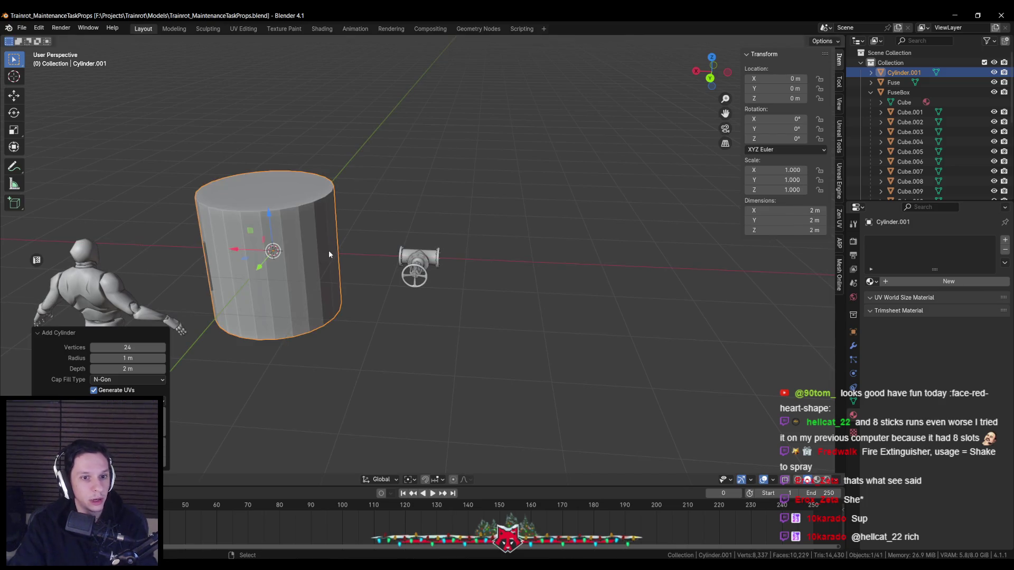
{"action": "key", "text": "Return"}
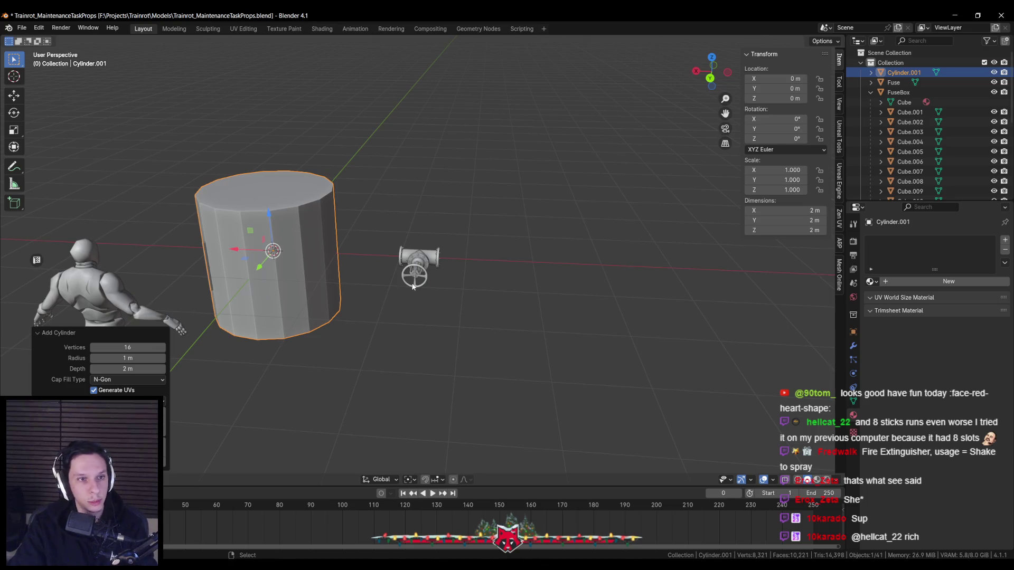
Thin the cylinder to about 0.253 m wide and move it to X −4 m
{"action": "key", "text": "s"}
{"action": "key", "text": "shift+z"}
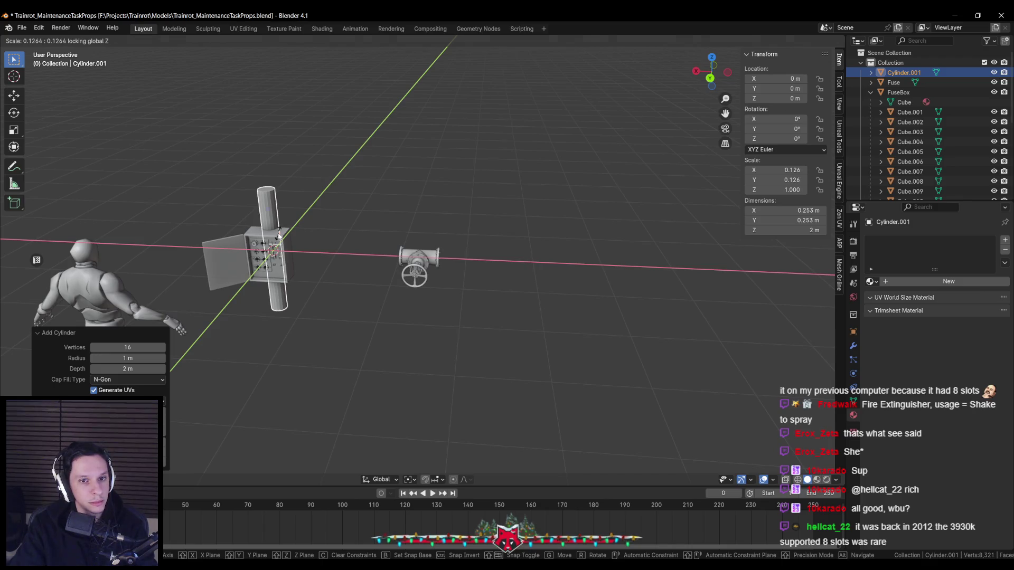
{"action": "key", "text": "Return"}
{"action": "key", "text": "g"}
{"action": "right_click", "coordinate": [492, 261]}
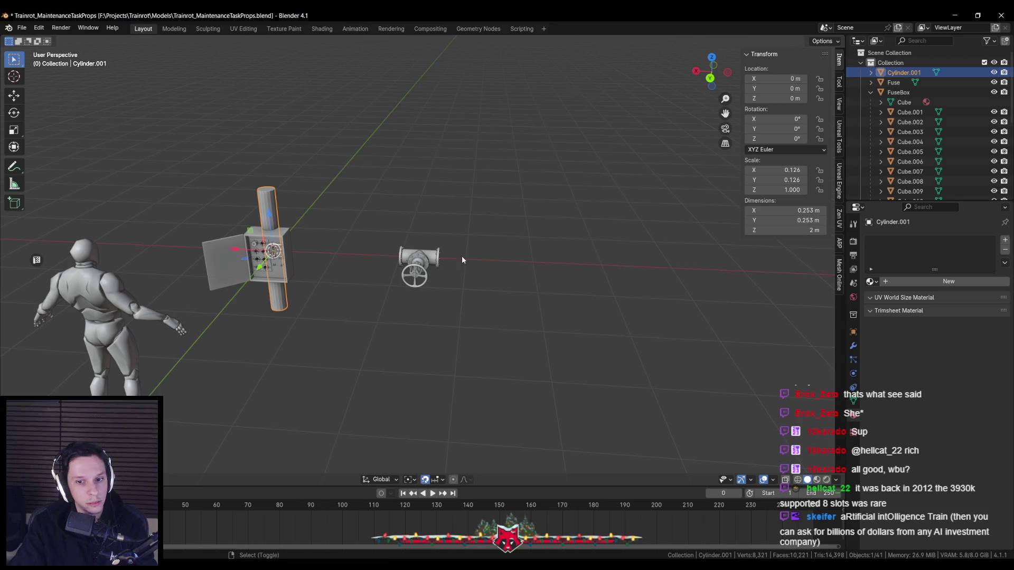
{"action": "type", "text": "gx-4"}
{"action": "key", "text": "Return"}
{"action": "key", "text": "KP_Decimal"}
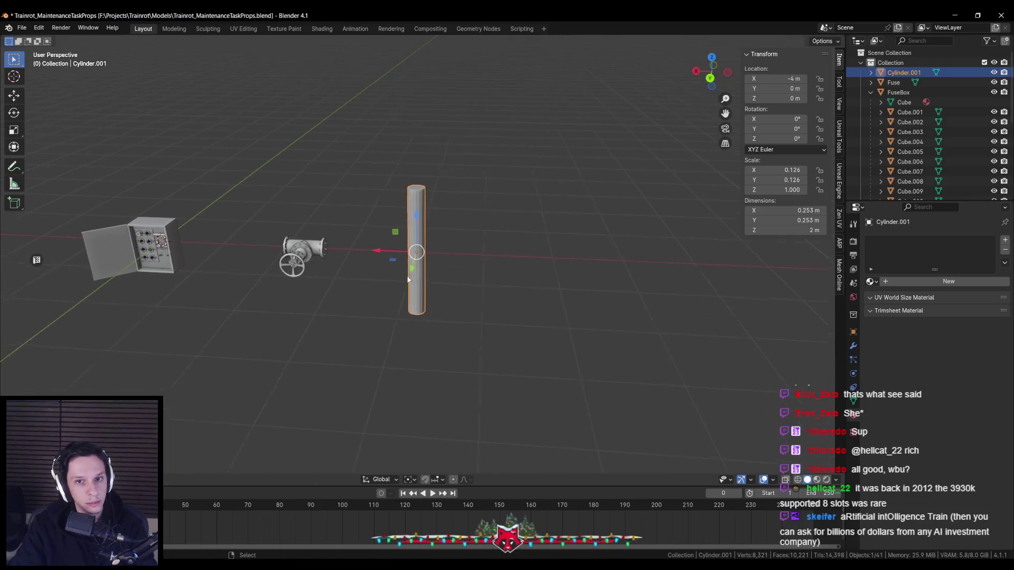
Scale the cylinder down along Z to about 0.59 m tall
{"action": "key", "text": "s"}
{"action": "key", "text": "z"}
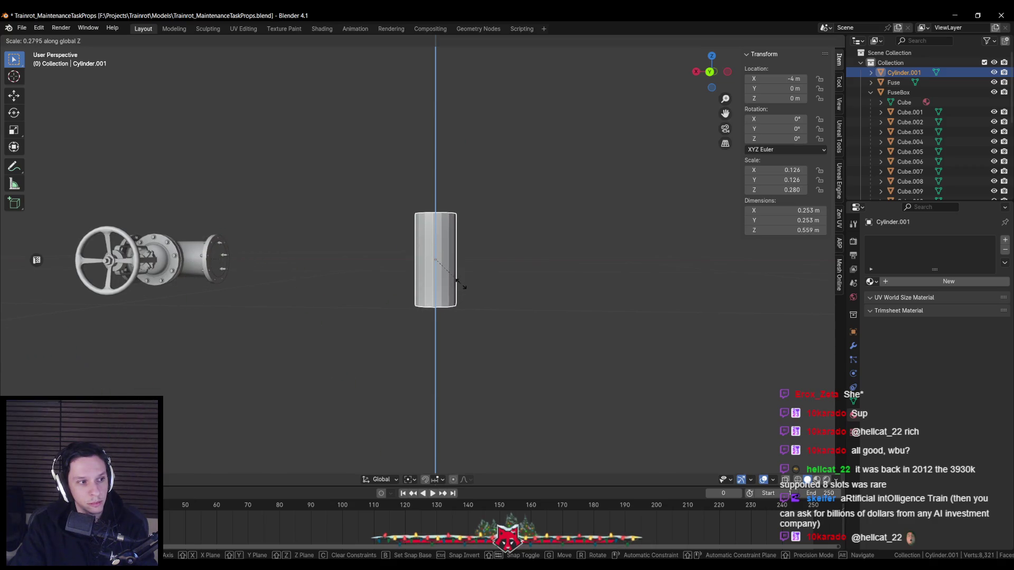
{"action": "left_click", "coordinate": [464, 285]}
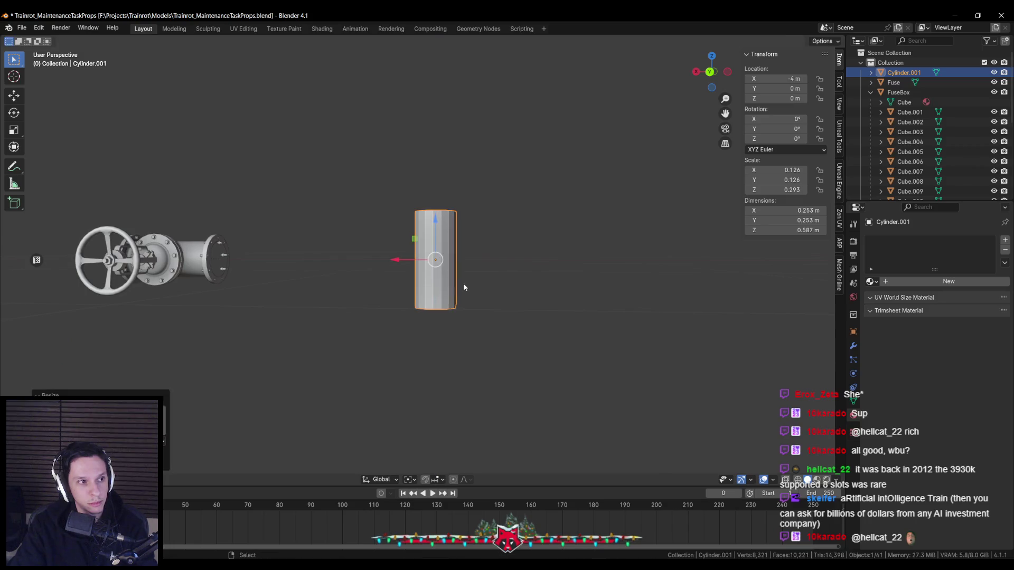
Extrude the top face in place, shrink it and raise it into a tapered tip
{"action": "key", "text": "Tab"}
{"action": "middle_click_drag", "start_coordinate": [464, 286], "coordinate": [508, 261]}
{"action": "left_click", "coordinate": [442, 230]}
{"action": "scroll", "coordinate": [584, 290], "scroll_direction": "up", "scroll_amount": 2}
{"action": "key", "text": "e"}
{"action": "right_click", "coordinate": [583, 290]}
{"action": "key", "text": "s"}
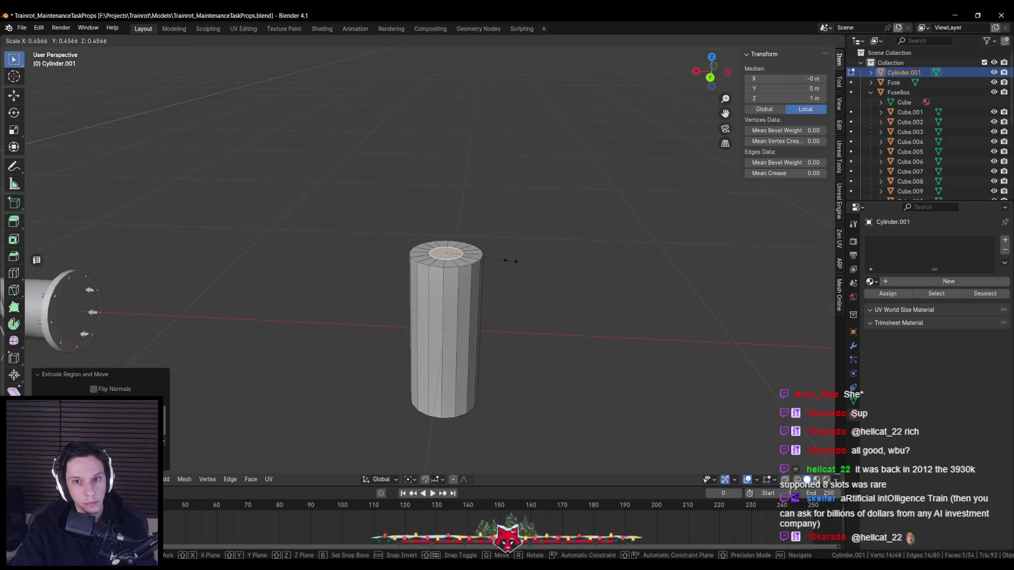
{"action": "left_click", "coordinate": [493, 256]}
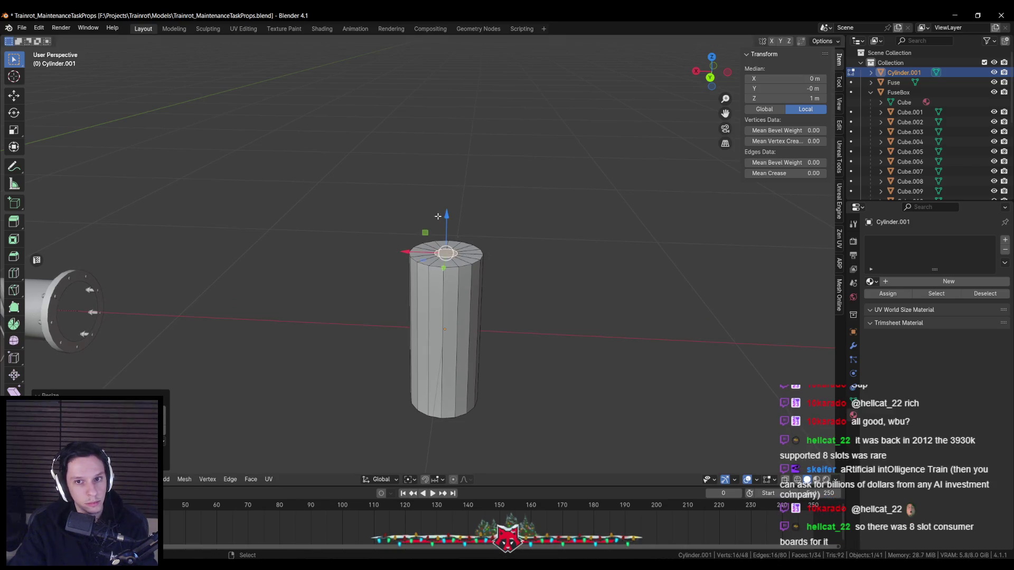
{"action": "key", "text": "g"}
{"action": "key", "text": "z"}
{"action": "left_click", "coordinate": [446, 187]}
Adjust the raised top face's scale, then apply the object's scale, leaving it 0.7 m tall
{"action": "middle_click_drag", "start_coordinate": [446, 187], "coordinate": [447, 179]}
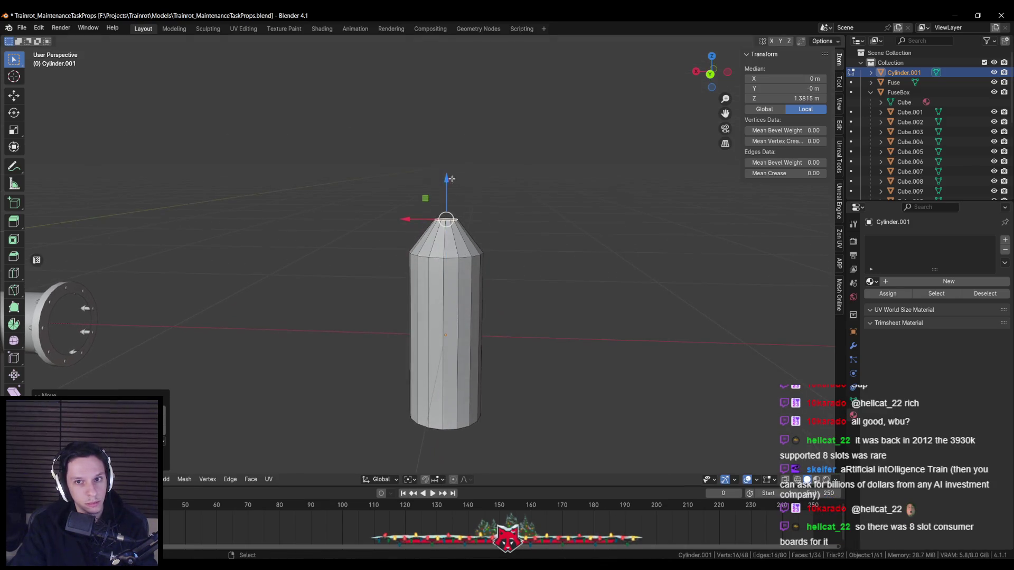
{"action": "key", "text": "g"}
{"action": "key", "text": "z"}
{"action": "key", "text": "s"}
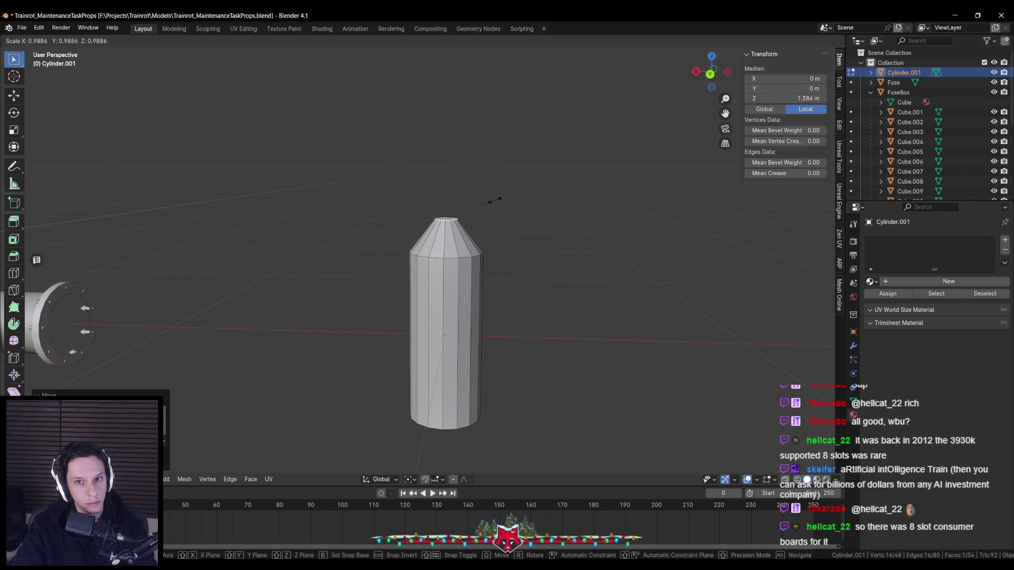
{"action": "left_click", "coordinate": [489, 200]}
{"action": "key", "text": "Tab"}
{"action": "key", "text": "ctrl+a"}
{"action": "left_click", "coordinate": [431, 413]}
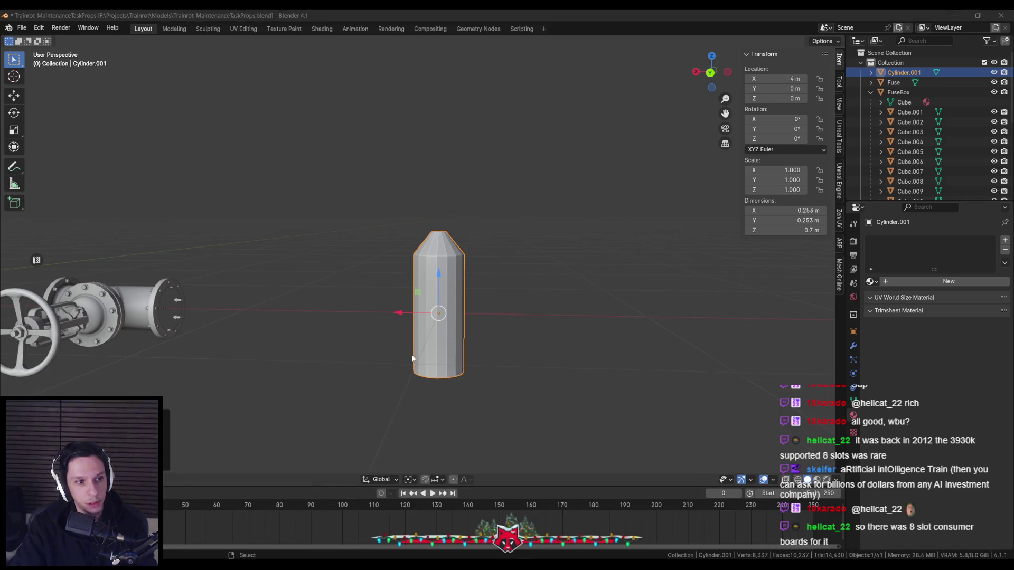
{"action": "key", "text": "Tab"}
{"action": "scroll", "coordinate": [416, 364], "scroll_direction": "up", "scroll_amount": 2}
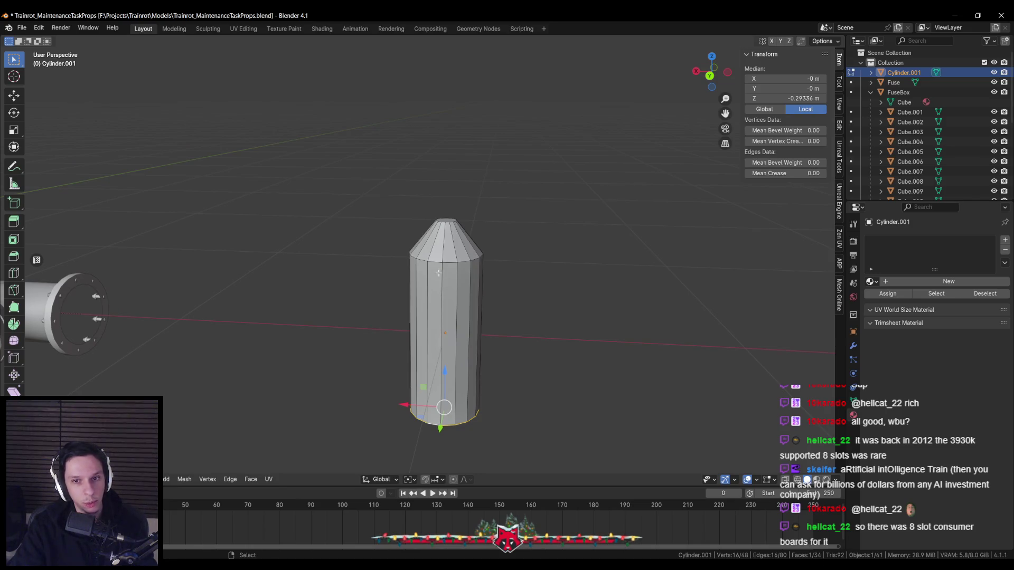
{"action": "middle_click_drag", "start_coordinate": [550, 277], "coordinate": [576, 286]}
Bevel the top and bottom edge rings with three segments to round them
{"action": "key", "text": "ctrl+b"}
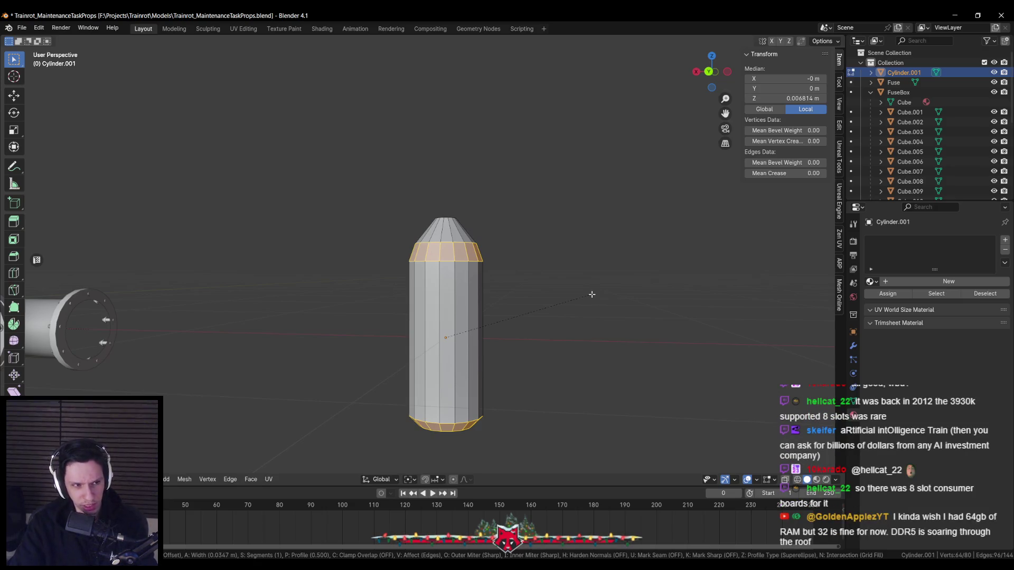
{"action": "scroll", "coordinate": [600, 293], "scroll_direction": "up", "scroll_amount": 1}
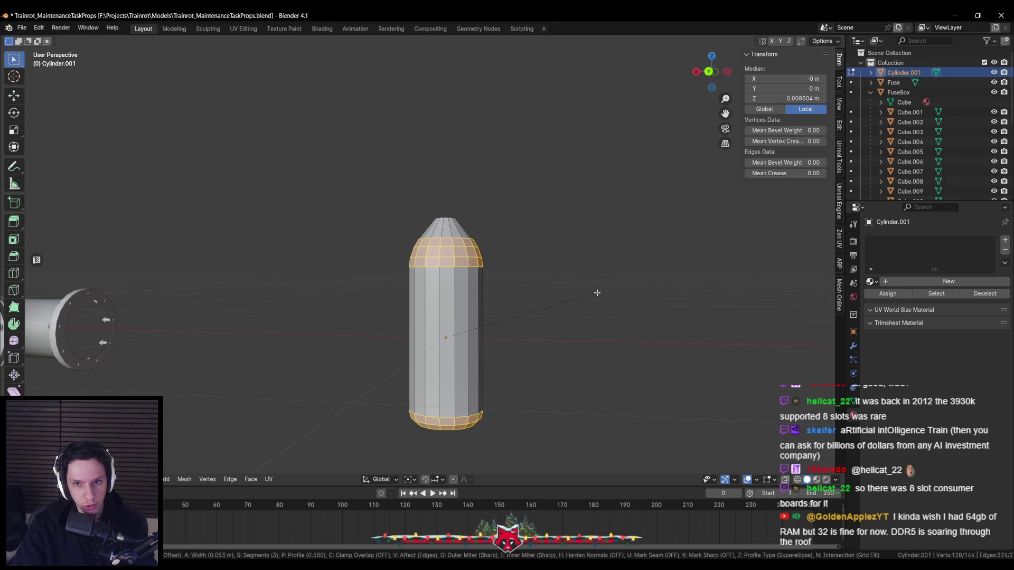
{"action": "left_click", "coordinate": [597, 293]}
{"action": "key", "text": "Tab"}
{"action": "scroll", "coordinate": [516, 271], "scroll_direction": "down", "scroll_amount": 5}
{"action": "middle_click_drag", "start_coordinate": [497, 283], "coordinate": [453, 338]}
{"action": "scroll", "coordinate": [450, 338], "scroll_direction": "down", "scroll_amount": 2}
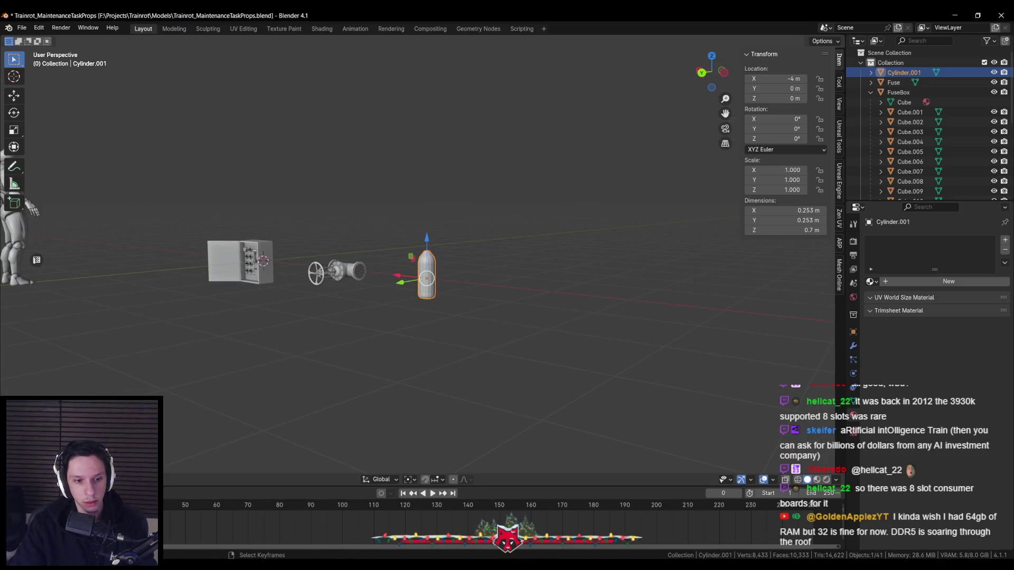
{"action": "scroll", "coordinate": [453, 294], "scroll_direction": "up", "scroll_amount": 2}
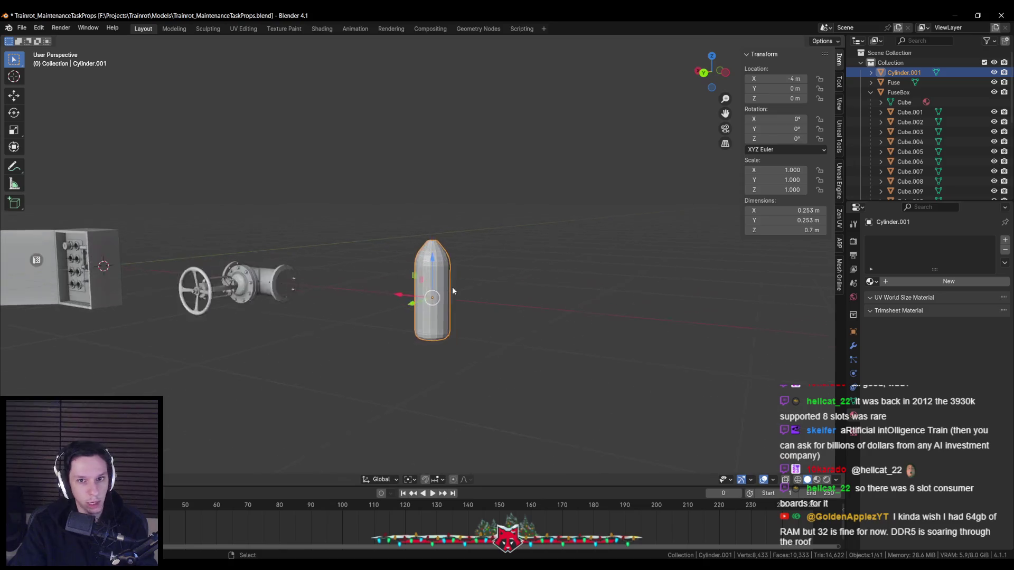
{"action": "scroll", "coordinate": [453, 288], "scroll_direction": "up", "scroll_amount": 3}
Extrude a short neck from the top face and bevel the loop below it, reaching 0.752 m
{"action": "key", "text": "Tab"}
{"action": "scroll", "coordinate": [452, 221], "scroll_direction": "up", "scroll_amount": 2}
{"action": "key", "text": "alt+a"}
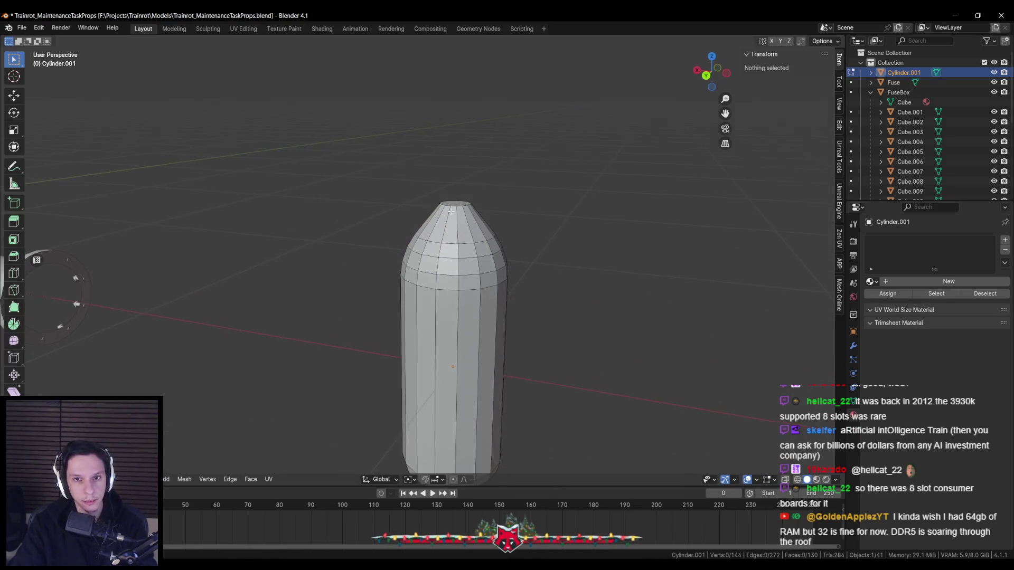
{"action": "left_click", "coordinate": [455, 190]}
{"action": "key", "text": "e"}
{"action": "left_click", "coordinate": [455, 181]}
{"action": "left_click", "coordinate": [468, 204], "text": "alt"}
{"action": "key", "text": "ctrl+b"}
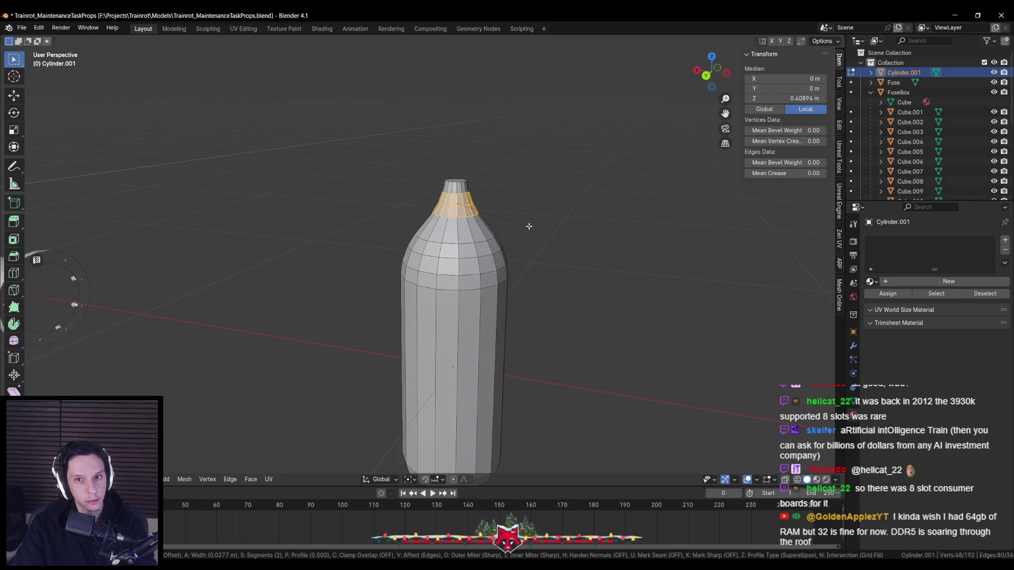
{"action": "left_click", "coordinate": [530, 226]}
{"action": "key", "text": "Tab"}
{"action": "scroll", "coordinate": [507, 247], "scroll_direction": "down", "scroll_amount": 3}
{"action": "scroll", "coordinate": [497, 257], "scroll_direction": "down", "scroll_amount": 2}
{"action": "scroll", "coordinate": [492, 263], "scroll_direction": "down", "scroll_amount": 1}
{"action": "mouse_move", "coordinate": [492, 262]}
{"action": "middle_mouse_down"}
{"action": "mouse_move", "coordinate": [361, 264]}
{"action": "mouse_move", "coordinate": [478, 271]}
{"action": "middle_mouse_up"}
{"action": "scroll", "coordinate": [498, 273], "scroll_direction": "up", "scroll_amount": 2}
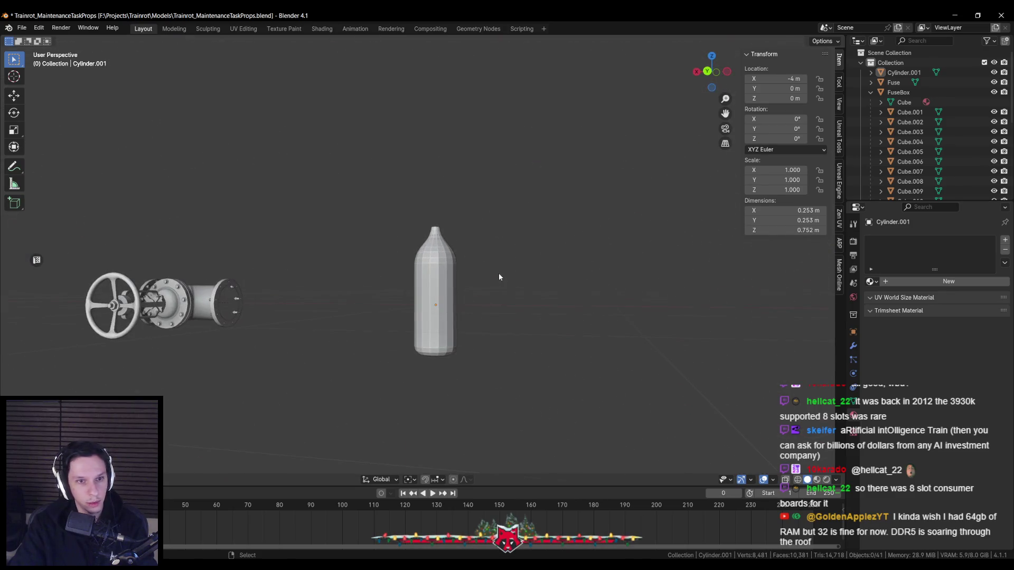
Widen the bottle slightly while keeping its height fixed
{"action": "left_click", "coordinate": [448, 281]}
{"action": "key", "text": "Tab"}
{"action": "scroll", "coordinate": [502, 277], "scroll_direction": "up", "scroll_amount": 2}
{"action": "key", "text": "s"}
{"action": "key", "text": "shift+z"}
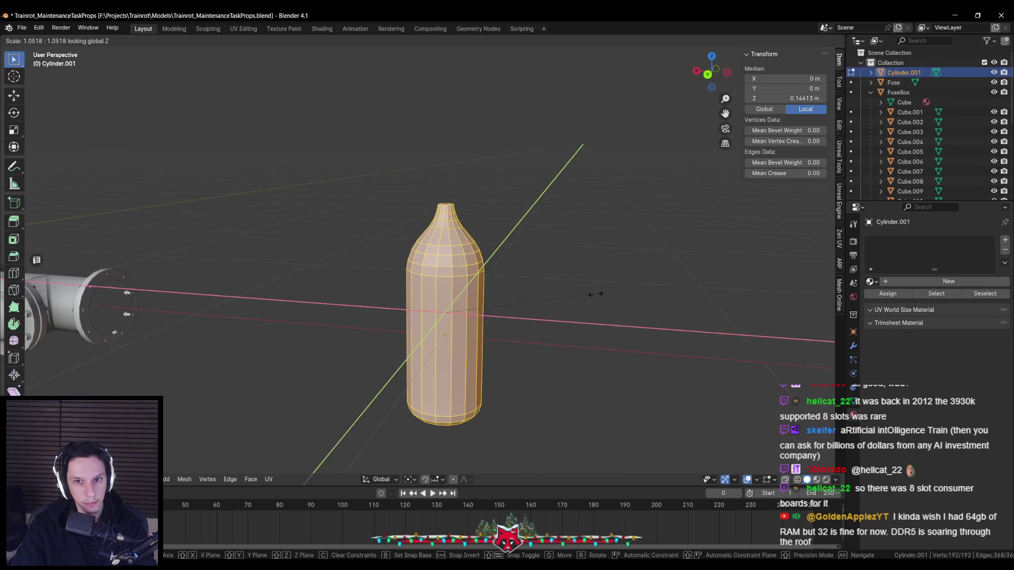
{"action": "left_click", "coordinate": [598, 296]}
{"action": "key", "text": "Tab"}
{"action": "scroll", "coordinate": [554, 289], "scroll_direction": "down", "scroll_amount": 3}
{"action": "scroll", "coordinate": [451, 294], "scroll_direction": "down", "scroll_amount": 2}
{"action": "mouse_move", "coordinate": [451, 293]}
{"action": "middle_mouse_down"}
{"action": "mouse_move", "coordinate": [474, 249]}
{"action": "mouse_move", "coordinate": [457, 268]}
{"action": "mouse_move", "coordinate": [530, 275]}
{"action": "middle_mouse_up"}
{"action": "scroll", "coordinate": [458, 268], "scroll_direction": "up", "scroll_amount": 3}
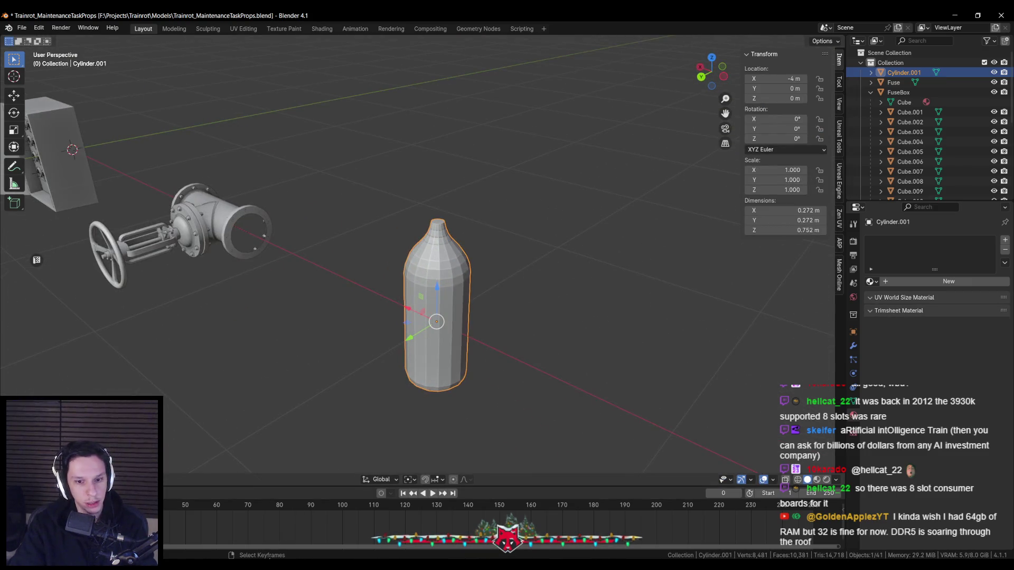
{"action": "middle_click_drag", "start_coordinate": [475, 334], "coordinate": [449, 274]}
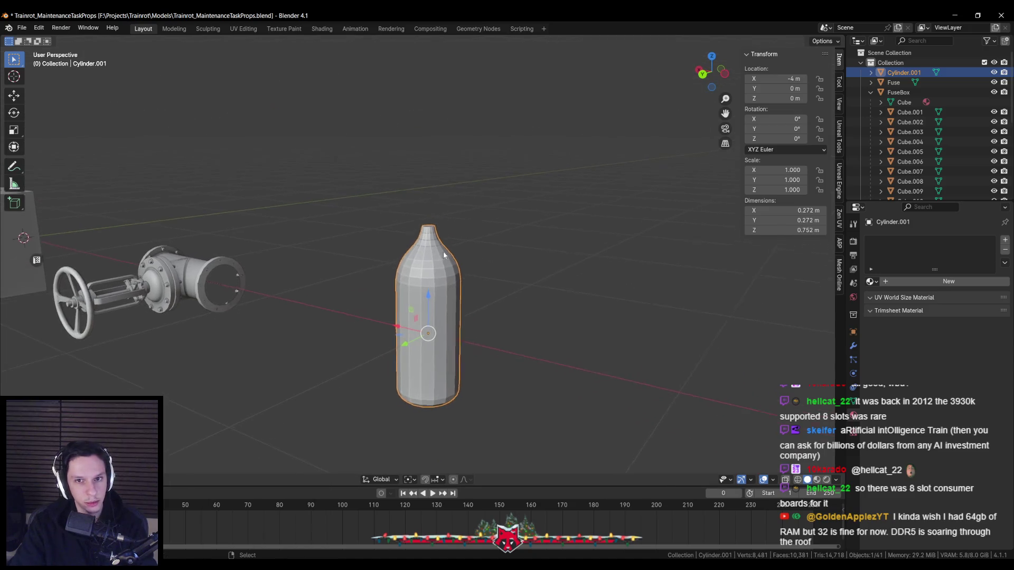
{"action": "scroll", "coordinate": [450, 275], "scroll_direction": "up", "scroll_amount": 3}
Poke the top face into a fan, then extrude the cap in place and shrink it inward
{"action": "key", "text": "Tab"}
{"action": "scroll", "coordinate": [450, 275], "scroll_direction": "up", "scroll_amount": 2}
{"action": "left_click", "coordinate": [405, 201]}
{"action": "middle_click_drag", "start_coordinate": [405, 200], "coordinate": [446, 228]}
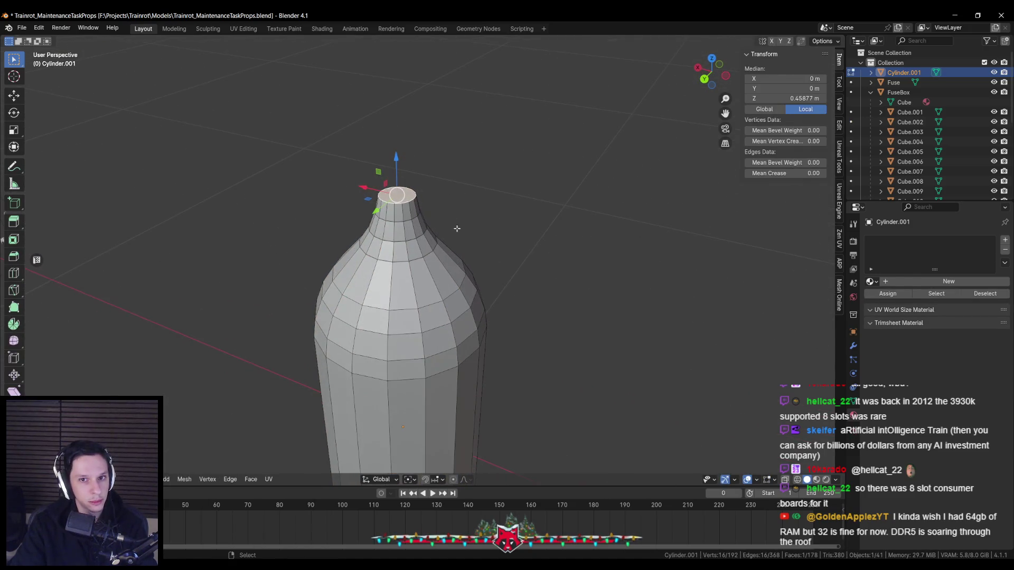
{"action": "scroll", "coordinate": [538, 238], "scroll_direction": "down", "scroll_amount": 2}
{"action": "middle_click_drag", "start_coordinate": [540, 247], "coordinate": [547, 275]}
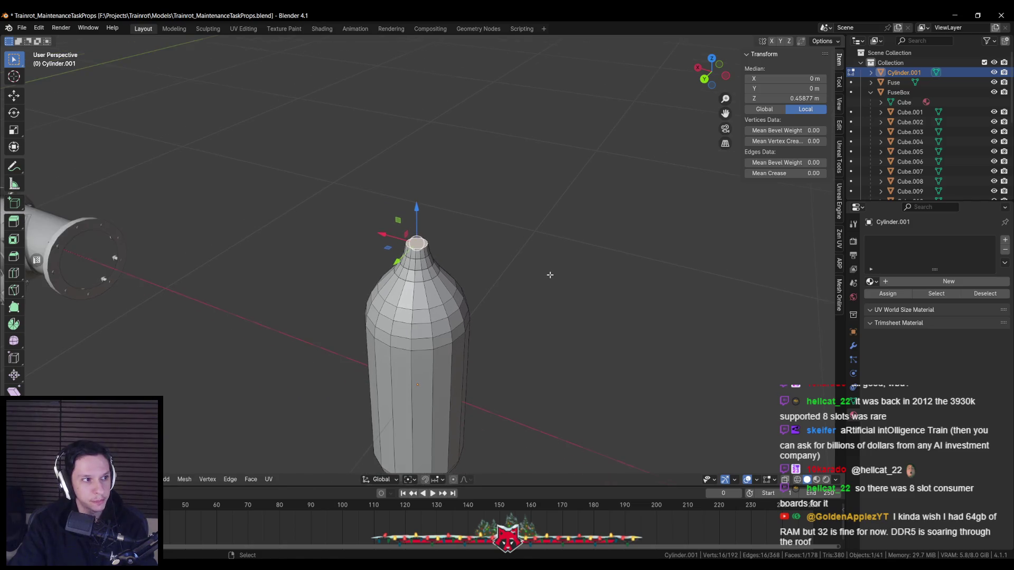
{"action": "scroll", "coordinate": [536, 251], "scroll_direction": "up", "scroll_amount": 2}
{"action": "scroll", "coordinate": [542, 265], "scroll_direction": "up", "scroll_amount": 2}
{"action": "key", "text": "ctrl+f"}
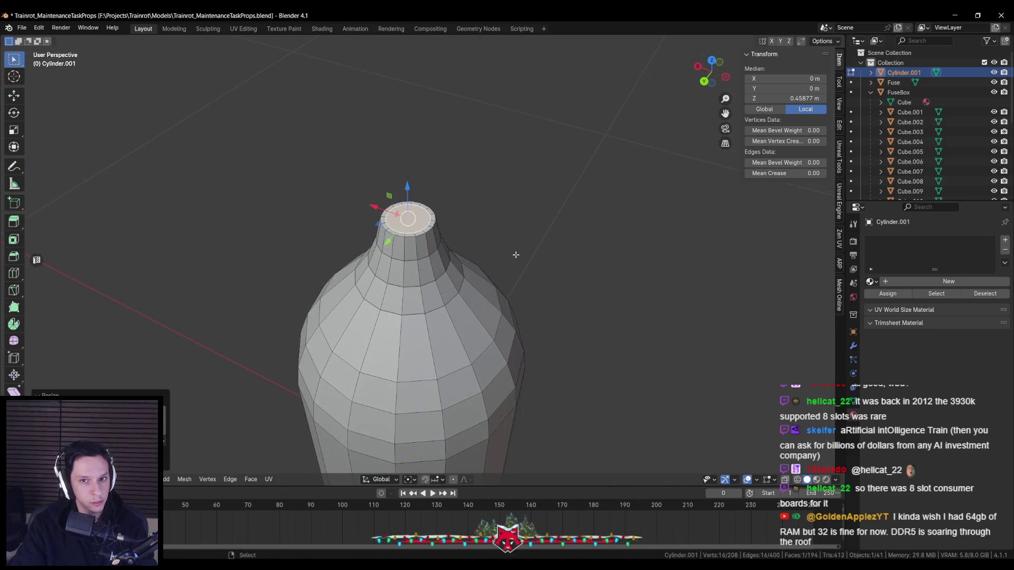
{"action": "key", "text": "alt+a"}
{"action": "middle_click_drag", "start_coordinate": [421, 234], "coordinate": [430, 232]}
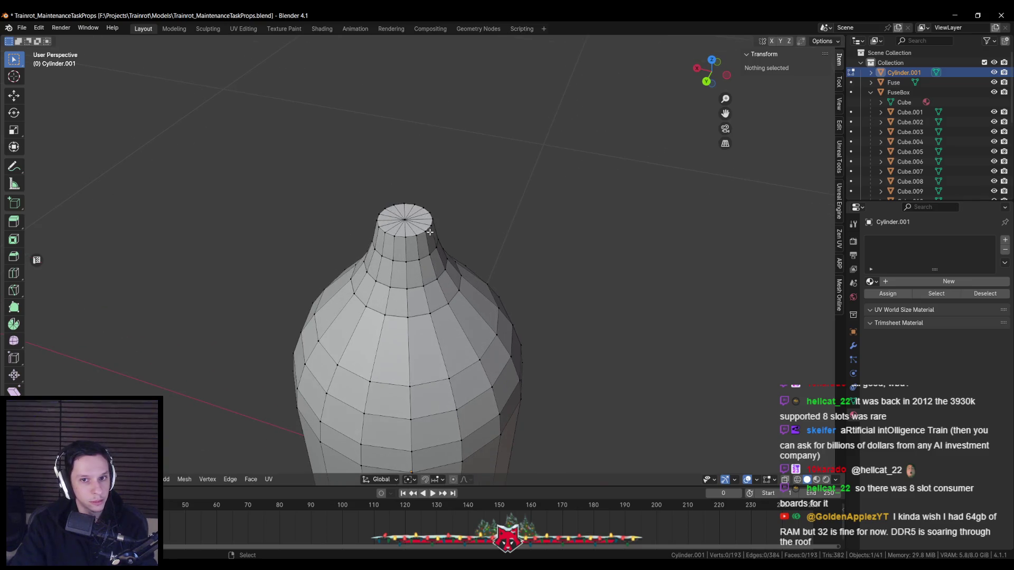
{"action": "key", "text": "c"}
{"action": "left_click", "coordinate": [405, 220]}
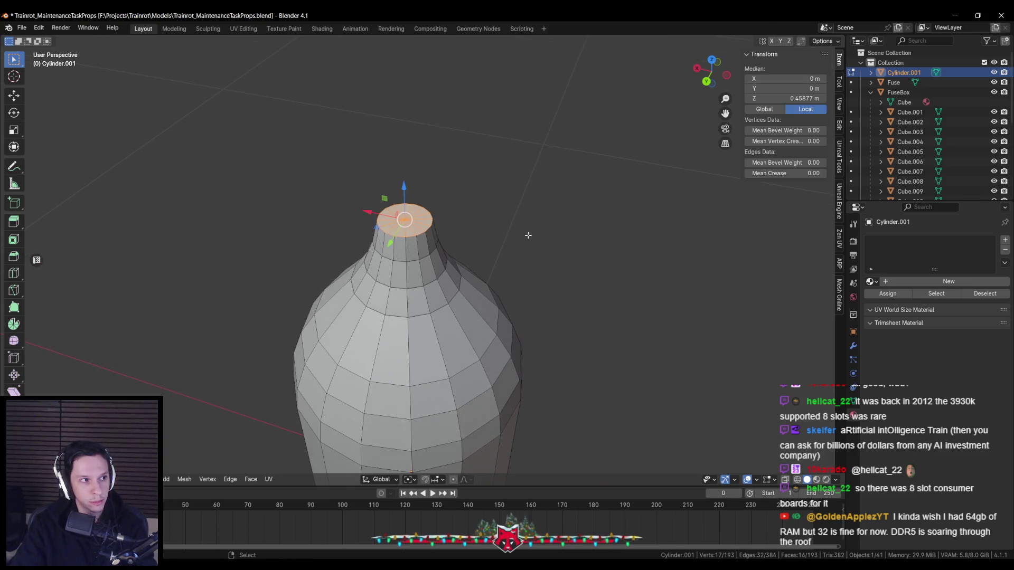
{"action": "key", "text": "e"}
{"action": "right_click", "coordinate": [528, 235]}
{"action": "key", "text": "s"}
{"action": "left_click", "coordinate": [474, 225]}
Extrude the cap again and delete its top faces to open the bottle mouth
{"action": "key", "text": "e"}
{"action": "right_click", "coordinate": [404, 184]}
{"action": "key", "text": "e"}
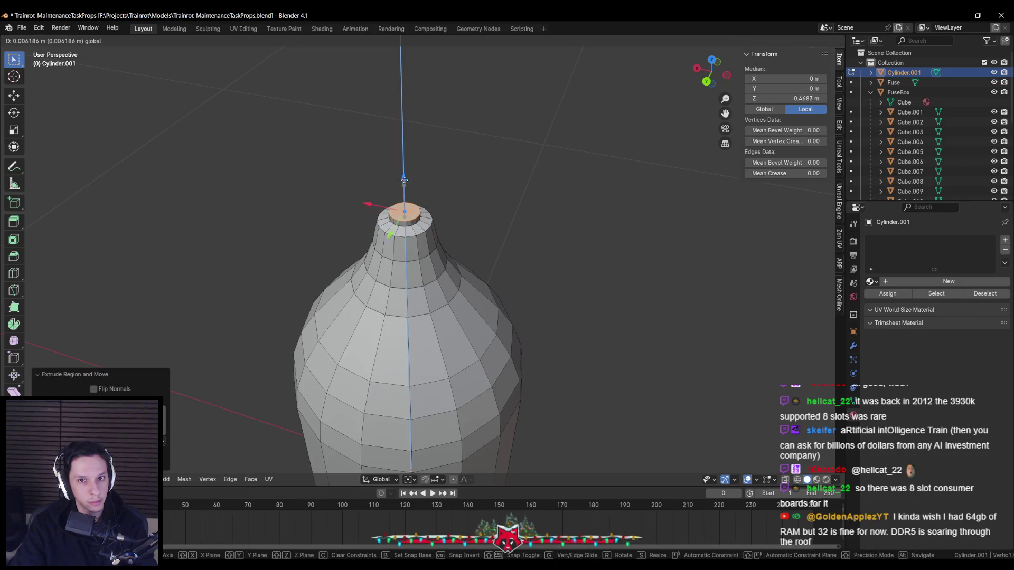
{"action": "right_click", "coordinate": [404, 180]}
{"action": "key", "text": "x"}
{"action": "left_click", "coordinate": [422, 215]}
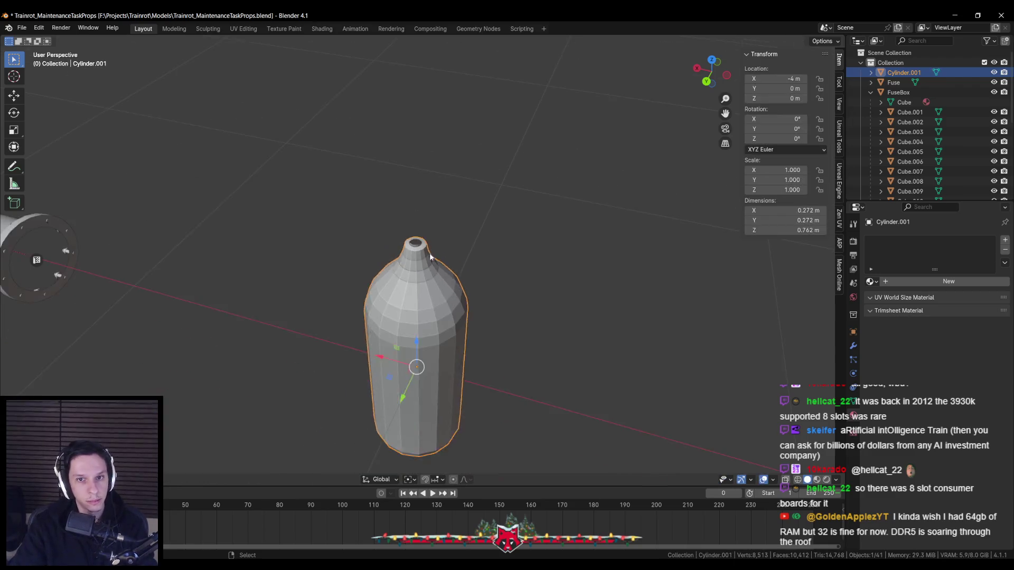
{"action": "key", "text": "Tab"}
{"action": "scroll", "coordinate": [438, 271], "scroll_direction": "down", "scroll_amount": 3}
{"action": "scroll", "coordinate": [438, 271], "scroll_direction": "down", "scroll_amount": 3}
Collapse the bottom face to a centre vertex to close it, then shade the bottle smooth
{"action": "middle_click_drag", "start_coordinate": [428, 251], "coordinate": [414, 310]}
{"action": "left_click", "coordinate": [415, 311]}
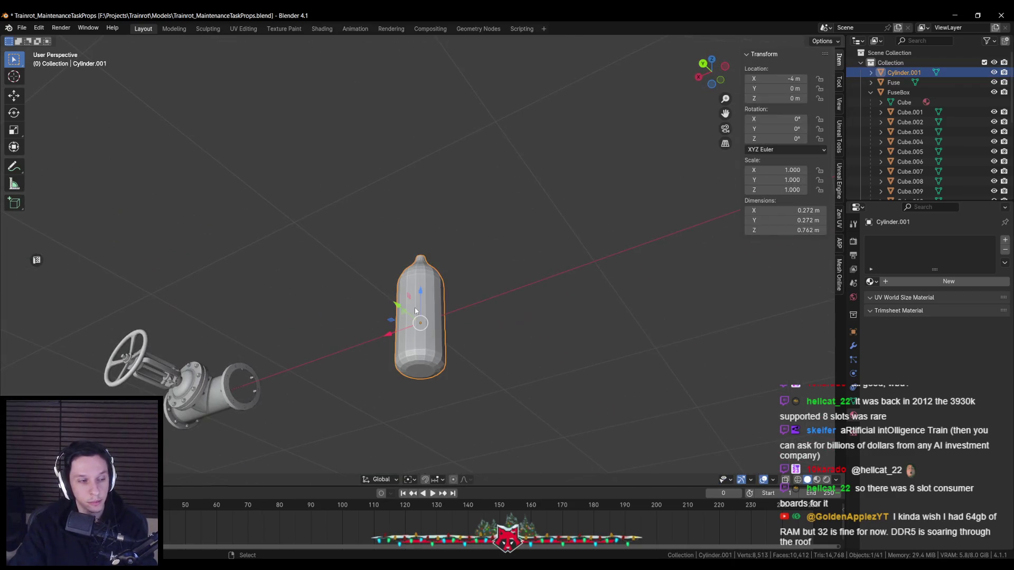
{"action": "key", "text": "Tab"}
{"action": "key", "text": "e"}
{"action": "right_click", "coordinate": [543, 357]}
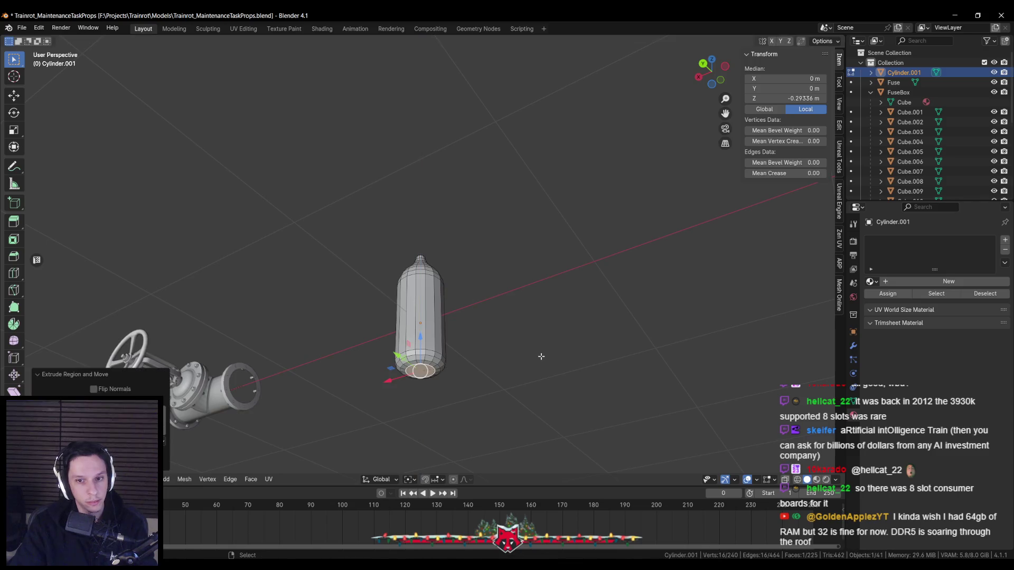
{"action": "key", "text": "m"}
{"action": "left_click", "coordinate": [521, 356]}
{"action": "key", "text": "Tab"}
{"action": "right_click", "coordinate": [449, 312]}
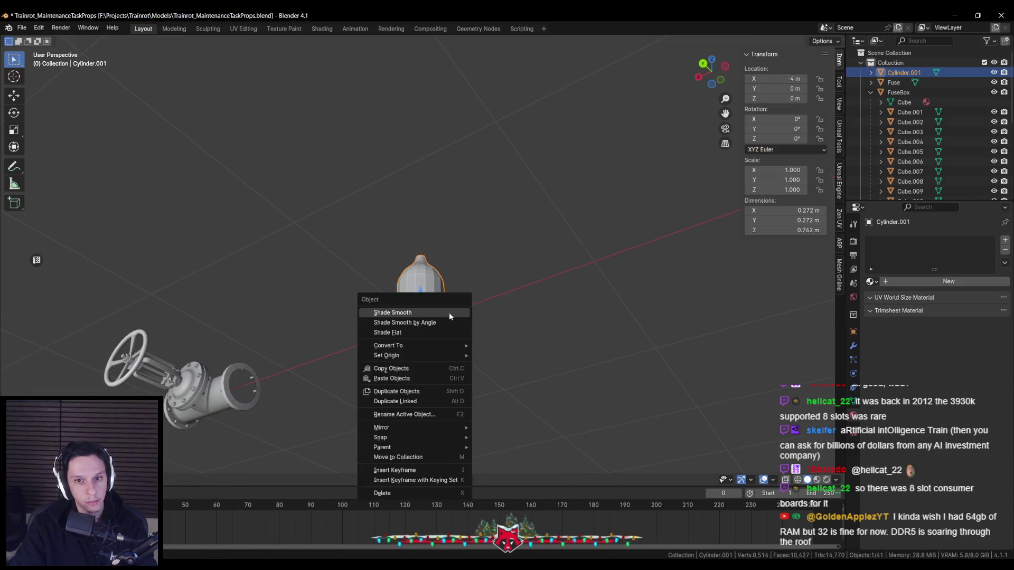
{"action": "left_click", "coordinate": [449, 312]}
{"action": "middle_click_drag", "start_coordinate": [449, 313], "coordinate": [449, 349]}
{"action": "scroll", "coordinate": [449, 350], "scroll_direction": "down", "scroll_amount": 2}
{"action": "scroll", "coordinate": [420, 266], "scroll_direction": "up", "scroll_amount": 3}
Mark the top edge loop sharp, rescale it and delete an edge loop
{"action": "left_click", "coordinate": [420, 265]}
{"action": "scroll", "coordinate": [421, 265], "scroll_direction": "up", "scroll_amount": 3}
{"action": "key", "text": "Tab"}
{"action": "scroll", "coordinate": [405, 224], "scroll_direction": "up", "scroll_amount": 2}
{"action": "left_click", "coordinate": [382, 204], "text": "alt"}
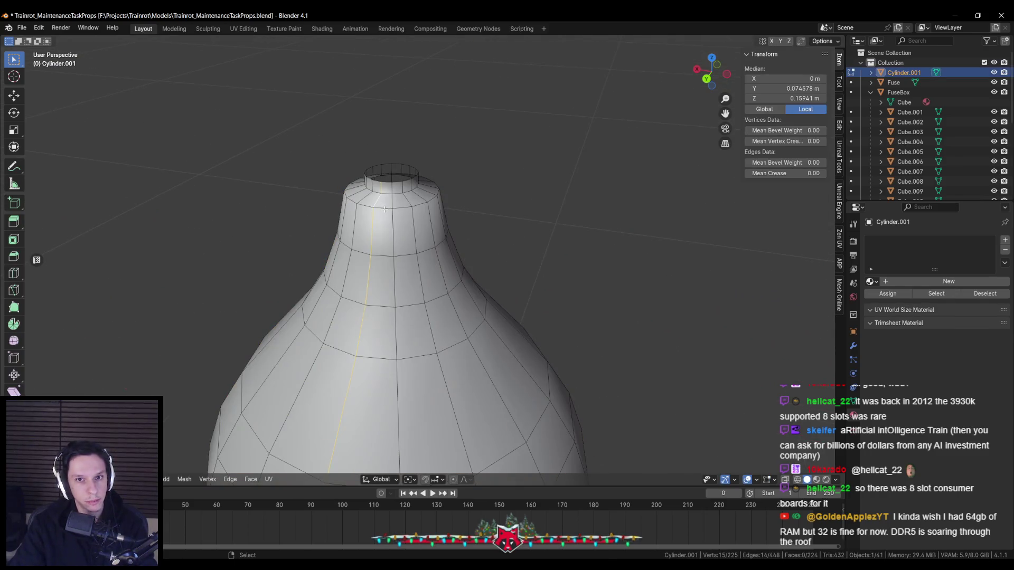
{"action": "key", "text": "ctrl+e"}
{"action": "key", "text": "Escape"}
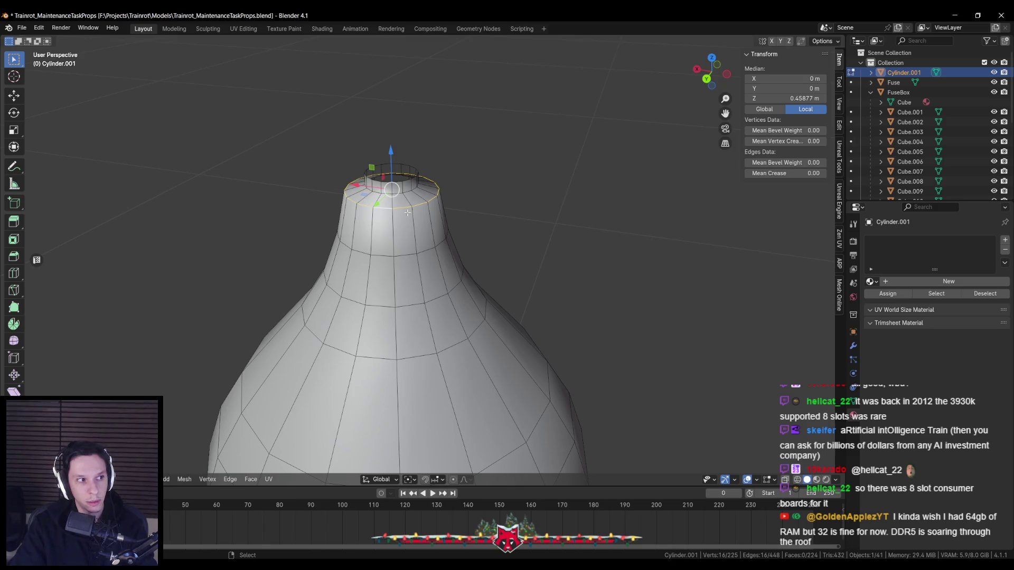
{"action": "key", "text": "ctrl+e"}
{"action": "left_click", "coordinate": [373, 390]}
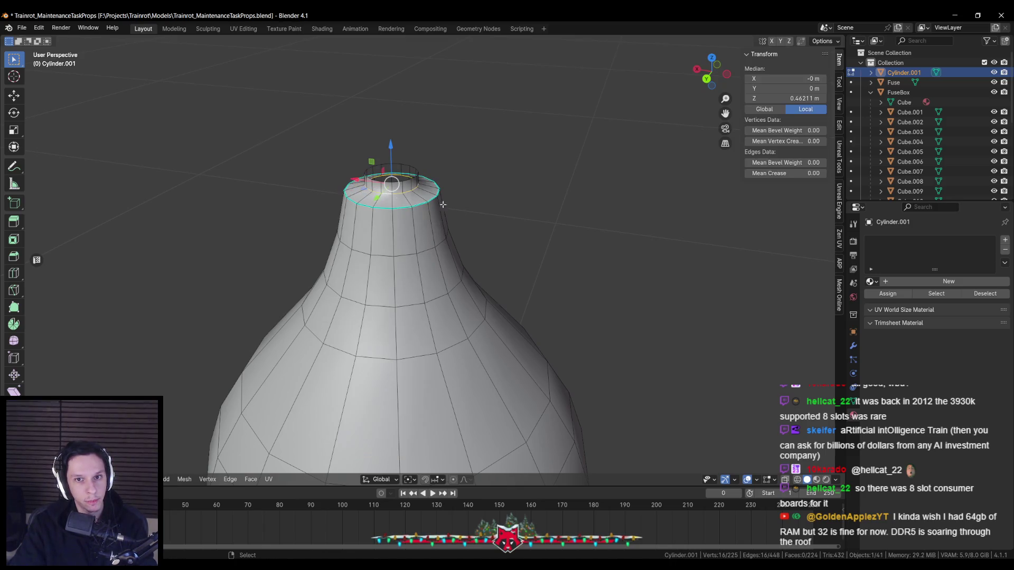
{"action": "key", "text": "s"}
{"action": "left_click", "coordinate": [528, 217]}
{"action": "key", "text": "x"}
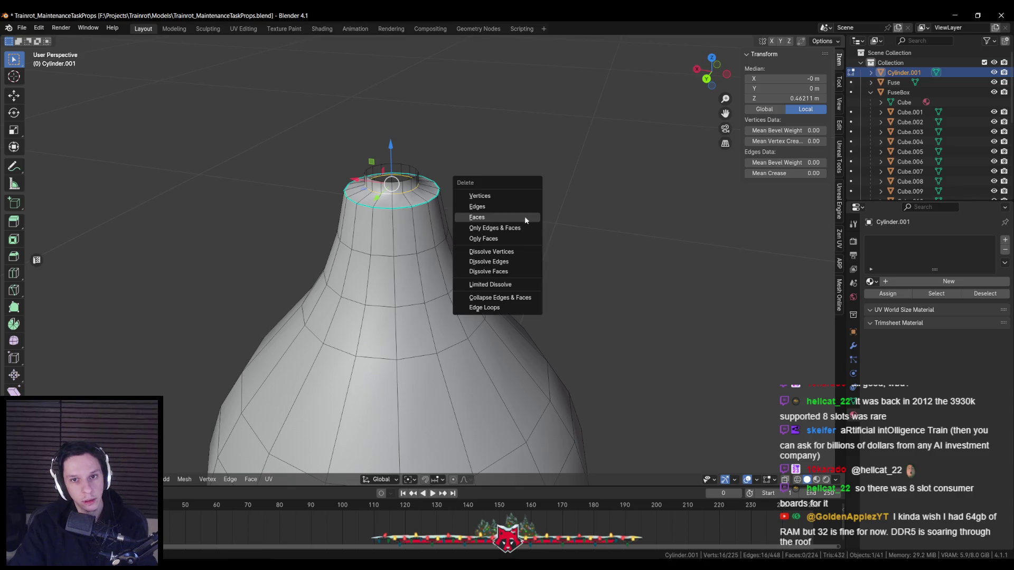
{"action": "left_click", "coordinate": [494, 311]}
{"action": "key", "text": "Tab"}
{"action": "scroll", "coordinate": [428, 253], "scroll_direction": "down", "scroll_amount": 2}
{"action": "scroll", "coordinate": [443, 234], "scroll_direction": "down", "scroll_amount": 2}
{"action": "scroll", "coordinate": [446, 234], "scroll_direction": "down", "scroll_amount": 1}
{"action": "scroll", "coordinate": [441, 251], "scroll_direction": "up", "scroll_amount": 2}
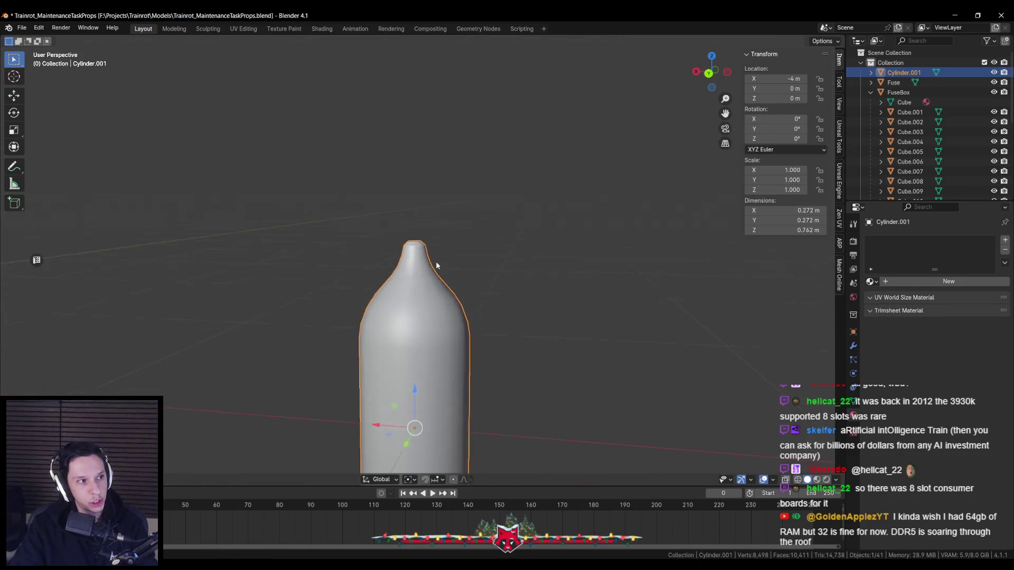
Check the top edge loop selection and inspect the bottle from around
{"action": "key", "text": "Tab"}
{"action": "scroll", "coordinate": [429, 253], "scroll_direction": "up", "scroll_amount": 1}
{"action": "scroll", "coordinate": [404, 217], "scroll_direction": "up", "scroll_amount": 2}
{"action": "left_click", "coordinate": [404, 216], "text": "alt+shift"}
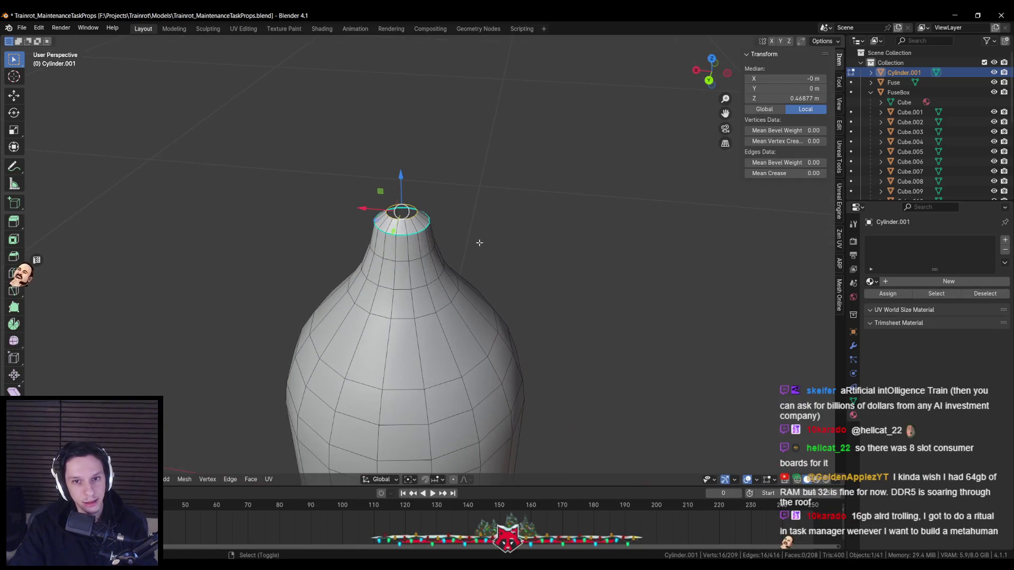
{"action": "key", "text": "Tab"}
{"action": "scroll", "coordinate": [453, 291], "scroll_direction": "down", "scroll_amount": 2}
{"action": "scroll", "coordinate": [448, 264], "scroll_direction": "down", "scroll_amount": 2}
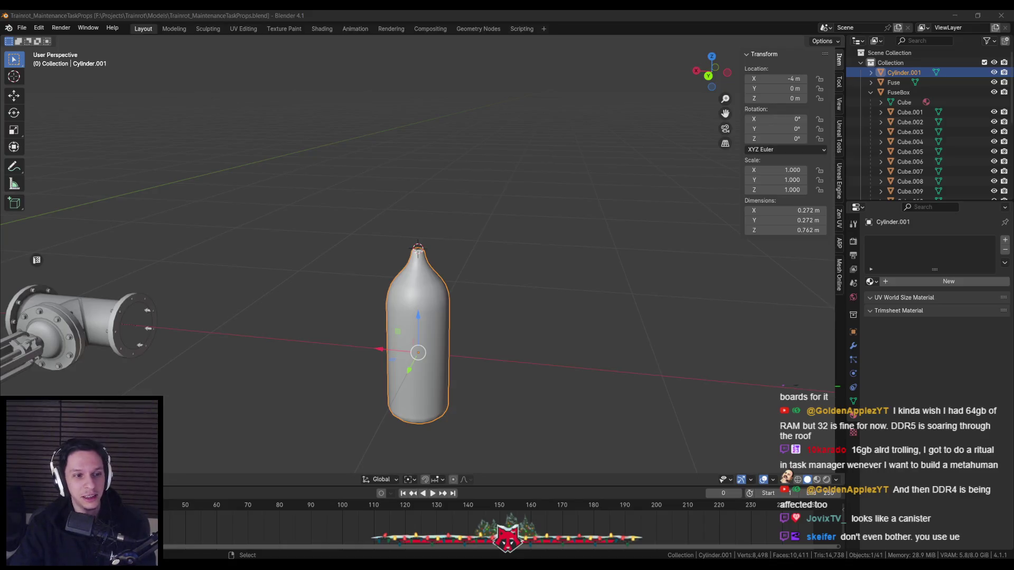
{"action": "mouse_move", "coordinate": [293, 309]}
{"action": "middle_mouse_down"}
{"action": "mouse_move", "coordinate": [447, 255]}
{"action": "mouse_move", "coordinate": [392, 309]}
{"action": "mouse_move", "coordinate": [362, 310]}
{"action": "mouse_move", "coordinate": [456, 348]}
{"action": "mouse_move", "coordinate": [463, 298]}
{"action": "mouse_move", "coordinate": [462, 314]}
{"action": "mouse_move", "coordinate": [500, 220]}
{"action": "middle_mouse_up"}
{"action": "scroll", "coordinate": [447, 256], "scroll_direction": "up", "scroll_amount": 5}
{"action": "scroll", "coordinate": [401, 277], "scroll_direction": "down", "scroll_amount": 3}
{"action": "scroll", "coordinate": [392, 309], "scroll_direction": "up", "scroll_amount": 3}
Hide the sidebar and stretch the bottle's upper rings vertically into a taller shoulder
{"action": "key", "text": "n"}
{"action": "scroll", "coordinate": [362, 314], "scroll_direction": "down", "scroll_amount": 3}
{"action": "scroll", "coordinate": [462, 299], "scroll_direction": "up", "scroll_amount": 3}
{"action": "scroll", "coordinate": [470, 293], "scroll_direction": "up", "scroll_amount": 2}
{"action": "scroll", "coordinate": [480, 278], "scroll_direction": "down", "scroll_amount": 2}
{"action": "scroll", "coordinate": [468, 259], "scroll_direction": "down", "scroll_amount": 2}
{"action": "key", "text": "Tab"}
{"action": "scroll", "coordinate": [501, 222], "scroll_direction": "up", "scroll_amount": 3}
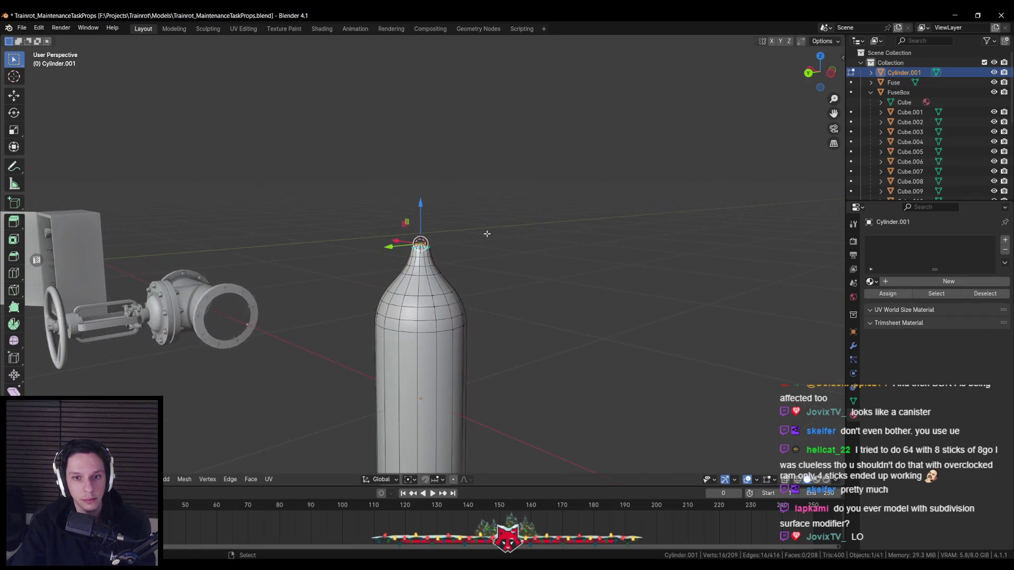
{"action": "scroll", "coordinate": [447, 241], "scroll_direction": "up", "scroll_amount": 3}
{"action": "left_click", "coordinate": [428, 235], "text": "alt"}
{"action": "left_click_drag", "start_coordinate": [329, 193], "coordinate": [495, 300]}
{"action": "key", "text": "s"}
{"action": "key", "text": "shift+z"}
{"action": "left_click", "coordinate": [576, 302]}
{"action": "key", "text": "Tab"}
{"action": "scroll", "coordinate": [408, 301], "scroll_direction": "down", "scroll_amount": 4}
{"action": "middle_click_drag", "start_coordinate": [409, 301], "coordinate": [419, 265]}
{"action": "scroll", "coordinate": [582, 228], "scroll_direction": "up", "scroll_amount": 4}
{"action": "scroll", "coordinate": [582, 223], "scroll_direction": "down", "scroll_amount": 5}
{"action": "scroll", "coordinate": [562, 241], "scroll_direction": "down", "scroll_amount": 2}
{"action": "scroll", "coordinate": [496, 250], "scroll_direction": "up", "scroll_amount": 2}
{"action": "scroll", "coordinate": [430, 289], "scroll_direction": "down", "scroll_amount": 1}
Box-select the upper rings through X-ray and raise them along Z to round the shoulder
{"action": "left_click", "coordinate": [430, 289]}
{"action": "key", "text": "Tab"}
{"action": "key", "text": "alt+z"}
{"action": "left_click_drag", "start_coordinate": [376, 236], "coordinate": [444, 287]}
{"action": "key", "text": "alt+z"}
{"action": "key", "text": "g"}
{"action": "key", "text": "z"}
{"action": "left_click", "coordinate": [442, 262]}
{"action": "key", "text": "Tab"}
{"action": "mouse_move", "coordinate": [442, 261]}
{"action": "middle_mouse_down"}
{"action": "mouse_move", "coordinate": [363, 271]}
{"action": "mouse_move", "coordinate": [422, 262]}
{"action": "middle_mouse_up"}
{"action": "scroll", "coordinate": [422, 262], "scroll_direction": "up", "scroll_amount": 3}
{"action": "scroll", "coordinate": [421, 262], "scroll_direction": "up", "scroll_amount": 3}
Snap the 3D cursor to the bottle's top ring, then switch to the music player
{"action": "key", "text": "Tab"}
{"action": "key", "text": "shift+s"}
{"action": "left_click", "coordinate": [420, 312]}
{"action": "key", "text": "Tab"}
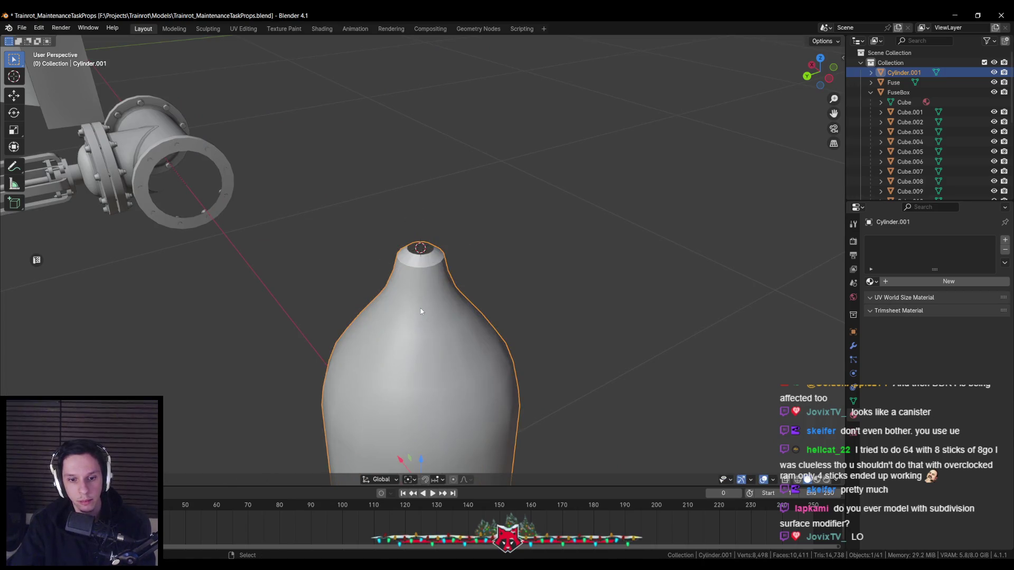
{"action": "key", "text": "alt+Tab"}
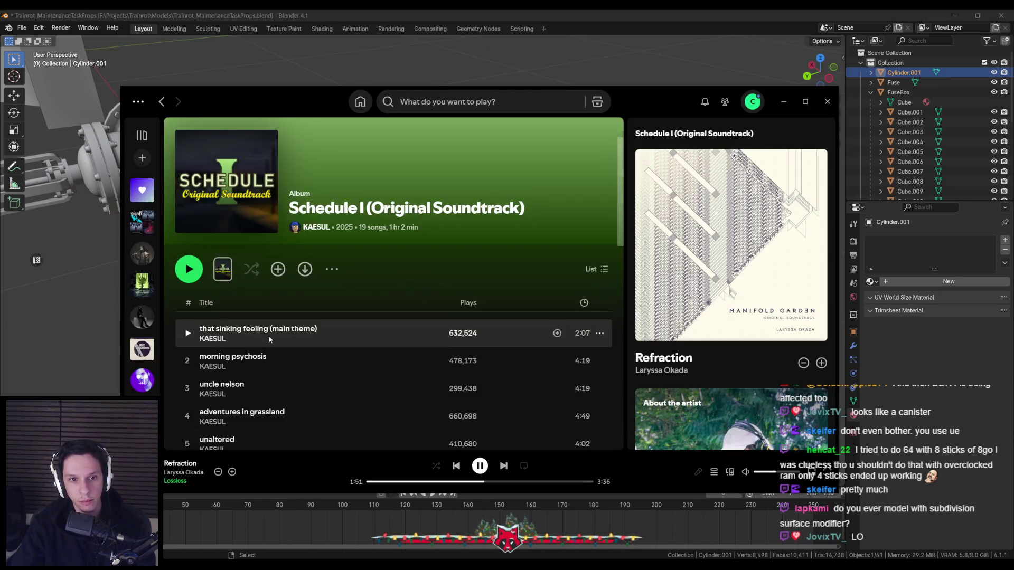
{"action": "scroll", "coordinate": [269, 335], "scroll_direction": "down", "scroll_amount": 5}
{"action": "scroll", "coordinate": [268, 336], "scroll_direction": "up", "scroll_amount": 2}
{"action": "scroll", "coordinate": [268, 336], "scroll_direction": "up", "scroll_amount": 3}
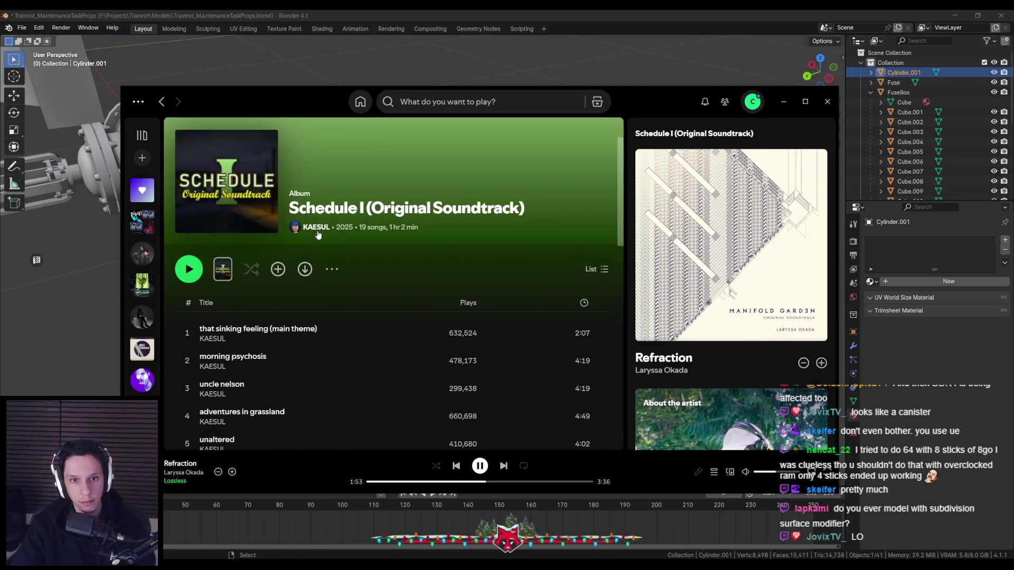
Play the Trainrot Inspo playlist from Detroit in Spotify and return to Blender
{"action": "double_click", "coordinate": [190, 334]}
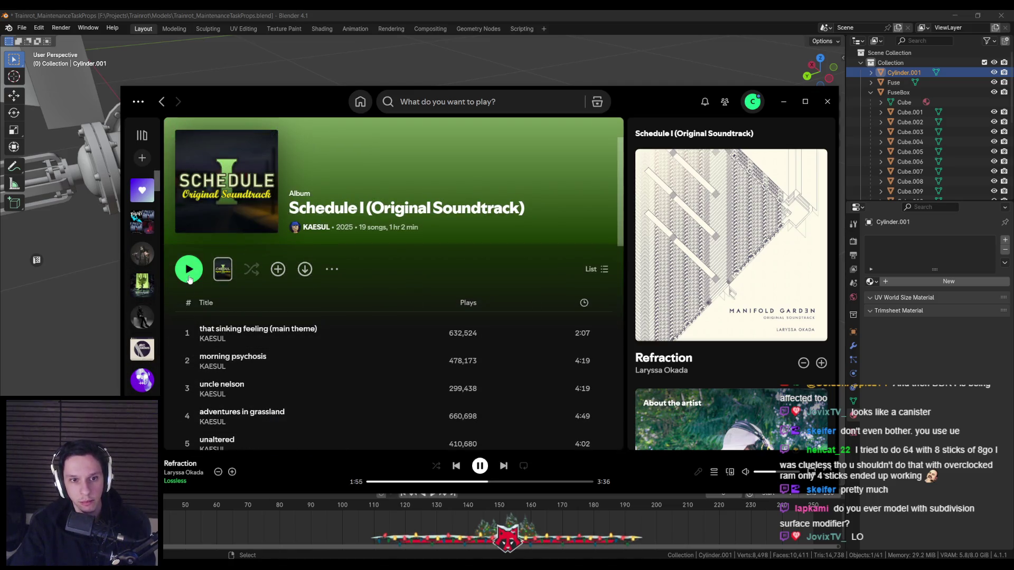
{"action": "scroll", "coordinate": [155, 343], "scroll_direction": "down", "scroll_amount": 2}
{"action": "scroll", "coordinate": [150, 344], "scroll_direction": "down", "scroll_amount": 2}
{"action": "scroll", "coordinate": [151, 343], "scroll_direction": "down", "scroll_amount": 2}
{"action": "scroll", "coordinate": [149, 333], "scroll_direction": "down", "scroll_amount": 2}
{"action": "scroll", "coordinate": [146, 318], "scroll_direction": "down", "scroll_amount": 2}
{"action": "scroll", "coordinate": [143, 284], "scroll_direction": "down", "scroll_amount": 1}
{"action": "scroll", "coordinate": [143, 286], "scroll_direction": "down", "scroll_amount": 2}
{"action": "scroll", "coordinate": [141, 302], "scroll_direction": "down", "scroll_amount": 1}
{"action": "scroll", "coordinate": [140, 317], "scroll_direction": "down", "scroll_amount": 1}
{"action": "scroll", "coordinate": [139, 332], "scroll_direction": "down", "scroll_amount": 2}
{"action": "scroll", "coordinate": [140, 332], "scroll_direction": "down", "scroll_amount": 2}
{"action": "scroll", "coordinate": [143, 327], "scroll_direction": "down", "scroll_amount": 2}
{"action": "scroll", "coordinate": [161, 333], "scroll_direction": "down", "scroll_amount": 2}
{"action": "scroll", "coordinate": [161, 346], "scroll_direction": "down", "scroll_amount": 2}
{"action": "scroll", "coordinate": [163, 380], "scroll_direction": "down", "scroll_amount": 2}
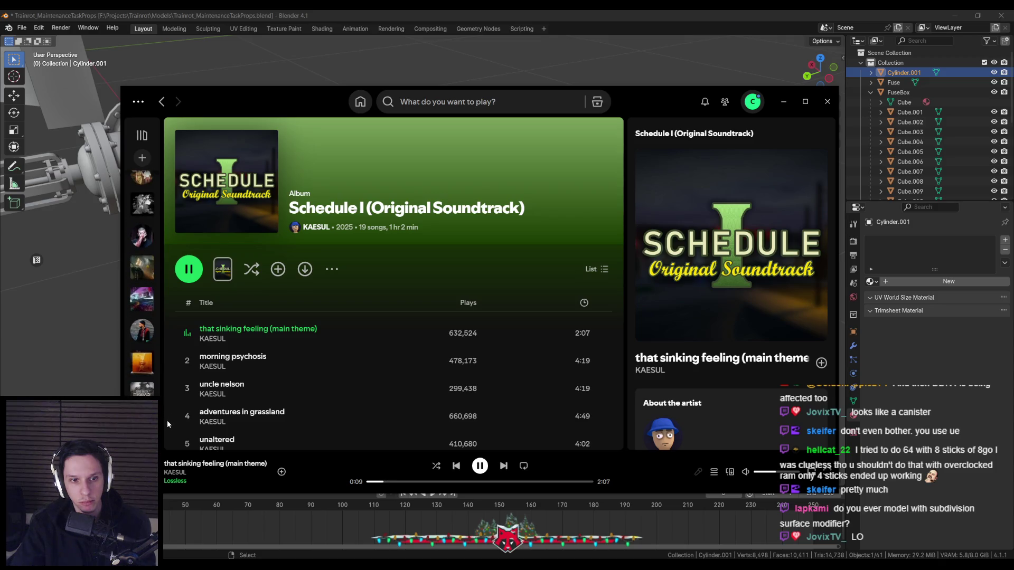
{"action": "left_click_drag", "start_coordinate": [168, 420], "coordinate": [183, 177]}
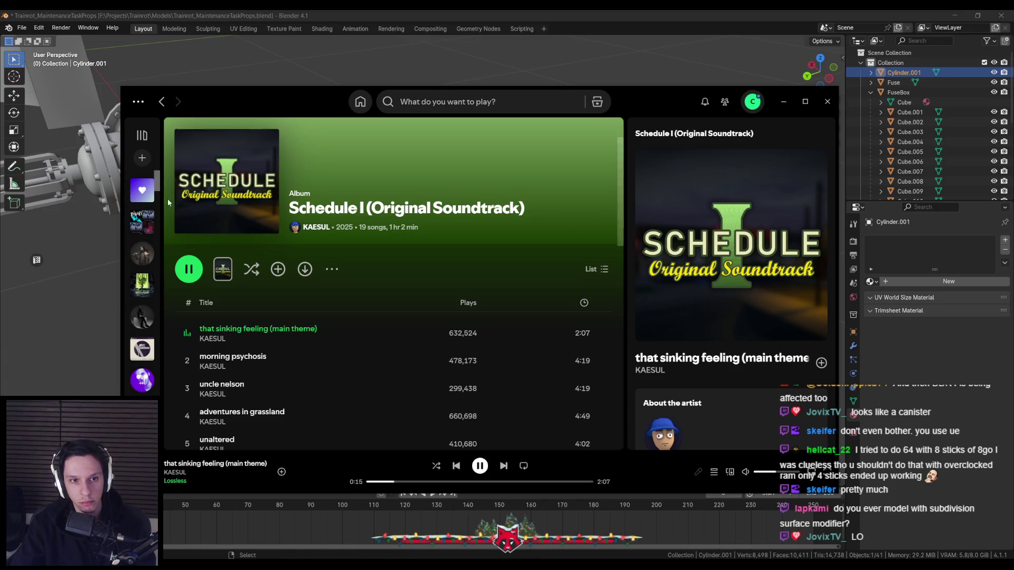
{"action": "left_click", "coordinate": [142, 221]}
{"action": "scroll", "coordinate": [194, 330], "scroll_direction": "down", "scroll_amount": 2}
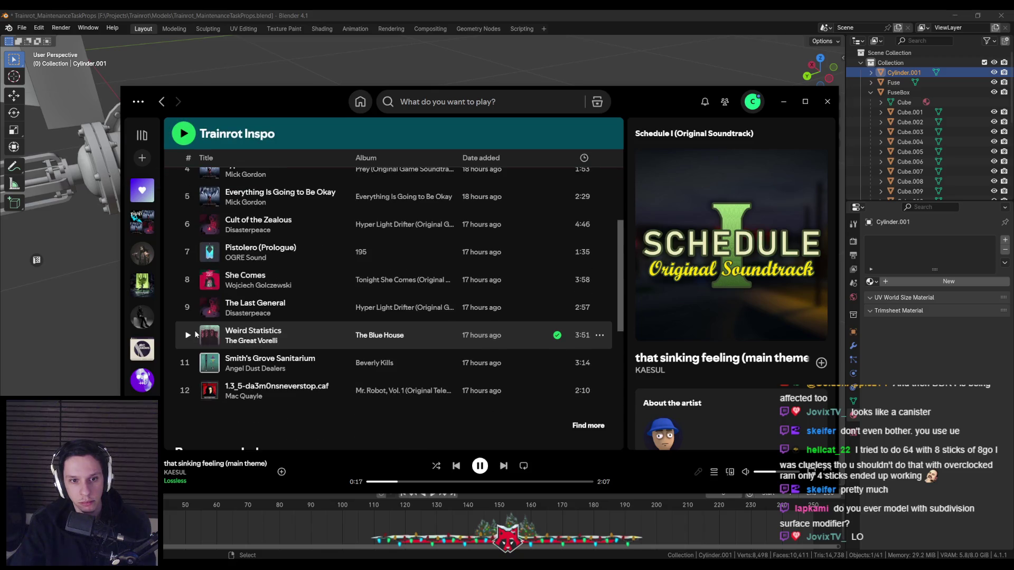
{"action": "scroll", "coordinate": [194, 330], "scroll_direction": "down", "scroll_amount": 1}
{"action": "scroll", "coordinate": [194, 330], "scroll_direction": "up", "scroll_amount": 1}
{"action": "scroll", "coordinate": [195, 330], "scroll_direction": "up", "scroll_amount": 5}
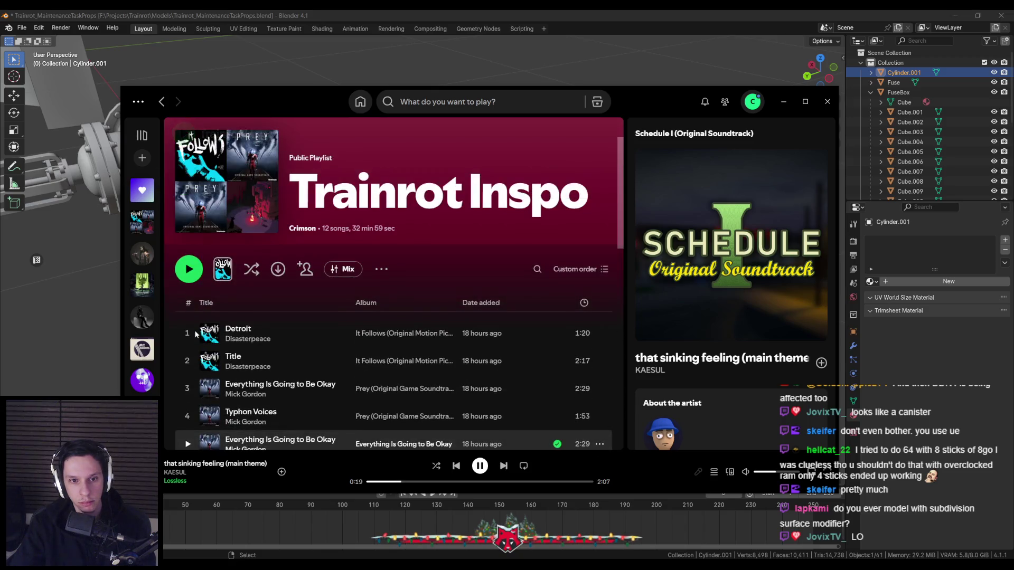
{"action": "scroll", "coordinate": [193, 330], "scroll_direction": "down", "scroll_amount": 2}
{"action": "scroll", "coordinate": [194, 330], "scroll_direction": "down", "scroll_amount": 1}
{"action": "scroll", "coordinate": [194, 330], "scroll_direction": "down", "scroll_amount": 1}
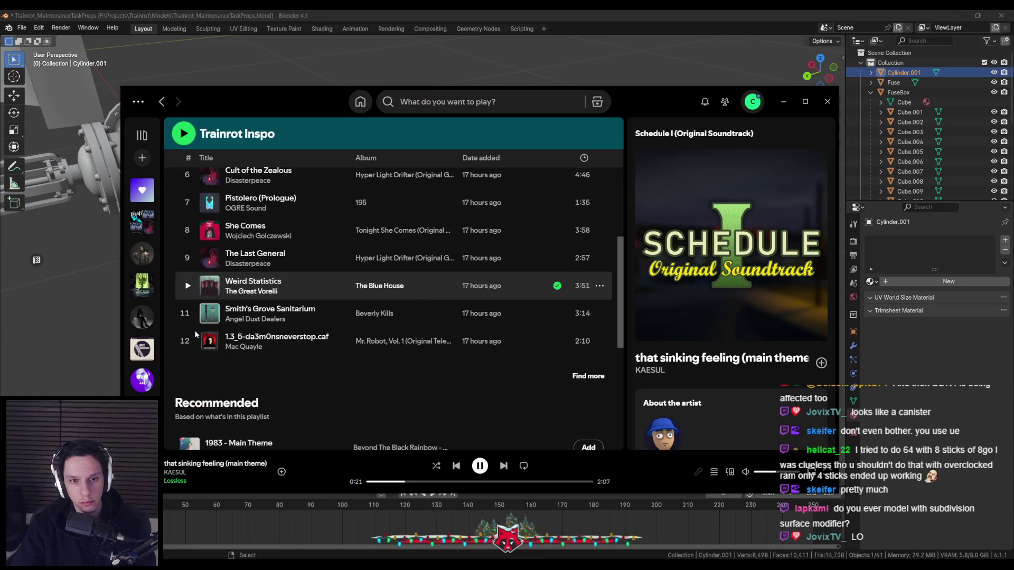
{"action": "scroll", "coordinate": [193, 330], "scroll_direction": "up", "scroll_amount": 5}
{"action": "left_click", "coordinate": [189, 270]}
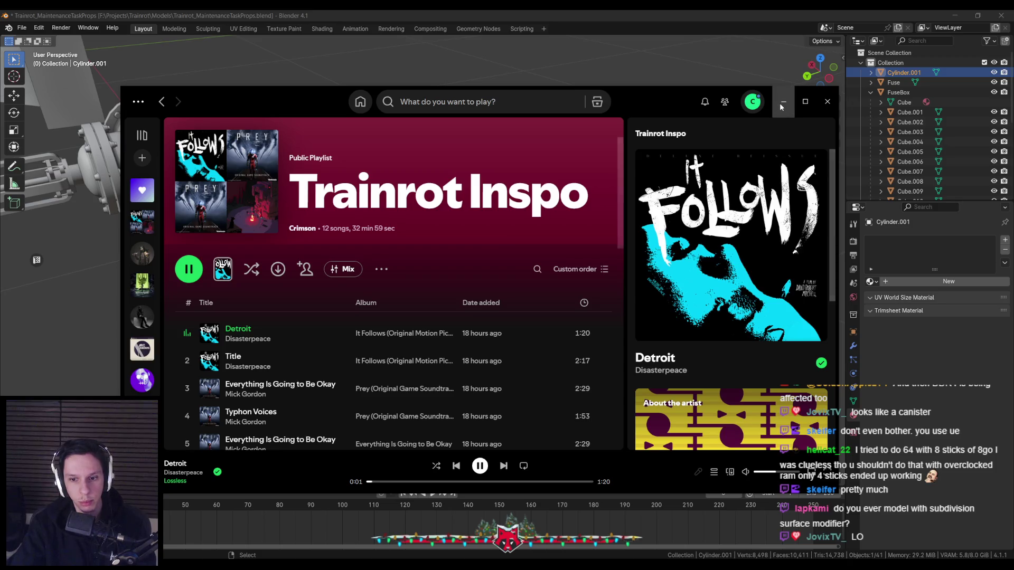
{"action": "mouse_move", "coordinate": [519, 207]}
{"action": "middle_mouse_down"}
{"action": "mouse_move", "coordinate": [514, 186]}
{"action": "mouse_move", "coordinate": [503, 199]}
{"action": "middle_mouse_up"}
{"action": "scroll", "coordinate": [503, 198], "scroll_direction": "up", "scroll_amount": 2}
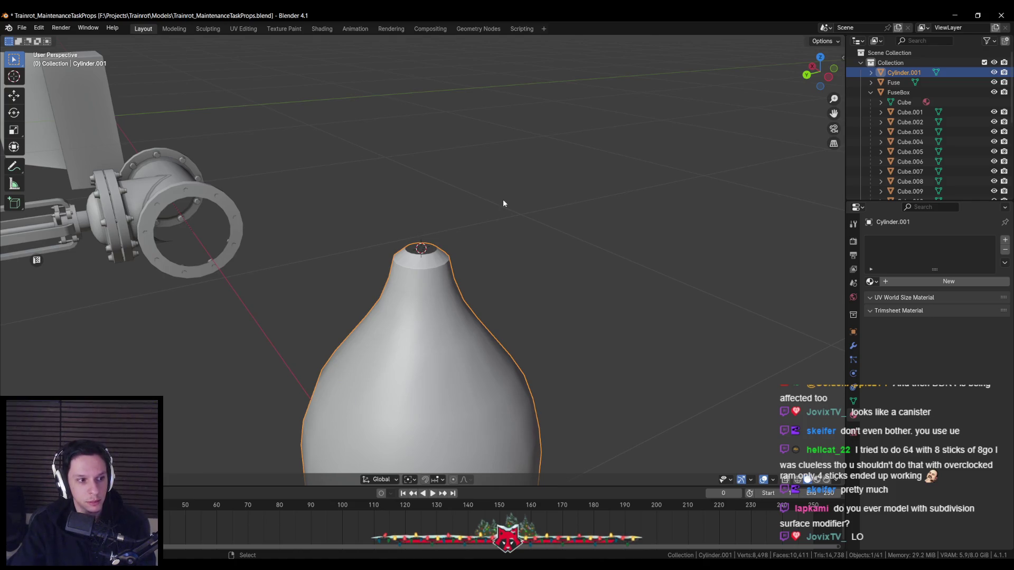
{"action": "mouse_move", "coordinate": [503, 204]}
{"action": "middle_mouse_down"}
{"action": "mouse_move", "coordinate": [445, 235]}
{"action": "mouse_move", "coordinate": [480, 242]}
{"action": "mouse_move", "coordinate": [471, 244]}
{"action": "middle_mouse_up"}
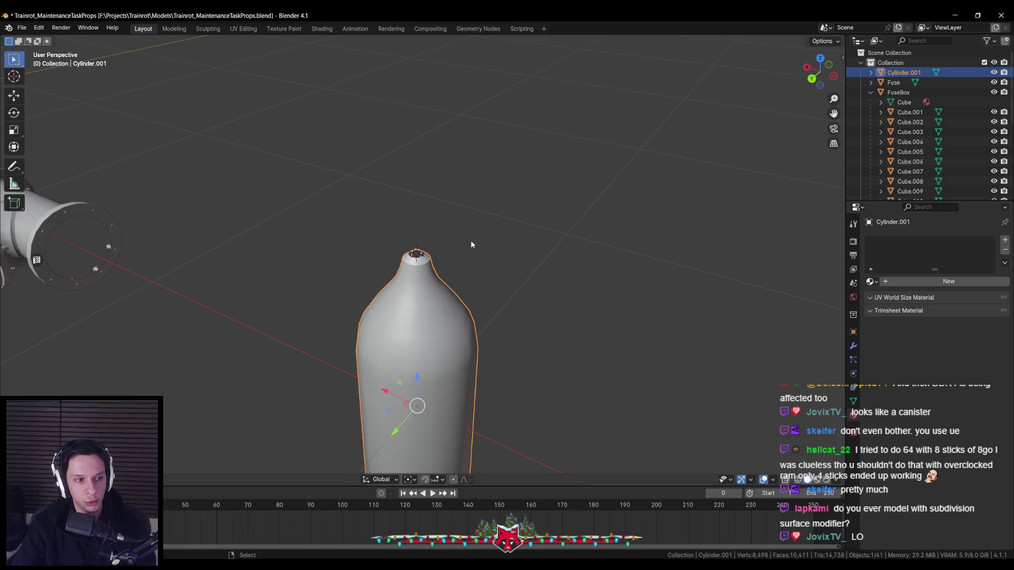
{"action": "key", "text": "KP_Divide"}
{"action": "key", "text": "KP_Divide"}
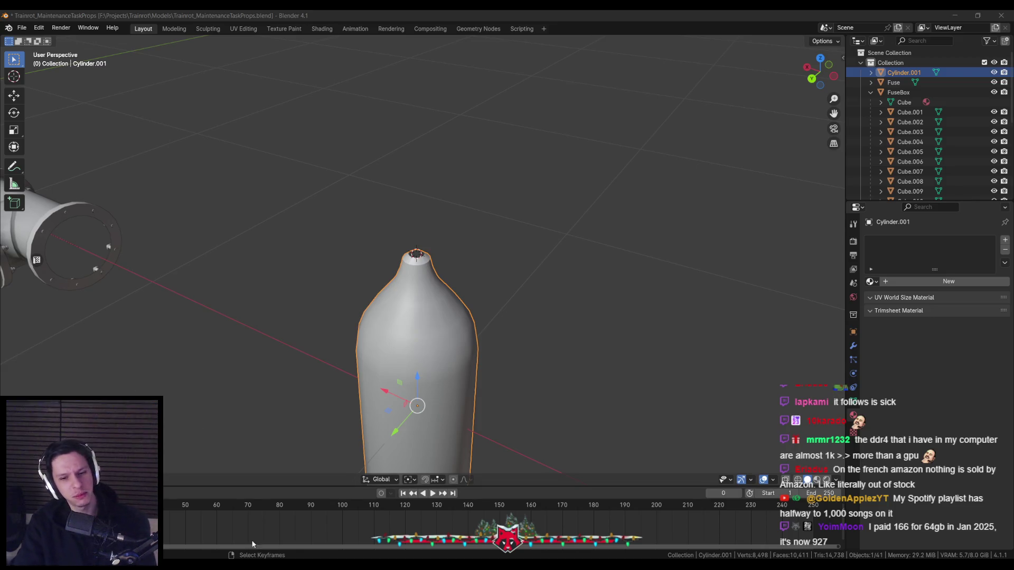
{"action": "scroll", "coordinate": [288, 340], "scroll_direction": "down", "scroll_amount": 2}
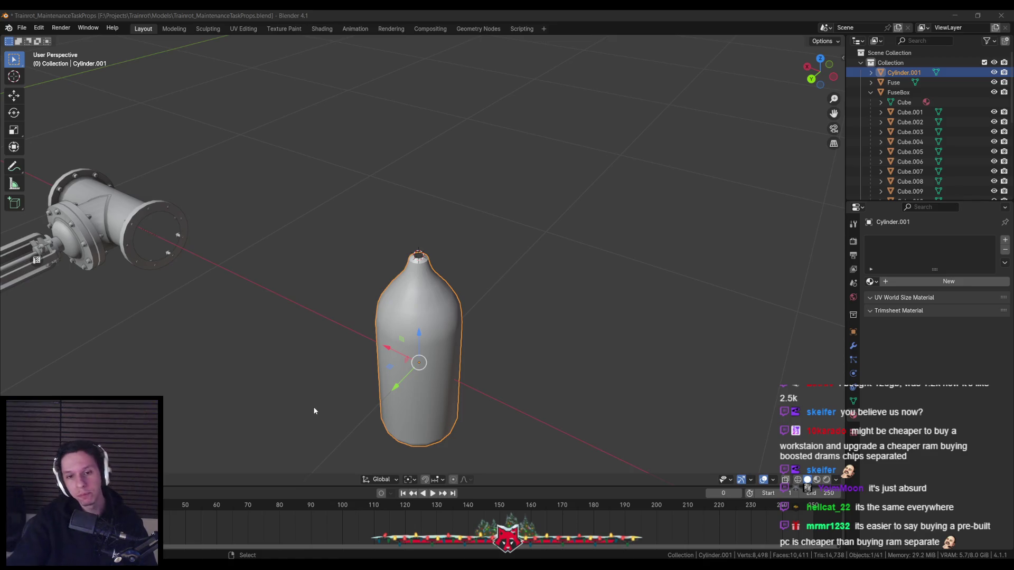
Save the file, then in front X-ray view try scaling the bottle's top vertices inward, cancelling twice
{"action": "key", "text": "ctrl+s"}
{"action": "middle_click_drag", "start_coordinate": [330, 356], "coordinate": [344, 350]}
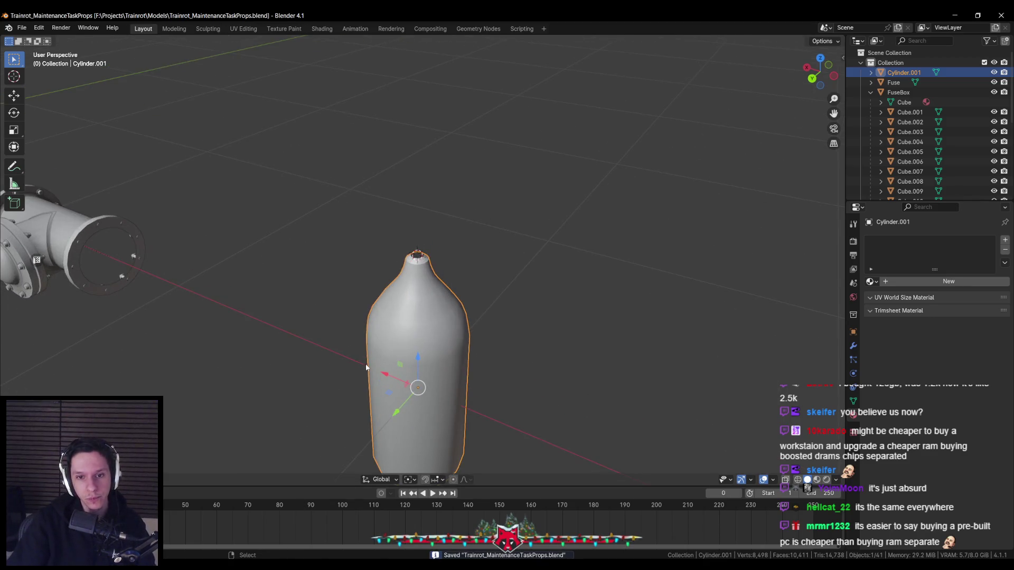
{"action": "key", "text": "Tab"}
{"action": "key", "text": "KP_1"}
{"action": "key", "text": "alt+z"}
{"action": "left_click_drag", "start_coordinate": [364, 214], "coordinate": [552, 320]}
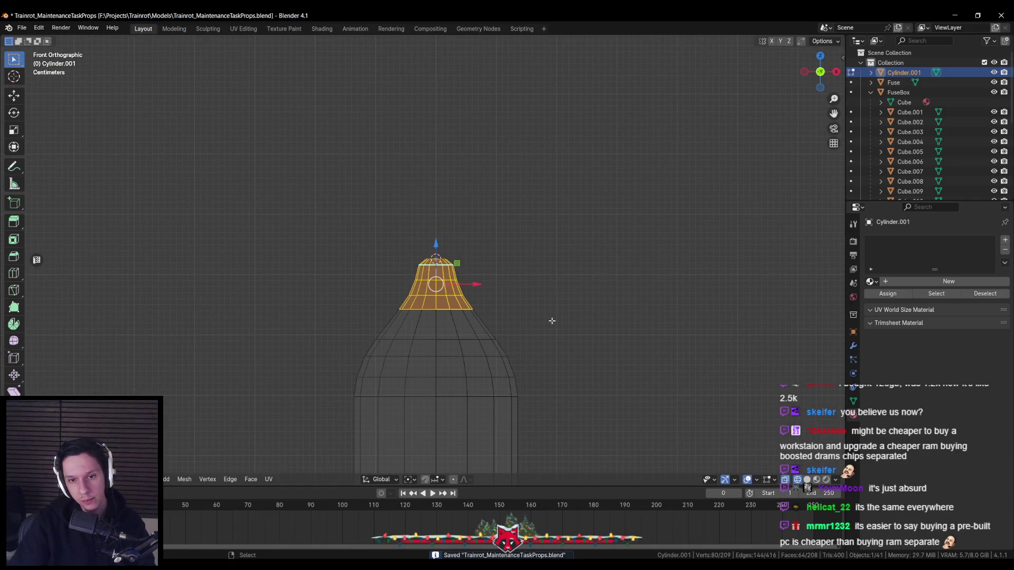
{"action": "key", "text": "1"}
{"action": "key", "text": "s"}
{"action": "key", "text": "shift+z"}
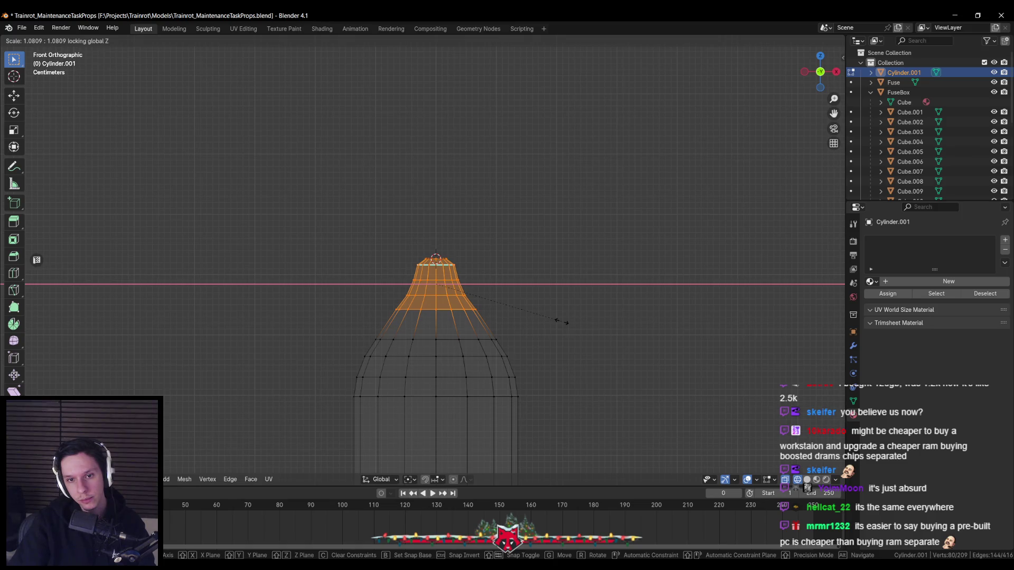
{"action": "key", "text": "Escape"}
{"action": "left_click_drag", "start_coordinate": [386, 249], "coordinate": [516, 302]}
{"action": "key", "text": "s"}
{"action": "key", "text": "shift+z"}
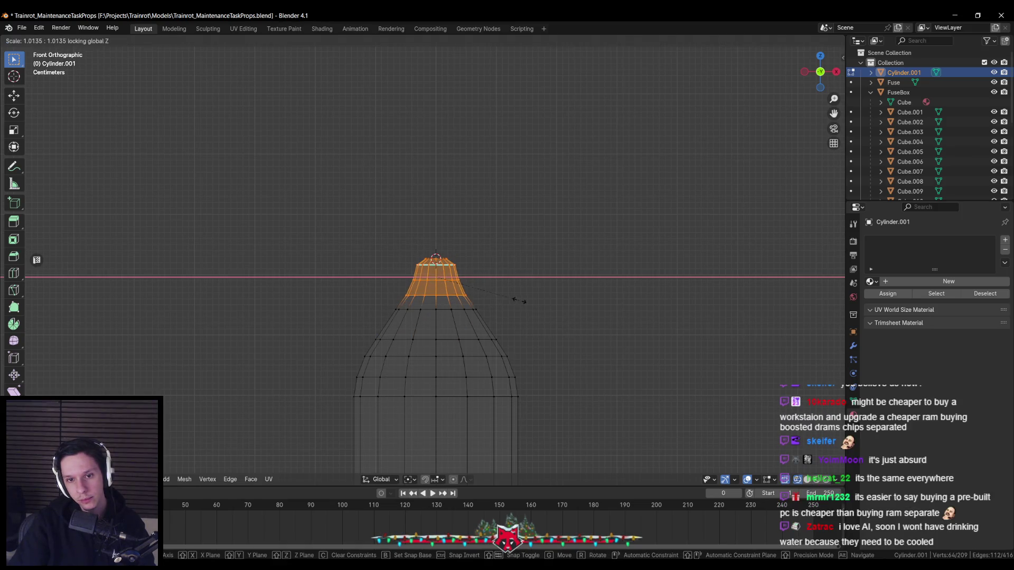
{"action": "key", "text": "Escape"}
Scale the top ring of vertices inward (Shift+Z) to narrow the bottle's opening and return to object mode
{"action": "left_click_drag", "start_coordinate": [389, 243], "coordinate": [468, 287]}
{"action": "key", "text": "s"}
{"action": "key", "text": "shift+z"}
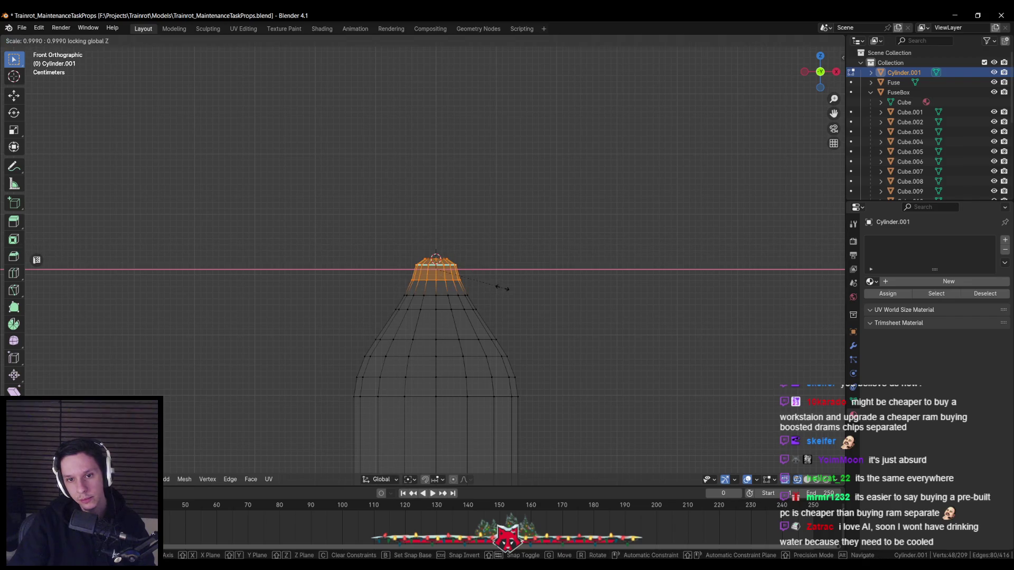
{"action": "key", "text": "Escape"}
{"action": "key", "text": "alt+z"}
{"action": "key", "text": "Tab"}
{"action": "mouse_move", "coordinate": [504, 286]}
{"action": "middle_mouse_down"}
{"action": "mouse_move", "coordinate": [490, 347]}
{"action": "mouse_move", "coordinate": [478, 332]}
{"action": "middle_mouse_up"}
{"action": "scroll", "coordinate": [478, 332], "scroll_direction": "up", "scroll_amount": 2}
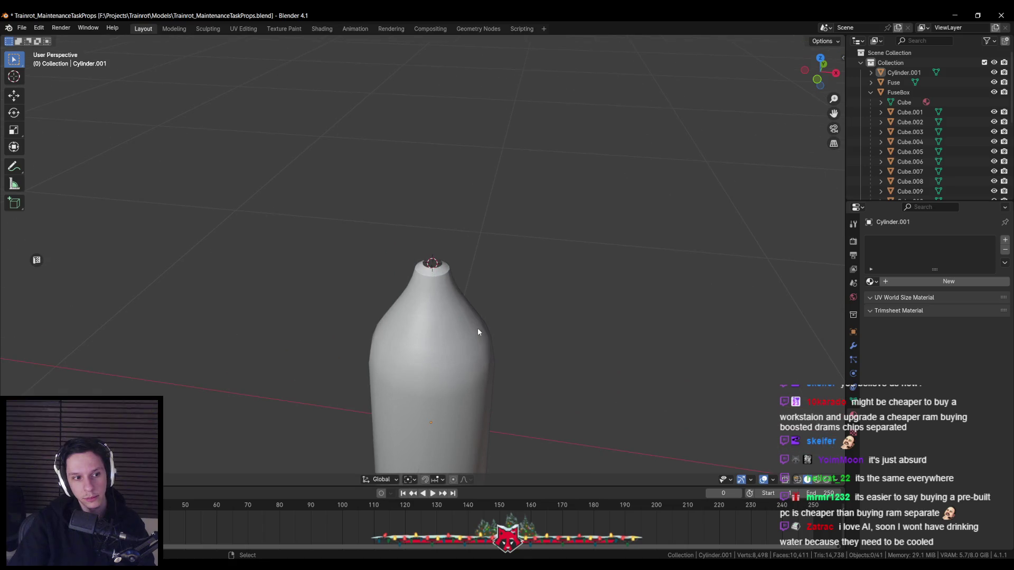
{"action": "scroll", "coordinate": [478, 332], "scroll_direction": "down", "scroll_amount": 2}
{"action": "mouse_move", "coordinate": [478, 332]}
{"action": "middle_mouse_down"}
{"action": "mouse_move", "coordinate": [439, 331]}
{"action": "mouse_move", "coordinate": [440, 349]}
{"action": "mouse_move", "coordinate": [454, 330]}
{"action": "mouse_move", "coordinate": [449, 338]}
{"action": "middle_mouse_up"}
{"action": "scroll", "coordinate": [437, 324], "scroll_direction": "up", "scroll_amount": 2}
Save the file and briefly check the Trello card before returning to Blender
{"action": "key", "text": "Tab"}
{"action": "scroll", "coordinate": [436, 321], "scroll_direction": "up", "scroll_amount": 3}
{"action": "scroll", "coordinate": [453, 330], "scroll_direction": "down", "scroll_amount": 3}
{"action": "key", "text": "ctrl+s"}
{"action": "key", "text": "Tab"}
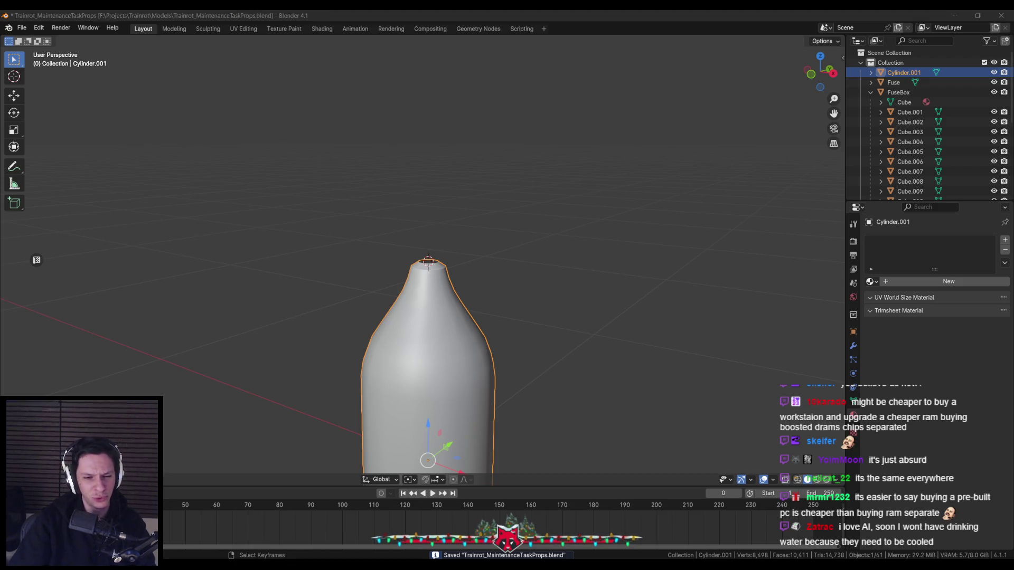
{"action": "key", "text": "alt+Tab"}
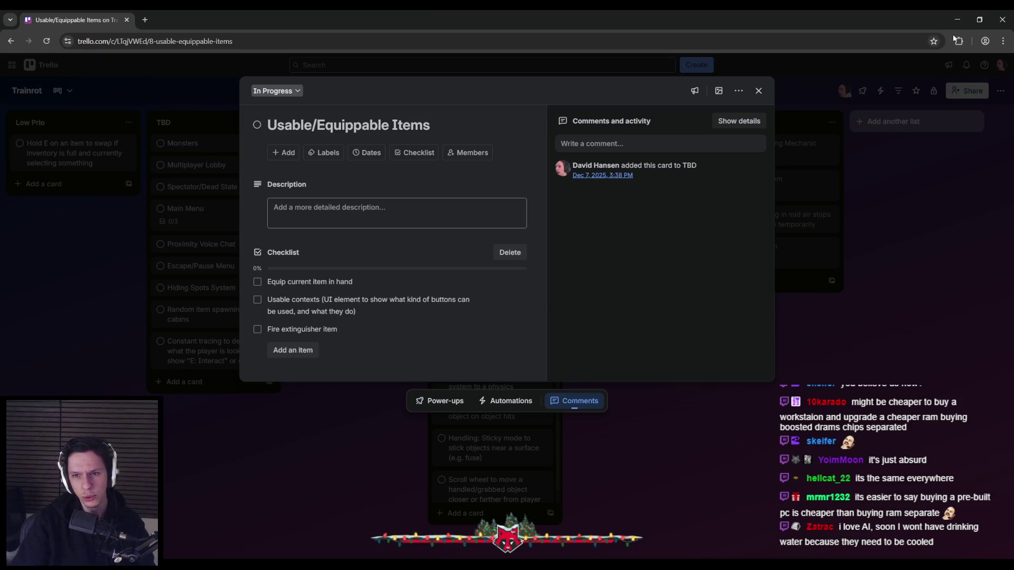
{"action": "left_click", "coordinate": [957, 20]}
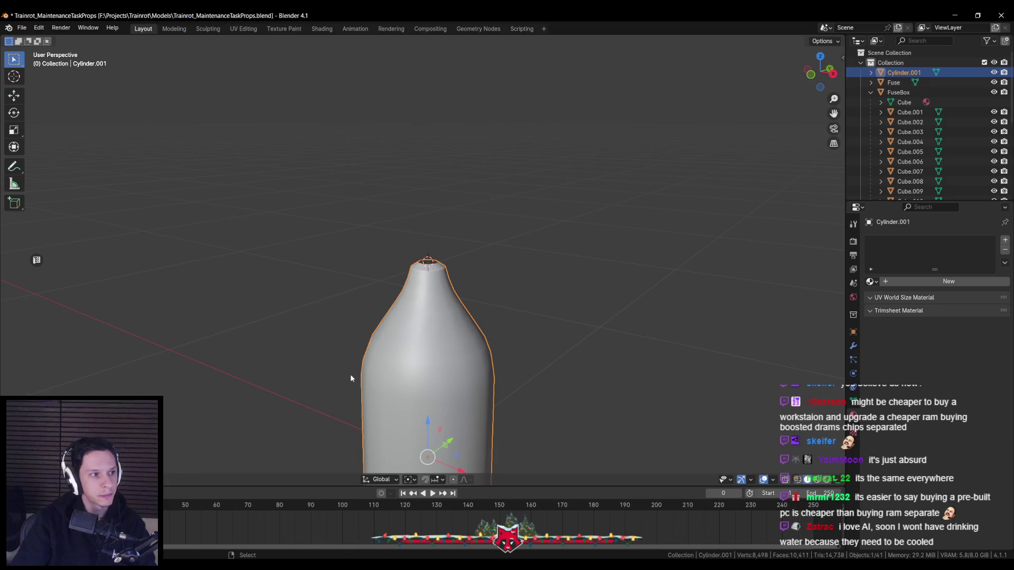
{"action": "scroll", "coordinate": [421, 325], "scroll_direction": "up", "scroll_amount": 2}
{"action": "scroll", "coordinate": [415, 328], "scroll_direction": "up", "scroll_amount": 1}
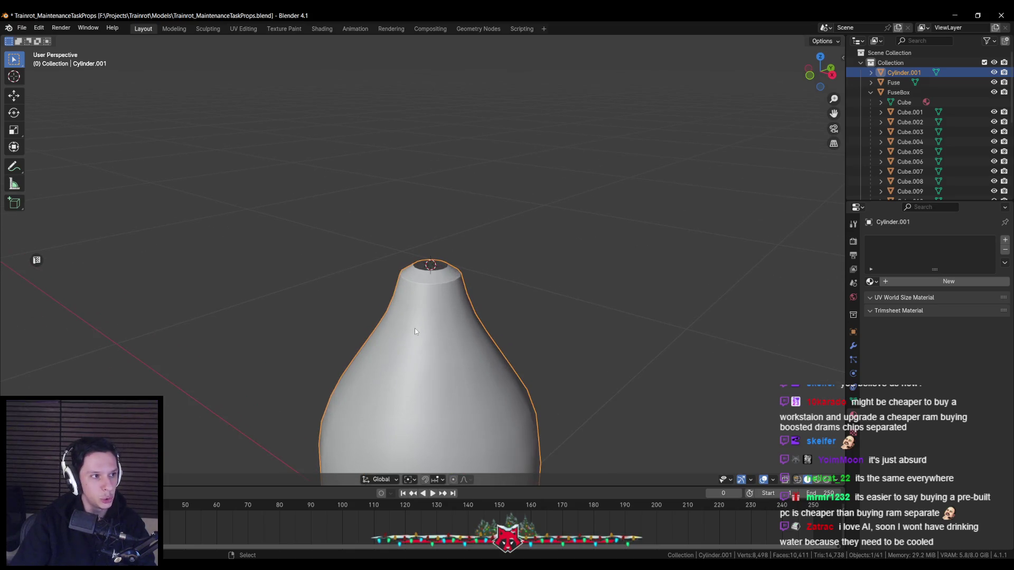
{"action": "scroll", "coordinate": [414, 328], "scroll_direction": "down", "scroll_amount": 1}
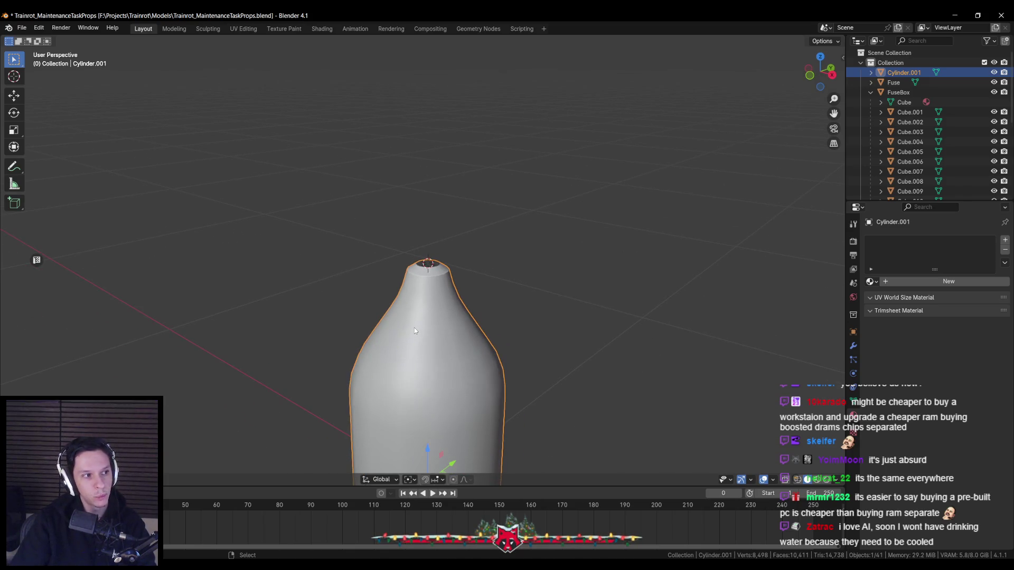
In front X-ray view, raise the shoulder vertex rings of the bottle along Z
{"action": "middle_click_drag", "start_coordinate": [417, 328], "coordinate": [436, 337]}
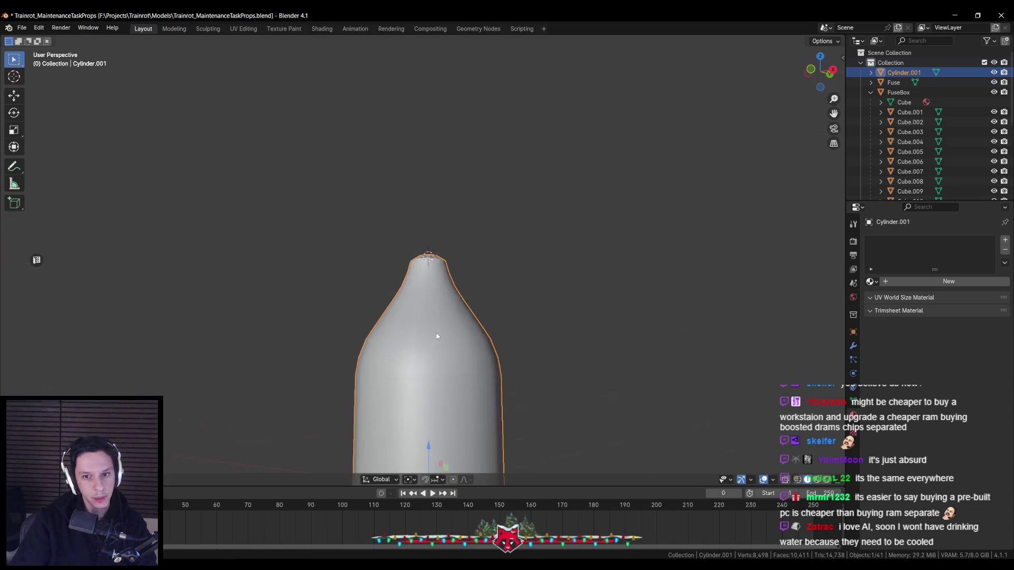
{"action": "scroll", "coordinate": [437, 337], "scroll_direction": "down", "scroll_amount": 1}
{"action": "scroll", "coordinate": [431, 344], "scroll_direction": "down", "scroll_amount": 1}
{"action": "scroll", "coordinate": [433, 335], "scroll_direction": "up", "scroll_amount": 1}
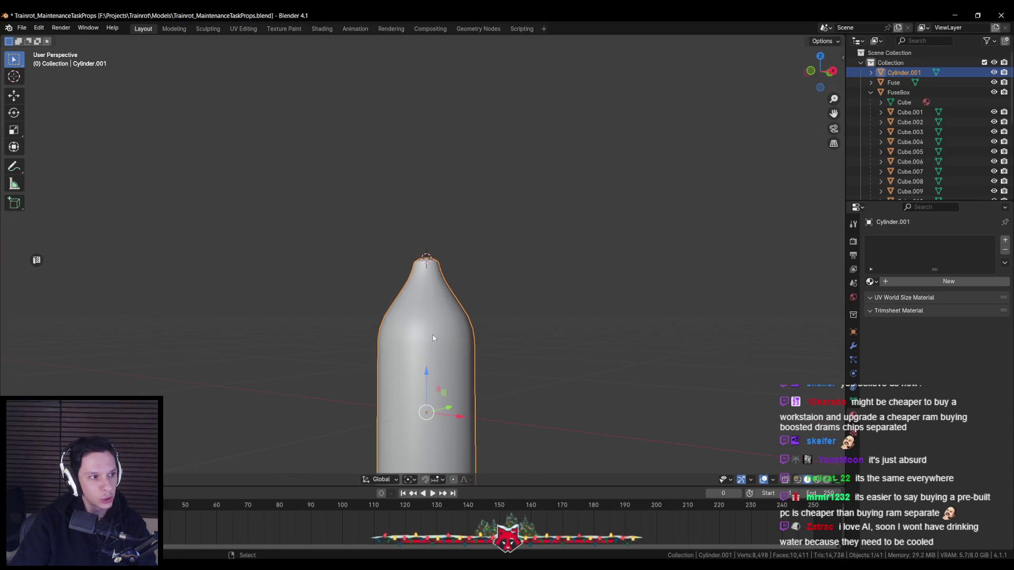
{"action": "key", "text": "Tab"}
{"action": "middle_click_drag", "start_coordinate": [433, 336], "coordinate": [411, 320], "text": "shift"}
{"action": "key", "text": "a"}
{"action": "key", "text": "alt+a"}
{"action": "key", "text": "KP_1"}
{"action": "key", "text": "alt+z"}
{"action": "key", "text": "b"}
{"action": "left_click_drag", "start_coordinate": [363, 284], "coordinate": [485, 318]}
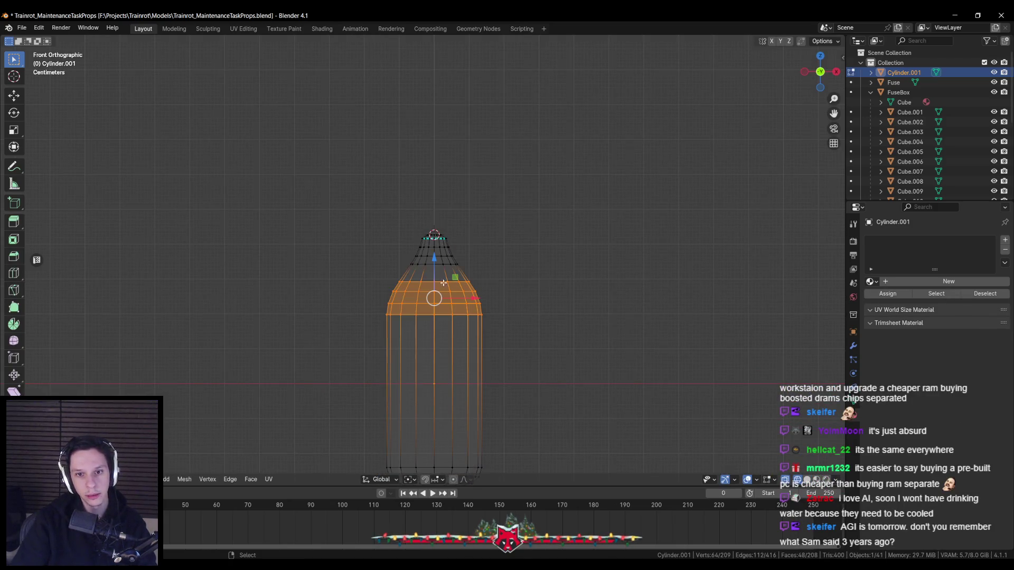
{"action": "key", "text": "g"}
{"action": "key", "text": "z"}
{"action": "left_click", "coordinate": [408, 238]}
Raise the bottle's top vertices along Z in two moves and check the result in solid shading
{"action": "key", "text": "alt+a"}
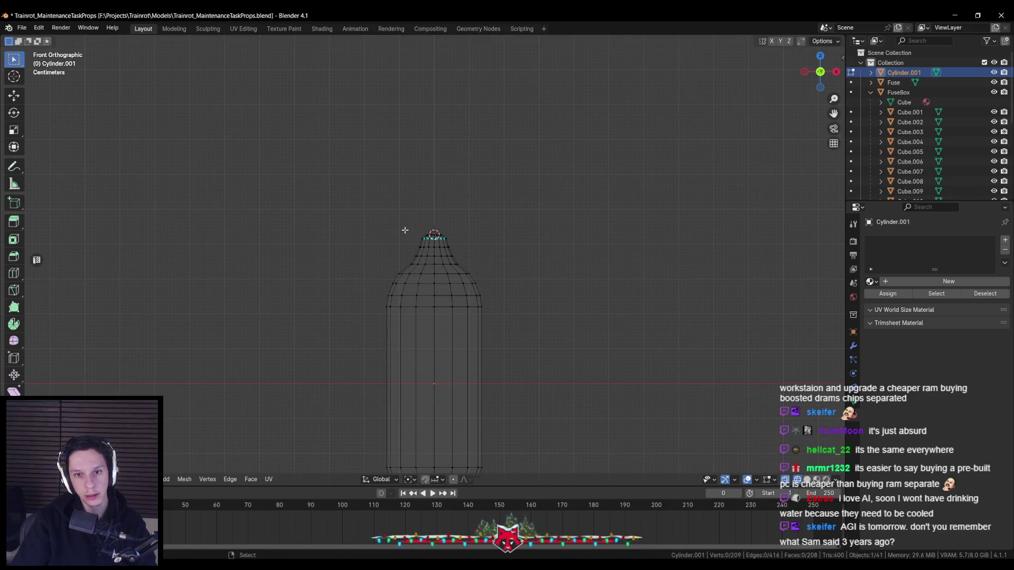
{"action": "key", "text": "b"}
{"action": "left_click_drag", "start_coordinate": [395, 214], "coordinate": [482, 265]}
{"action": "key", "text": "g"}
{"action": "key", "text": "z"}
{"action": "left_click", "coordinate": [485, 270]}
{"action": "key", "text": "g"}
{"action": "key", "text": "z"}
{"action": "left_click", "coordinate": [405, 279]}
{"action": "key", "text": "alt+a"}
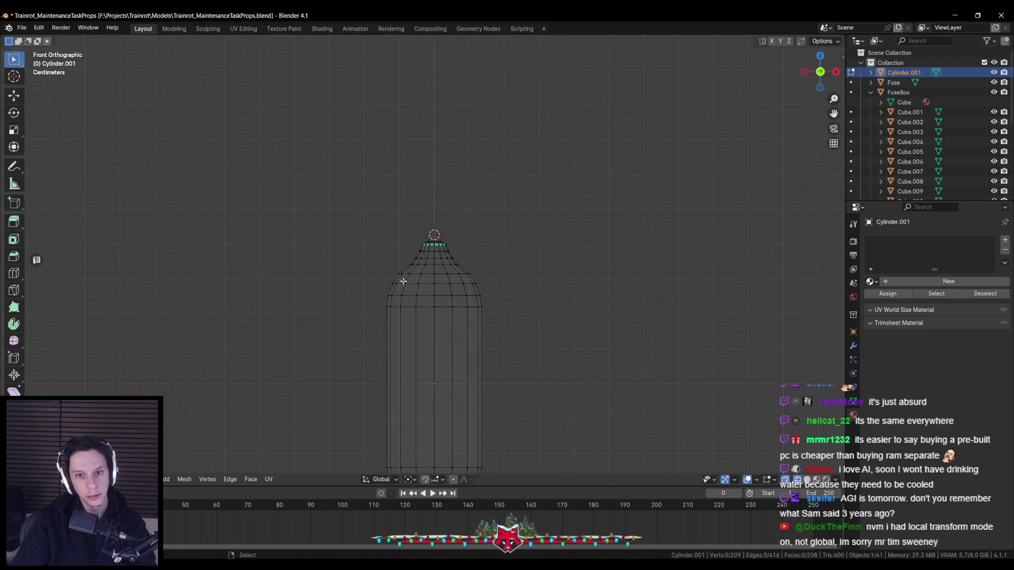
{"action": "key", "text": "Tab"}
{"action": "key", "text": "shift+z"}
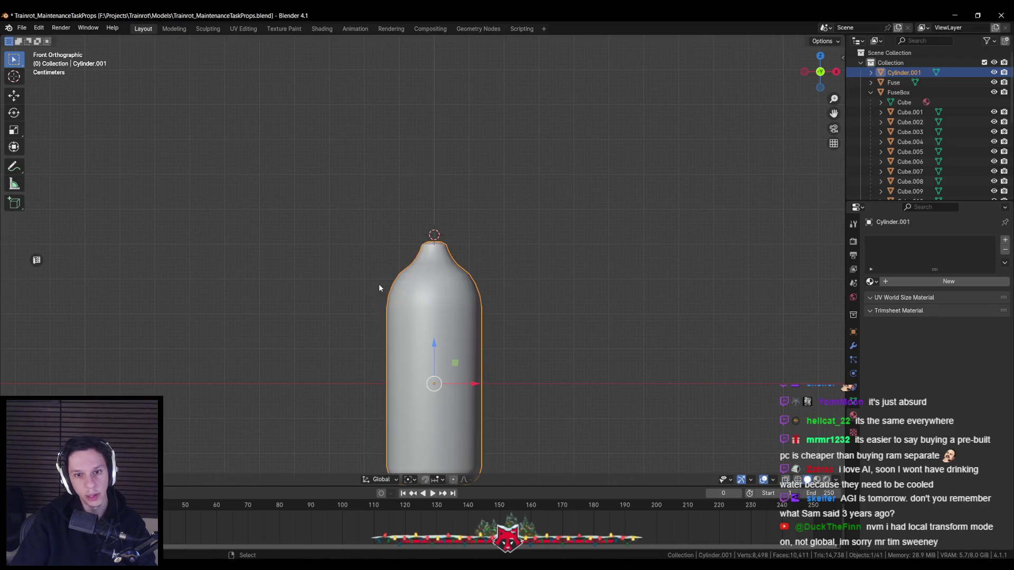
Adjust the shoulder edge loop's height along Z and start tightening it
{"action": "key", "text": "Tab"}
{"action": "scroll", "coordinate": [378, 284], "scroll_direction": "up", "scroll_amount": 2}
{"action": "key", "text": "shift+z"}
{"action": "left_click", "coordinate": [485, 279], "text": "alt"}
{"action": "key", "text": "shift+z"}
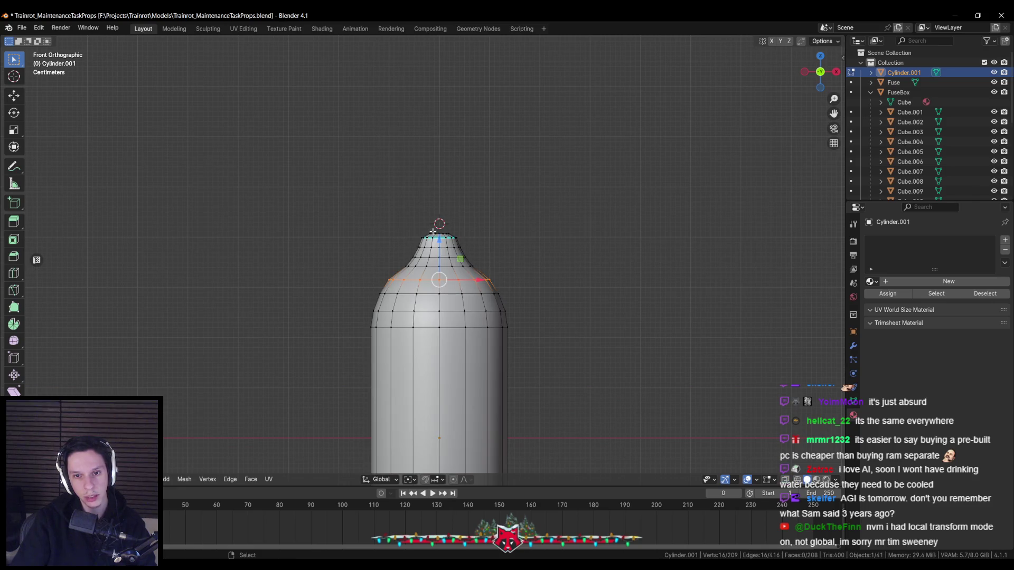
{"action": "key", "text": "g"}
{"action": "key", "text": "z"}
{"action": "left_click", "coordinate": [551, 274]}
{"action": "key", "text": "s"}
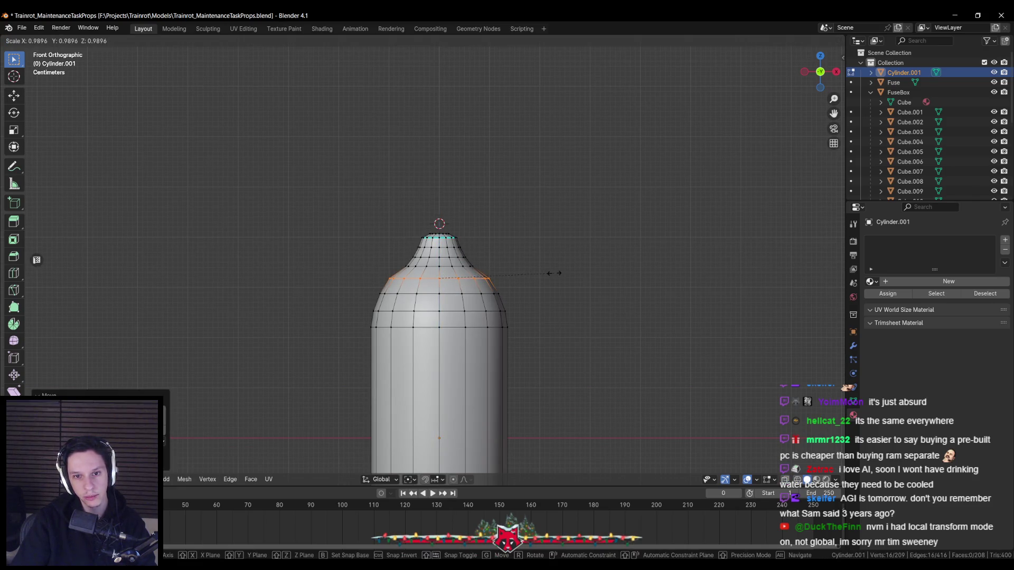
{"action": "left_click", "coordinate": [553, 273]}
{"action": "left_click", "coordinate": [545, 286]}
Scale the shoulder edge loop slightly tighter for a rounder neck and return to object mode
{"action": "key", "text": "shift+z"}
{"action": "left_click", "coordinate": [402, 262], "text": "alt"}
{"action": "key", "text": "s"}
{"action": "left_click", "coordinate": [511, 272]}
{"action": "key", "text": "shift+z"}
{"action": "key", "text": "Tab"}
{"action": "key", "text": "alt+a"}
{"action": "scroll", "coordinate": [462, 305], "scroll_direction": "down", "scroll_amount": 5}
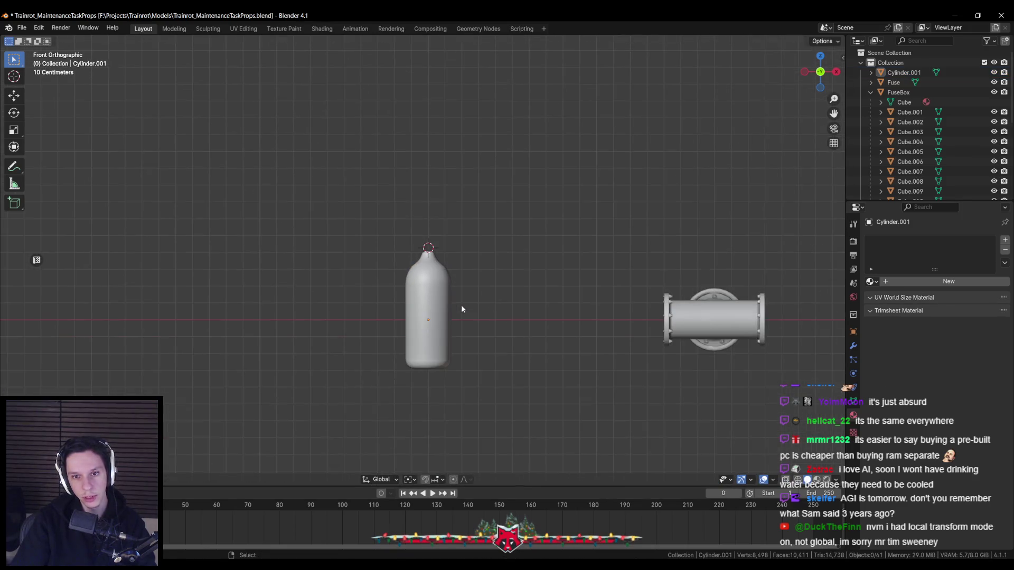
{"action": "mouse_move", "coordinate": [446, 304]}
{"action": "middle_mouse_down"}
{"action": "mouse_move", "coordinate": [249, 328]}
{"action": "mouse_move", "coordinate": [433, 312]}
{"action": "middle_mouse_up"}
{"action": "scroll", "coordinate": [433, 311], "scroll_direction": "up", "scroll_amount": 4}
Select the bottle, save the file and enter its mesh from the front view
{"action": "left_click", "coordinate": [434, 311]}
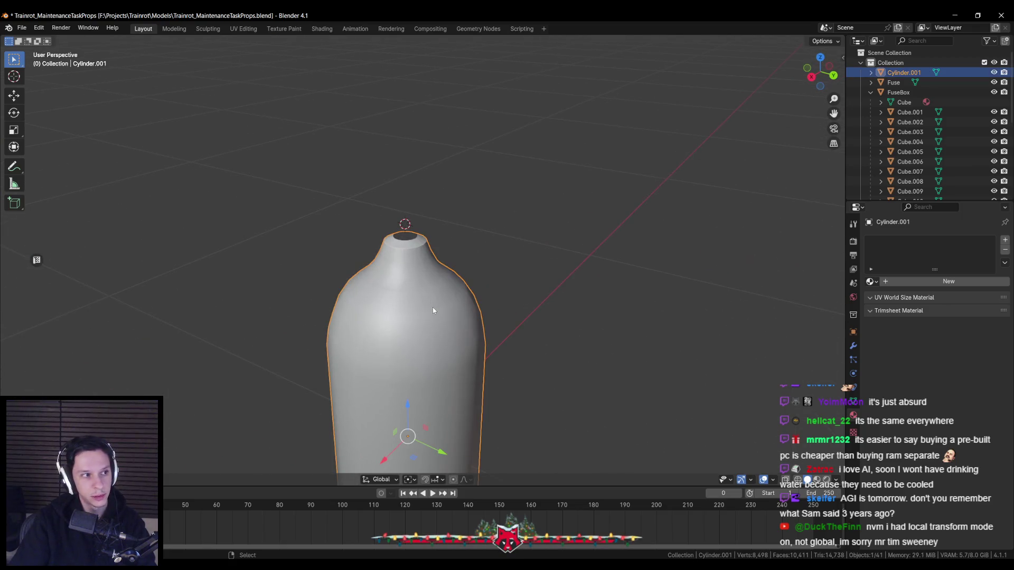
{"action": "key", "text": "KP_1"}
{"action": "scroll", "coordinate": [434, 307], "scroll_direction": "up", "scroll_amount": 2}
{"action": "key", "text": "ctrl+s"}
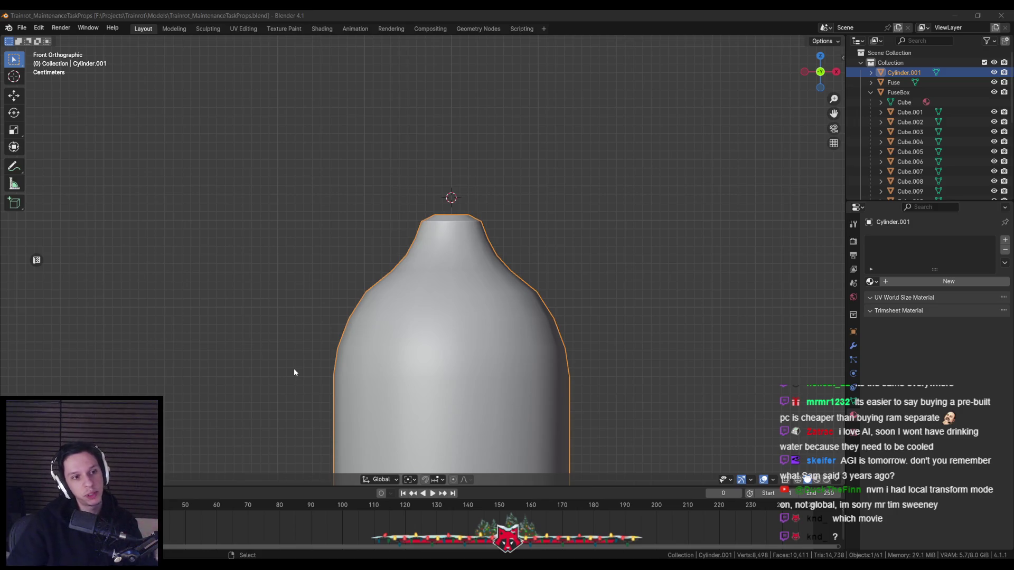
{"action": "middle_click_drag", "start_coordinate": [343, 346], "coordinate": [343, 351]}
{"action": "key", "text": "KP_1"}
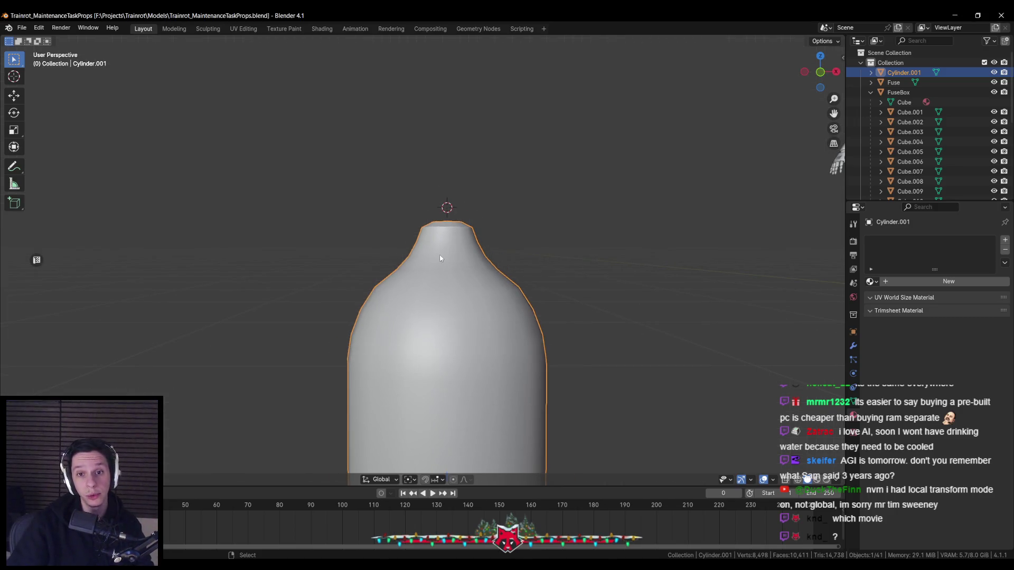
{"action": "key", "text": "Tab"}
Scale the loops at the bottle top along X for a narrower top section, then check the Trello card
{"action": "left_click", "coordinate": [456, 273], "text": "alt"}
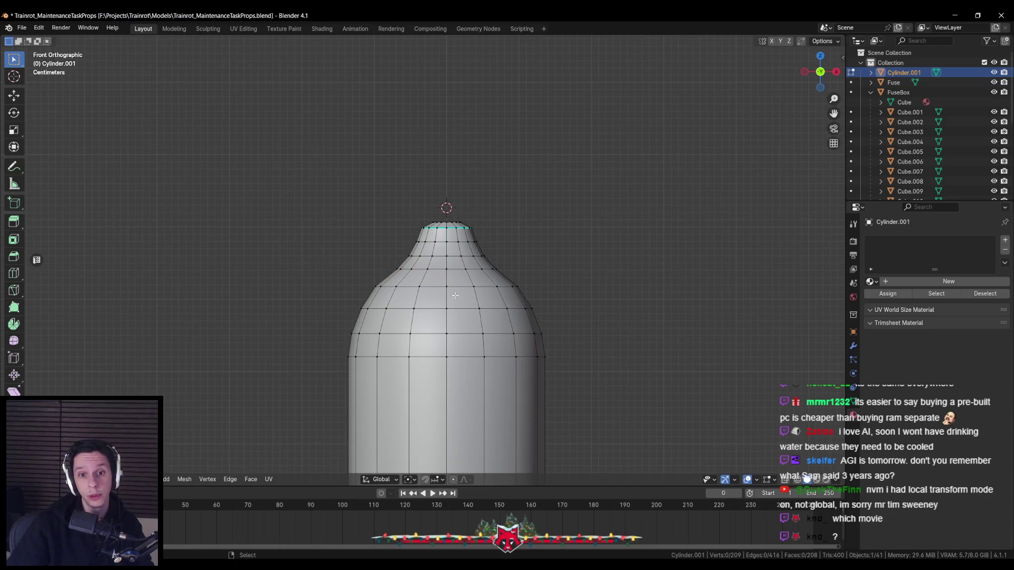
{"action": "key", "text": "alt+z"}
{"action": "mouse_move", "coordinate": [378, 180]}
{"action": "left_mouse_down"}
{"action": "mouse_move", "coordinate": [487, 231]}
{"action": "mouse_move", "coordinate": [544, 274]}
{"action": "left_mouse_up"}
{"action": "key", "text": "alt+z"}
{"action": "key", "text": "s"}
{"action": "key", "text": "x"}
{"action": "key", "text": "Return"}
{"action": "key", "text": "Tab"}
{"action": "middle_click_drag", "start_coordinate": [543, 273], "coordinate": [438, 332]}
{"action": "scroll", "coordinate": [439, 331], "scroll_direction": "up", "scroll_amount": 2}
{"action": "scroll", "coordinate": [435, 320], "scroll_direction": "up", "scroll_amount": 2}
{"action": "key", "text": "alt+Tab"}
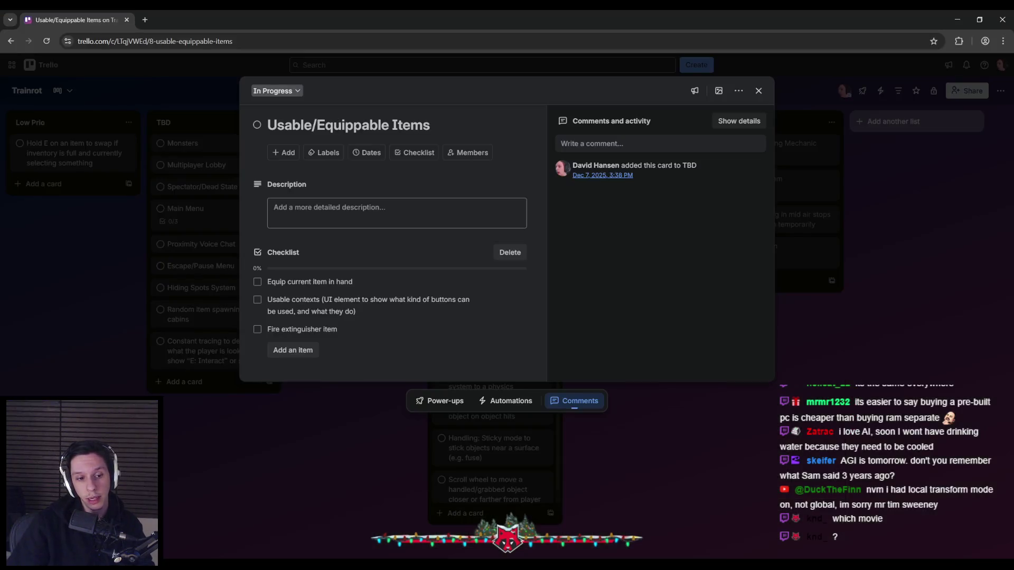
{"action": "left_click", "coordinate": [963, 13]}
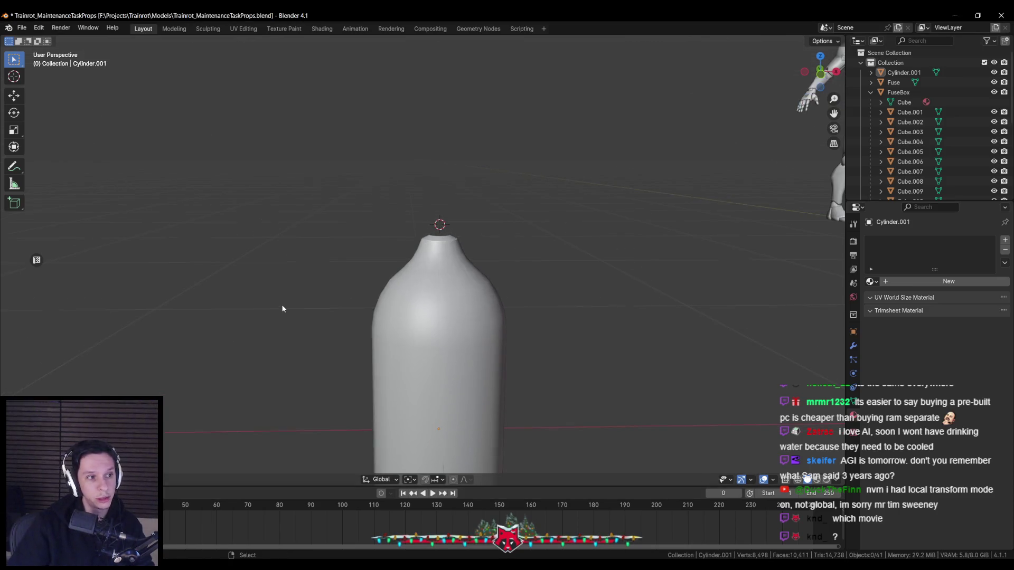
Save the file and add a cube, shrinking it to a small block above the bottle
{"action": "key", "text": "KP_1"}
{"action": "scroll", "coordinate": [376, 243], "scroll_direction": "up", "scroll_amount": 2}
{"action": "scroll", "coordinate": [470, 195], "scroll_direction": "down", "scroll_amount": 3}
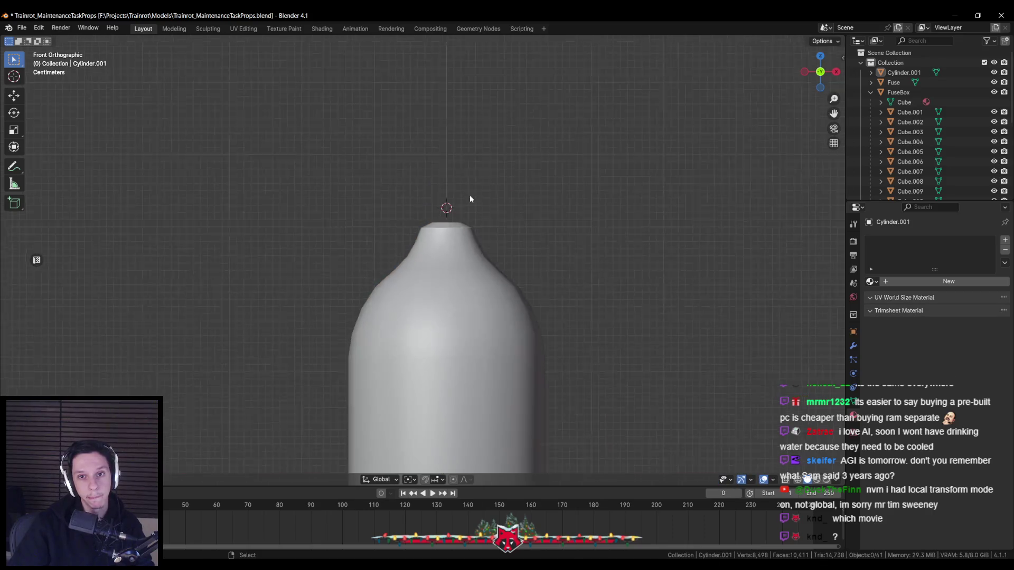
{"action": "scroll", "coordinate": [450, 232], "scroll_direction": "down", "scroll_amount": 1}
{"action": "key", "text": "ctrl+s"}
{"action": "key", "text": "F3"}
{"action": "type", "text": "cube"}
{"action": "key", "text": "Return"}
{"action": "key", "text": "s"}
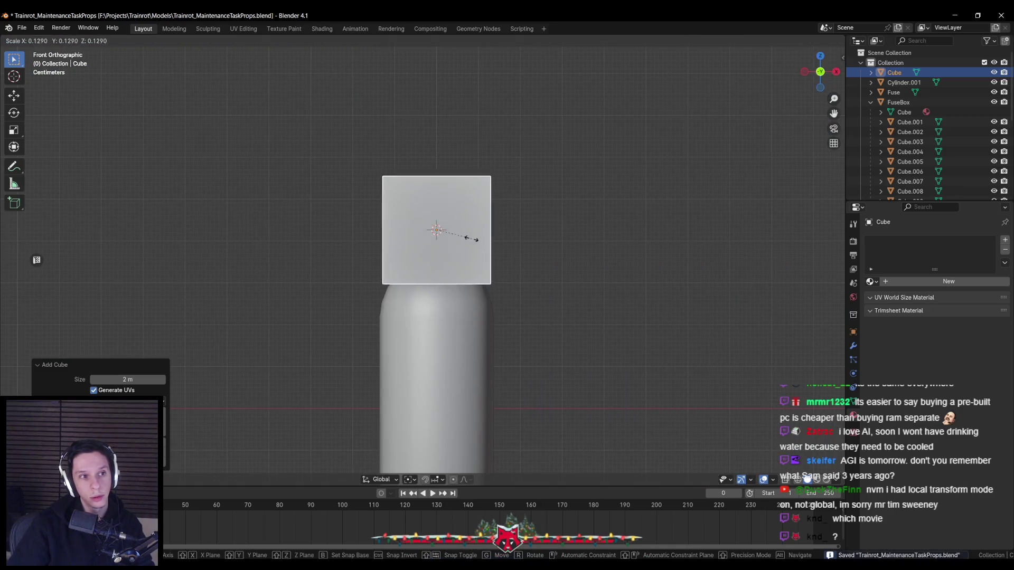
{"action": "left_click", "coordinate": [618, 308]}
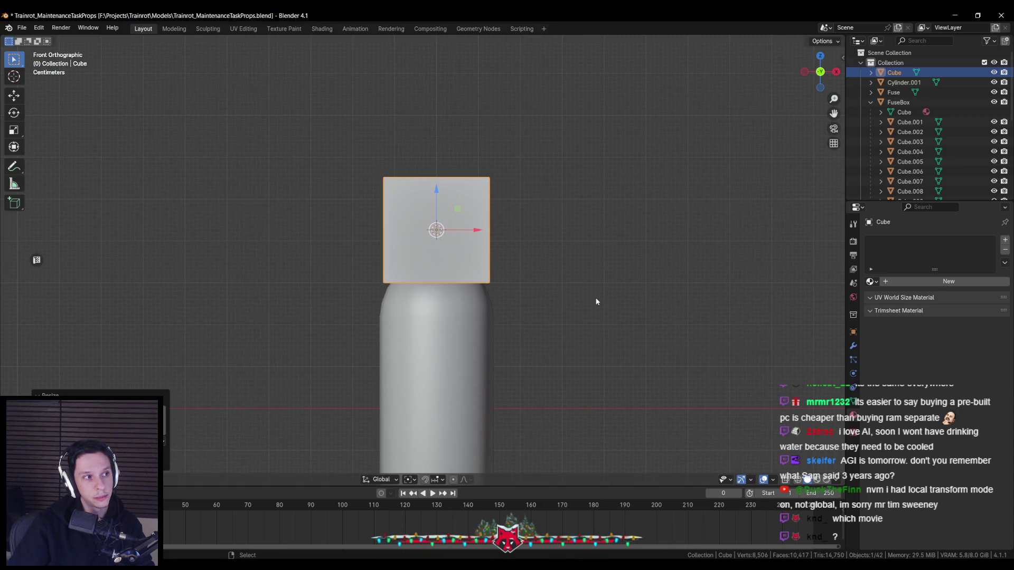
{"action": "key", "text": "s"}
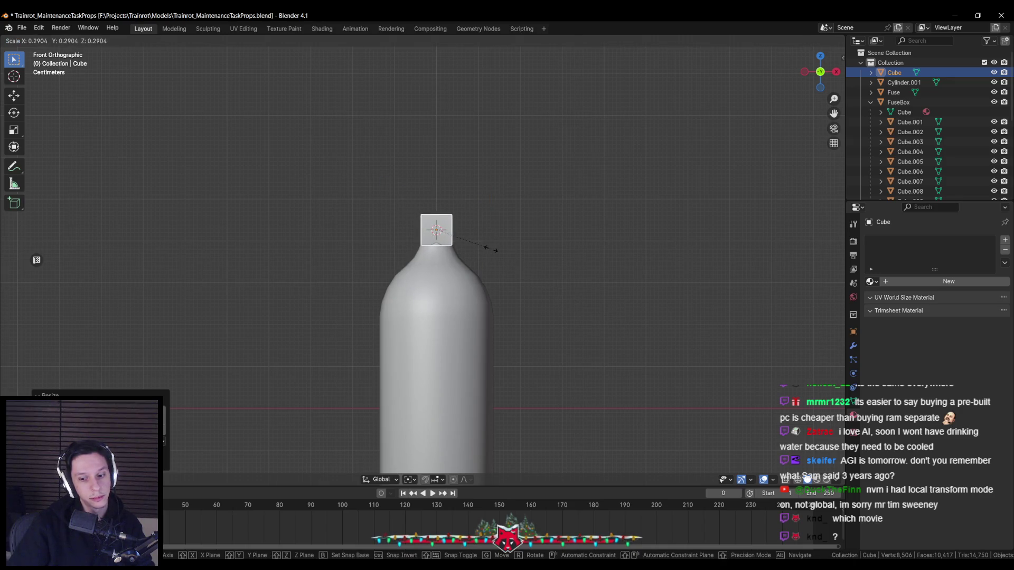
{"action": "left_click", "coordinate": [484, 247]}
{"action": "scroll", "coordinate": [444, 238], "scroll_direction": "up", "scroll_amount": 7}
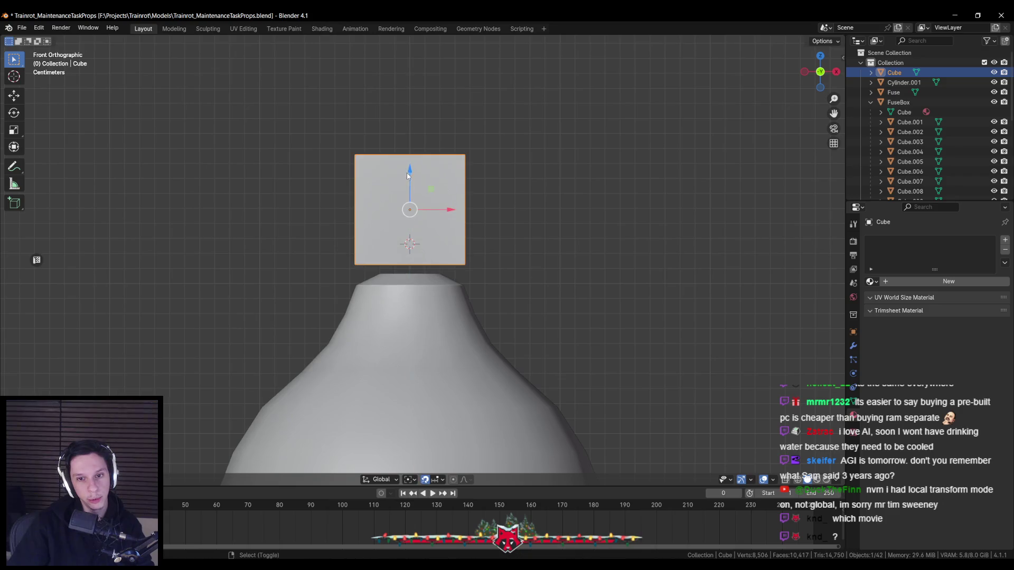
Snap the cube down onto the bottle top along Z and narrow it with its height kept
{"action": "key", "text": "ctrl+shift+Tab"}
{"action": "left_click", "coordinate": [420, 272]}
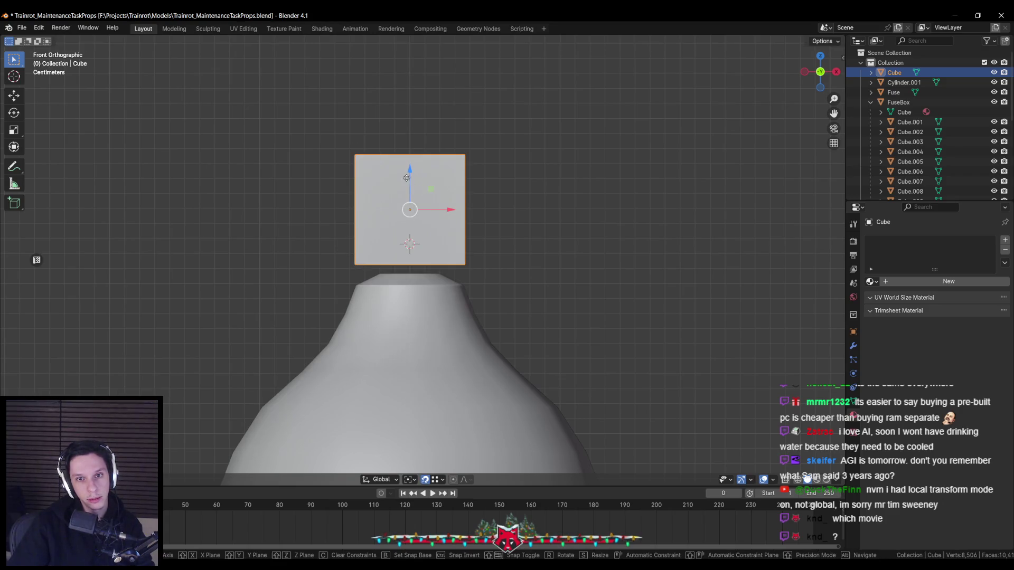
{"action": "scroll", "coordinate": [408, 181], "scroll_direction": "down", "scroll_amount": 2}
{"action": "key", "text": "g"}
{"action": "key", "text": "z"}
{"action": "left_click", "coordinate": [453, 290]}
{"action": "mouse_move", "coordinate": [453, 290]}
{"action": "middle_mouse_down"}
{"action": "mouse_move", "coordinate": [485, 305]}
{"action": "mouse_move", "coordinate": [438, 260]}
{"action": "middle_mouse_up"}
{"action": "key", "text": "s"}
{"action": "key", "text": "shift+z"}
{"action": "left_click", "coordinate": [460, 285]}
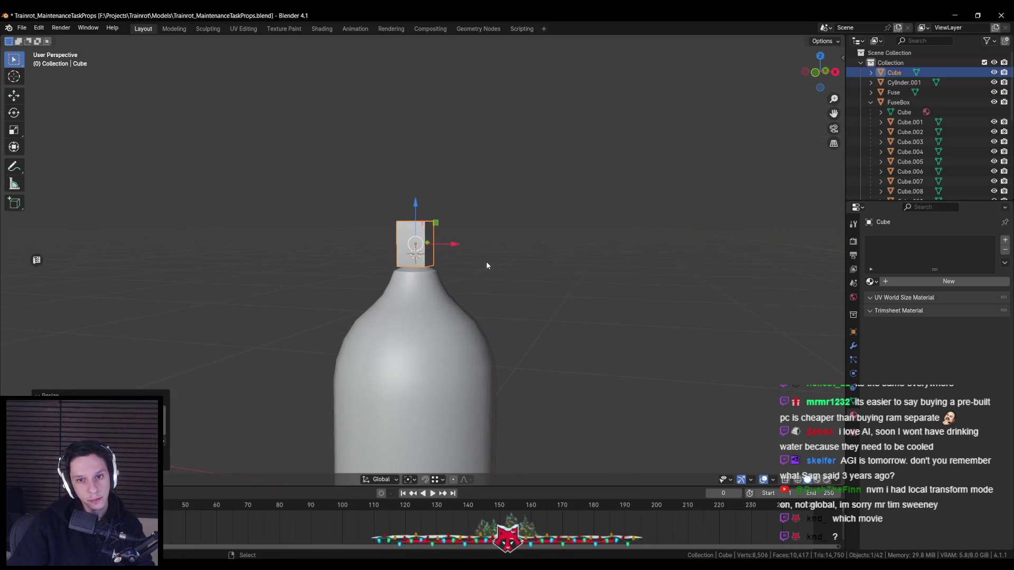
{"action": "scroll", "coordinate": [487, 265], "scroll_direction": "up", "scroll_amount": 3}
{"action": "mouse_move", "coordinate": [500, 243]}
{"action": "middle_mouse_down"}
{"action": "mouse_move", "coordinate": [551, 250]}
{"action": "mouse_move", "coordinate": [508, 267]}
{"action": "middle_mouse_up"}
{"action": "scroll", "coordinate": [414, 289], "scroll_direction": "up", "scroll_amount": 2}
Edit bottle and cube together, raising the block's geometry so it sits on the narrow neck
{"action": "left_click", "coordinate": [423, 296], "text": "shift"}
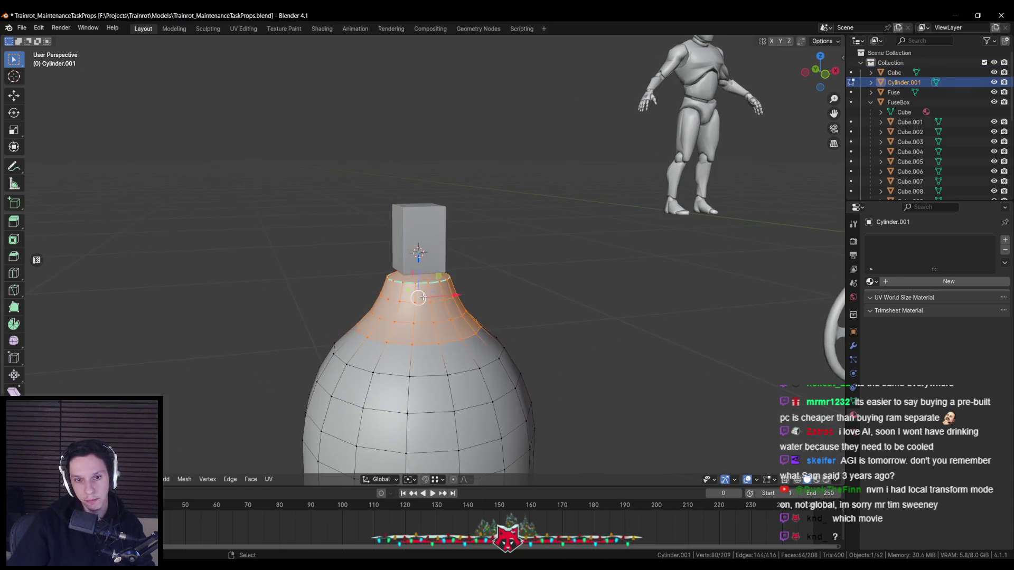
{"action": "middle_click_drag", "start_coordinate": [423, 296], "coordinate": [417, 243]}
{"action": "key", "text": "Tab"}
{"action": "key", "text": "alt+z"}
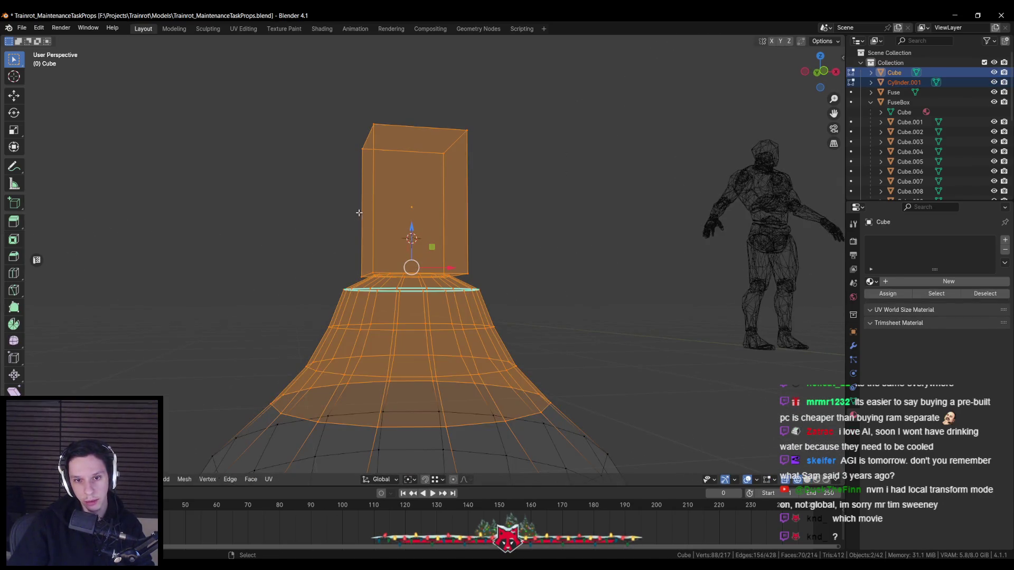
{"action": "key", "text": "alt+a"}
{"action": "middle_click_drag", "start_coordinate": [360, 208], "coordinate": [331, 122]}
{"action": "left_click_drag", "start_coordinate": [322, 106], "coordinate": [512, 269]}
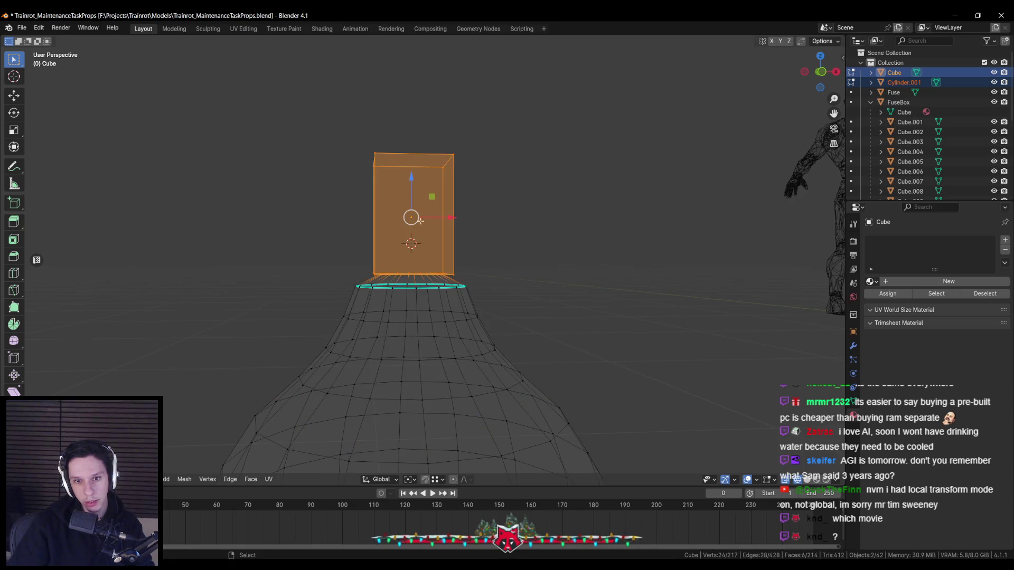
{"action": "key", "text": "alt+z"}
{"action": "left_click_drag", "start_coordinate": [410, 176], "coordinate": [411, 171]}
{"action": "key", "text": "alt+z"}
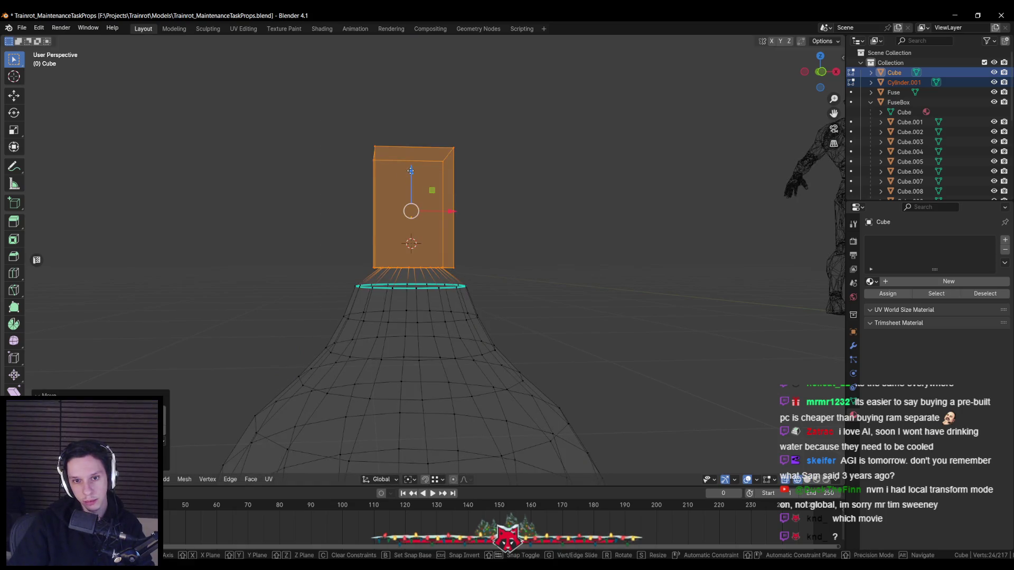
{"action": "key", "text": "alt+z"}
{"action": "key", "text": "Tab"}
{"action": "middle_click_drag", "start_coordinate": [411, 170], "coordinate": [430, 260]}
{"action": "scroll", "coordinate": [426, 243], "scroll_direction": "down", "scroll_amount": 3}
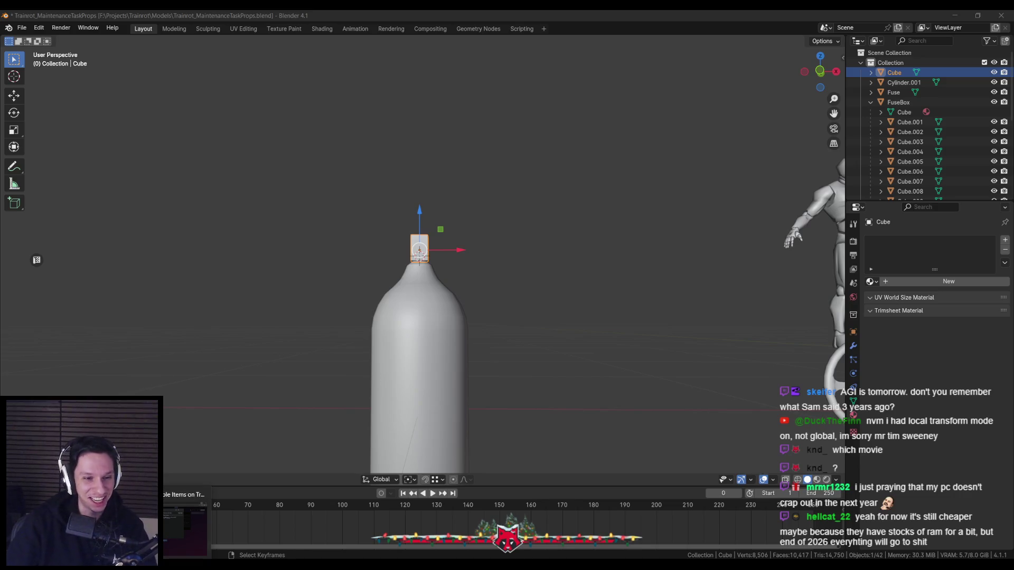
{"action": "mouse_move", "coordinate": [354, 239]}
{"action": "middle_mouse_down"}
{"action": "mouse_move", "coordinate": [435, 254]}
{"action": "mouse_move", "coordinate": [352, 272]}
{"action": "middle_mouse_up"}
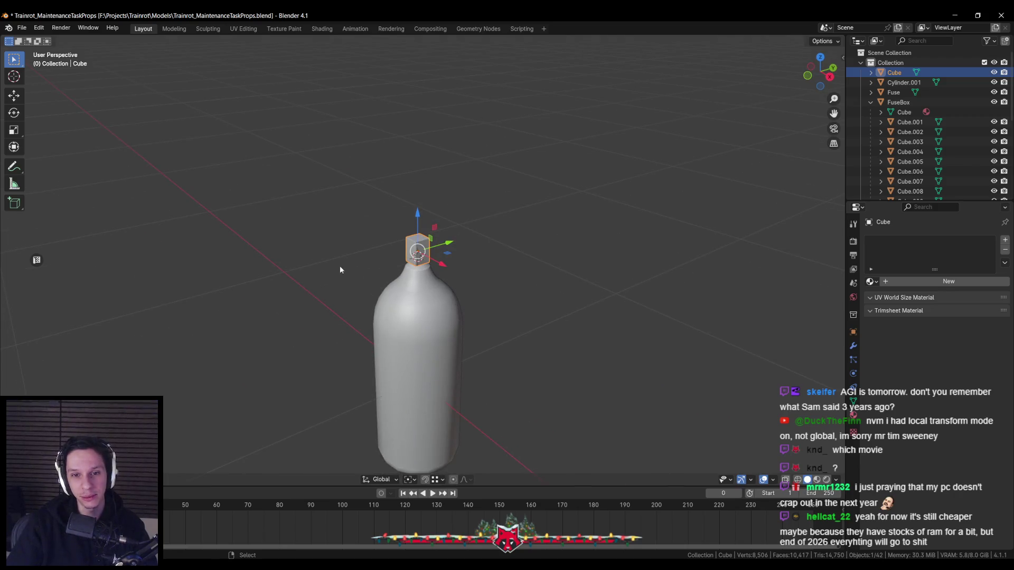
{"action": "scroll", "coordinate": [458, 245], "scroll_direction": "up", "scroll_amount": 2}
{"action": "scroll", "coordinate": [389, 251], "scroll_direction": "up", "scroll_amount": 3}
Save the file and scale the neck block slimmer while keeping its height
{"action": "key", "text": "ctrl+s"}
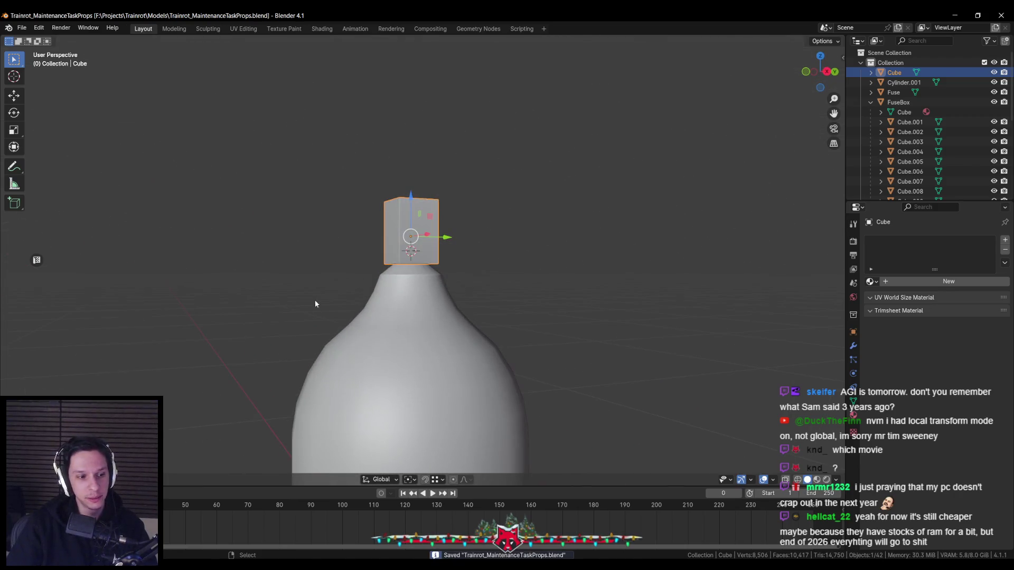
{"action": "scroll", "coordinate": [320, 299], "scroll_direction": "down", "scroll_amount": 3}
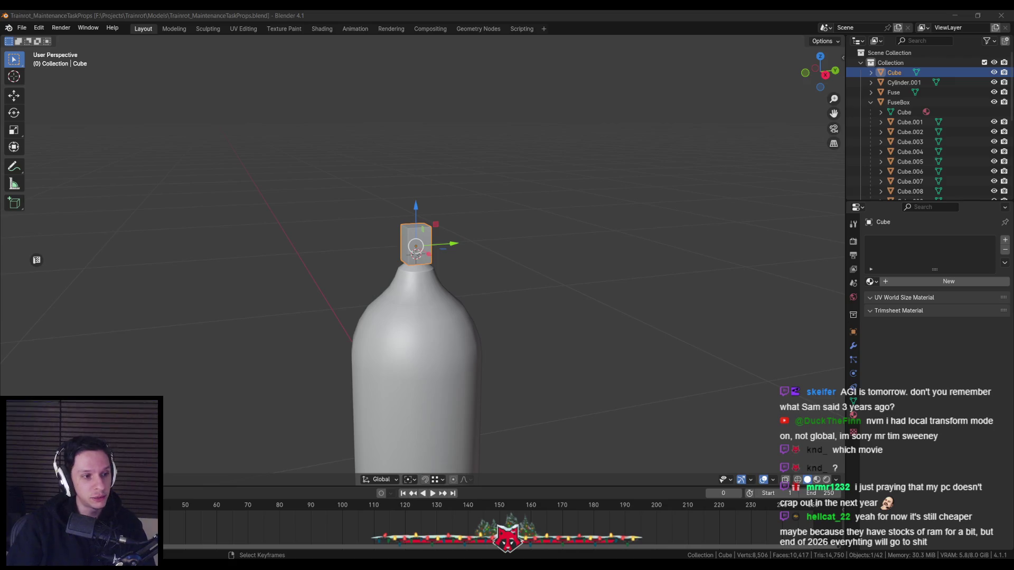
{"action": "middle_click_drag", "start_coordinate": [397, 299], "coordinate": [501, 265]}
{"action": "key", "text": "s"}
{"action": "key", "text": "shift+z"}
{"action": "left_click", "coordinate": [504, 266]}
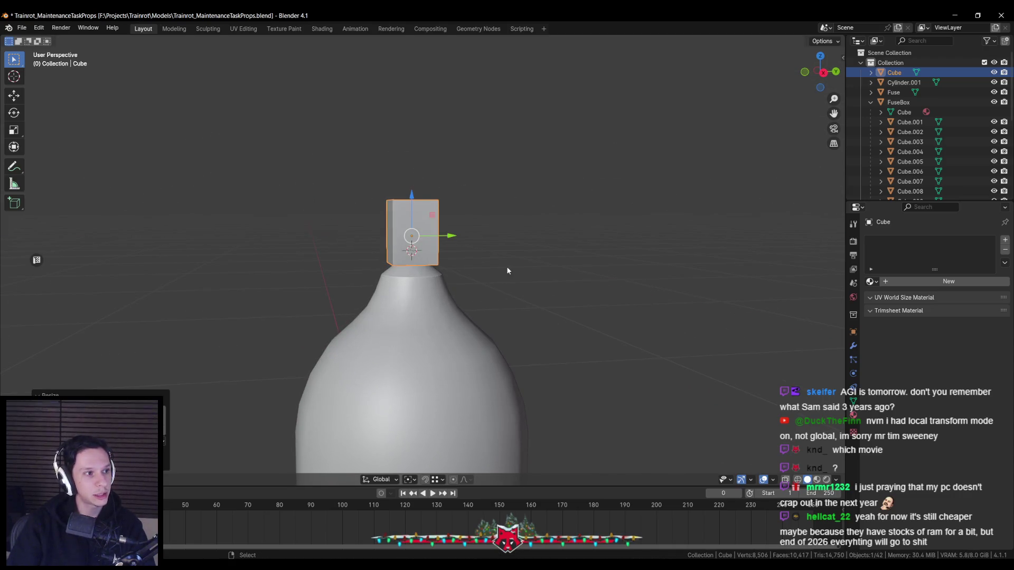
Raise the block's top face along Z to make it taller
{"action": "key", "text": "Tab"}
{"action": "left_click", "coordinate": [427, 193]}
{"action": "key", "text": "g"}
{"action": "key", "text": "z"}
{"action": "key", "text": "Return"}
{"action": "key", "text": "alt+a"}
{"action": "mouse_move", "coordinate": [413, 238]}
{"action": "middle_mouse_down"}
{"action": "mouse_move", "coordinate": [398, 233]}
{"action": "mouse_move", "coordinate": [393, 245]}
{"action": "middle_mouse_up"}
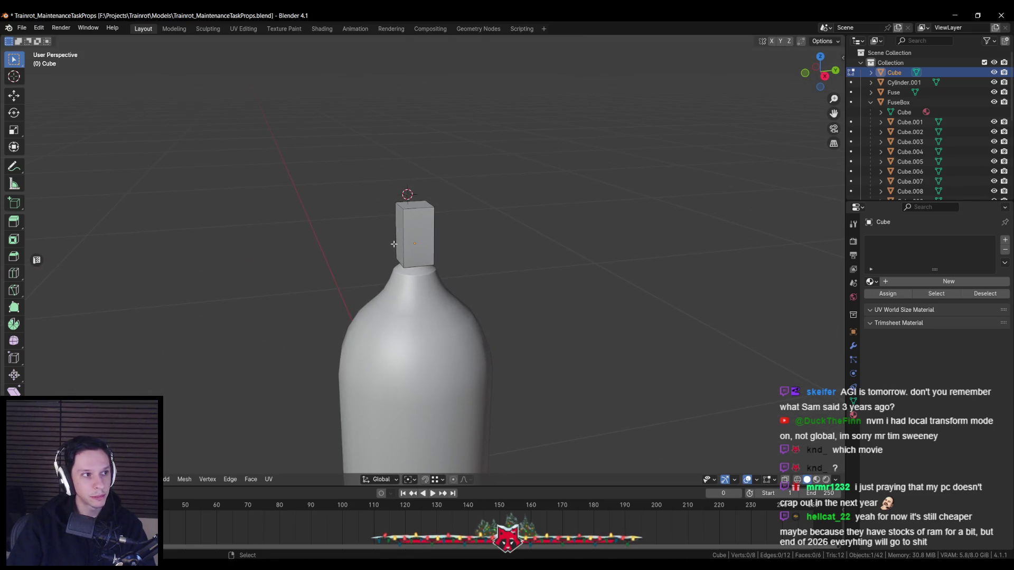
{"action": "scroll", "coordinate": [393, 244], "scroll_direction": "up", "scroll_amount": 2}
Duplicate the bottle's top edge loop and lift it vertically in see-through view
{"action": "left_click", "coordinate": [410, 184]}
{"action": "left_click", "coordinate": [412, 150]}
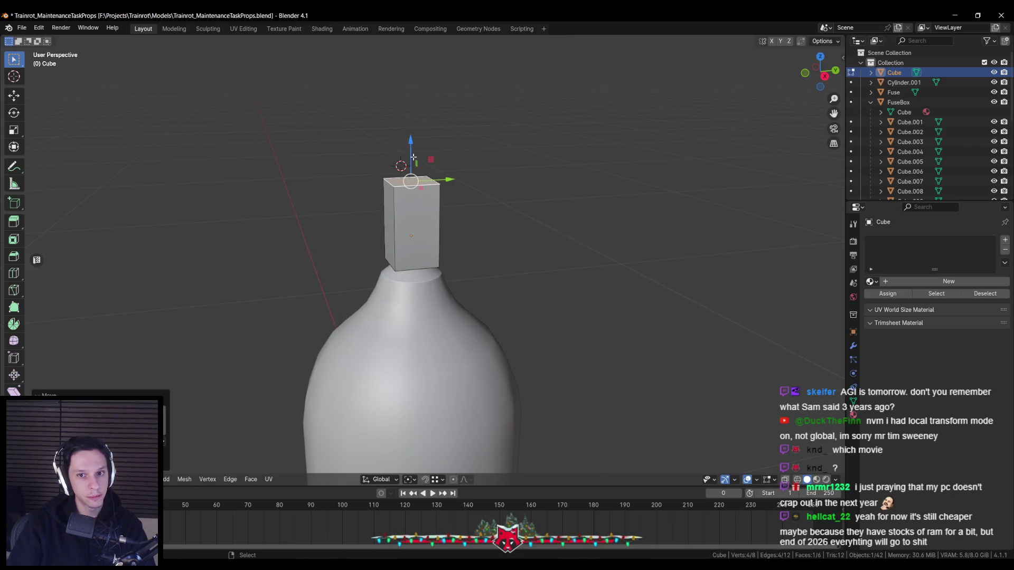
{"action": "key", "text": "alt+q"}
{"action": "left_click", "coordinate": [411, 272], "text": "alt"}
{"action": "key", "text": "alt+z"}
{"action": "key", "text": "shift+d"}
{"action": "key", "text": "z"}
{"action": "left_click", "coordinate": [411, 162]}
{"action": "key", "text": "alt+z"}
{"action": "scroll", "coordinate": [411, 238], "scroll_direction": "up", "scroll_amount": 2}
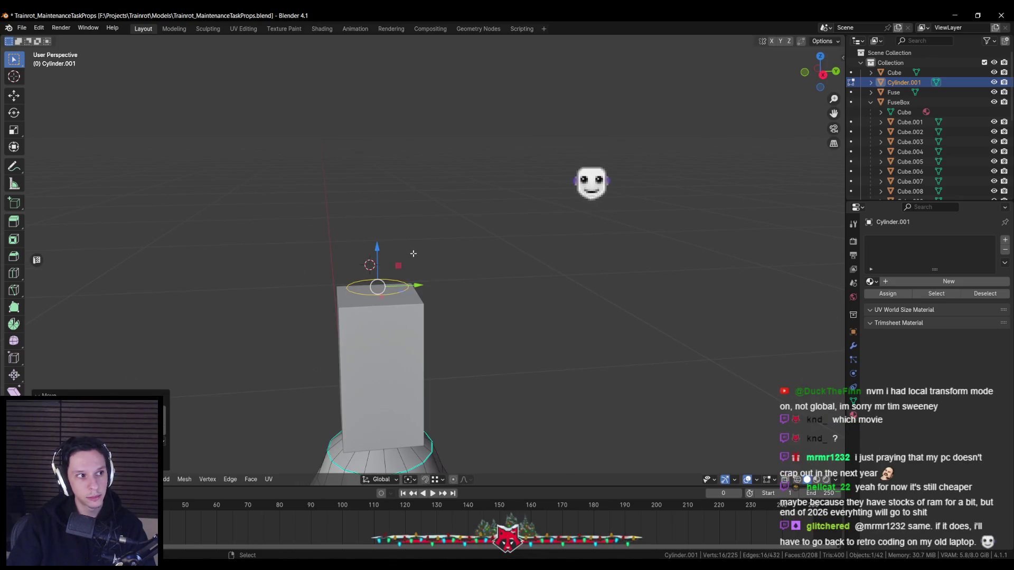
Extrude the top loop upward into a band and raise it through the block's top
{"action": "key", "text": "e"}
{"action": "key", "text": "z"}
{"action": "left_click", "coordinate": [428, 258]}
{"action": "key", "text": "a"}
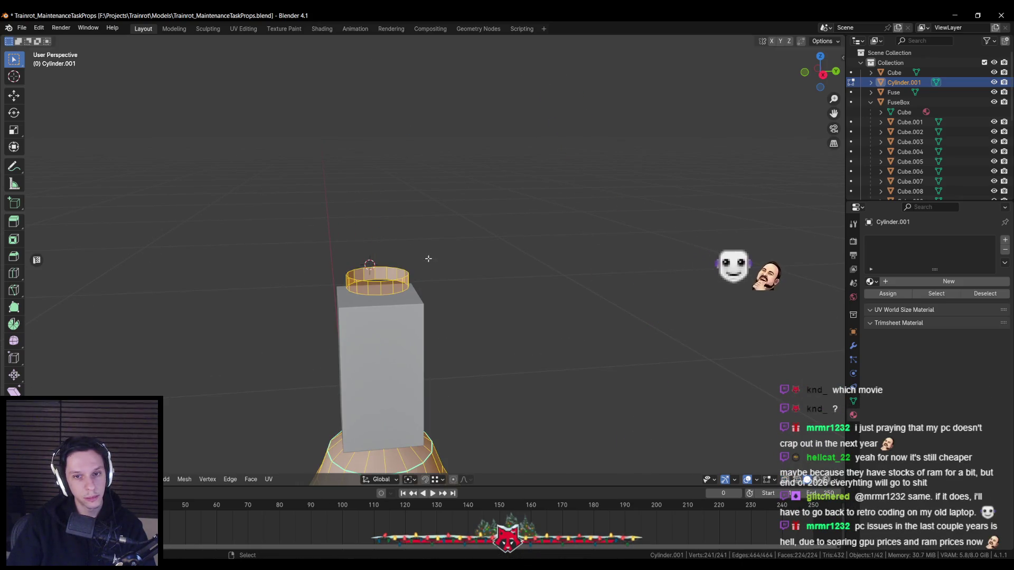
{"action": "key", "text": "alt+a"}
{"action": "key", "text": "l"}
{"action": "key", "text": "KP_Decimal"}
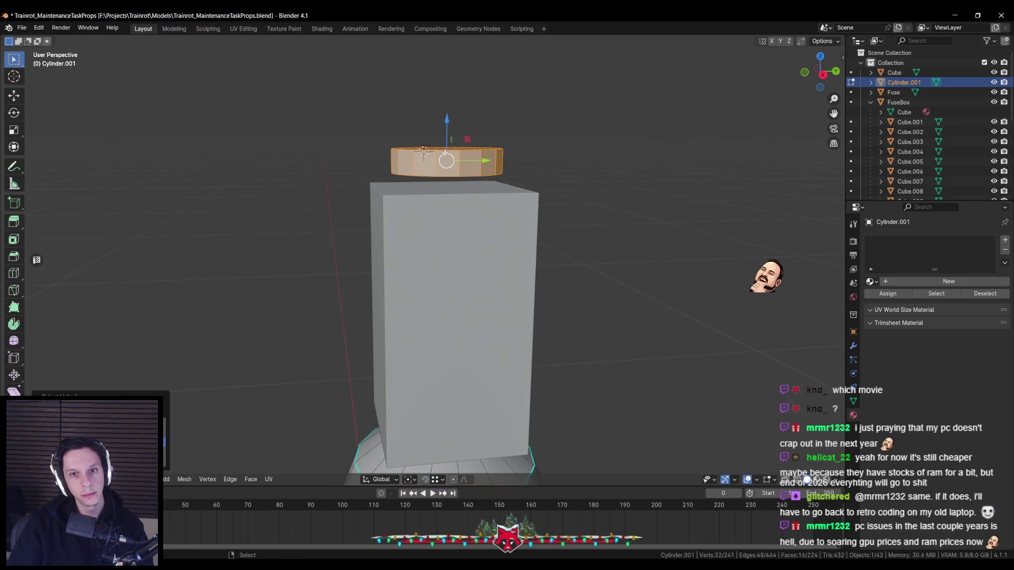
{"action": "key", "text": "g"}
{"action": "key", "text": "z"}
{"action": "left_click", "coordinate": [422, 182]}
Resize the band's bottom edge loop to fit the neck and return to object mode
{"action": "middle_click_drag", "start_coordinate": [422, 190], "coordinate": [421, 208]}
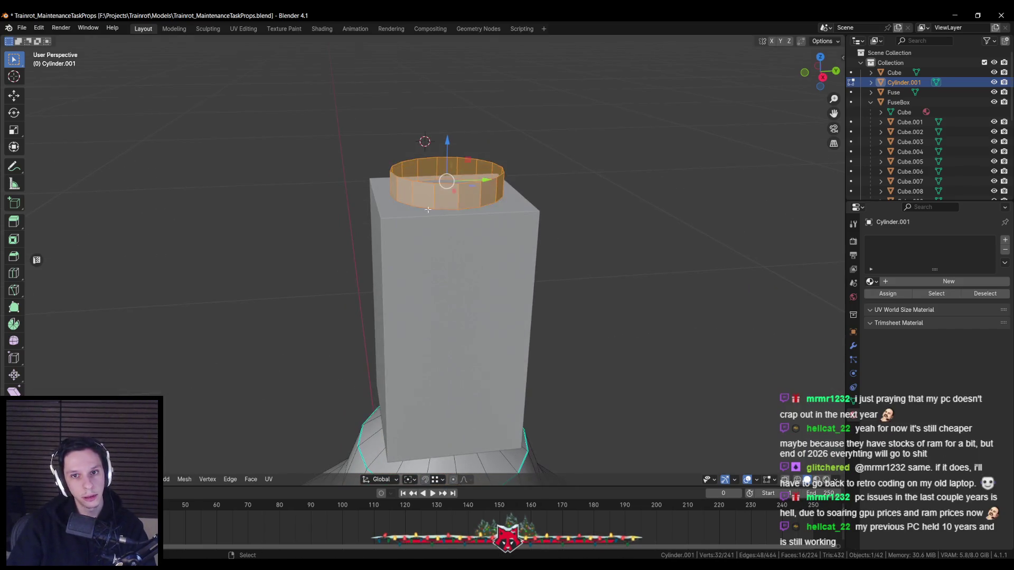
{"action": "left_click", "coordinate": [421, 208], "text": "alt"}
{"action": "key", "text": "s"}
{"action": "left_click", "coordinate": [577, 219]}
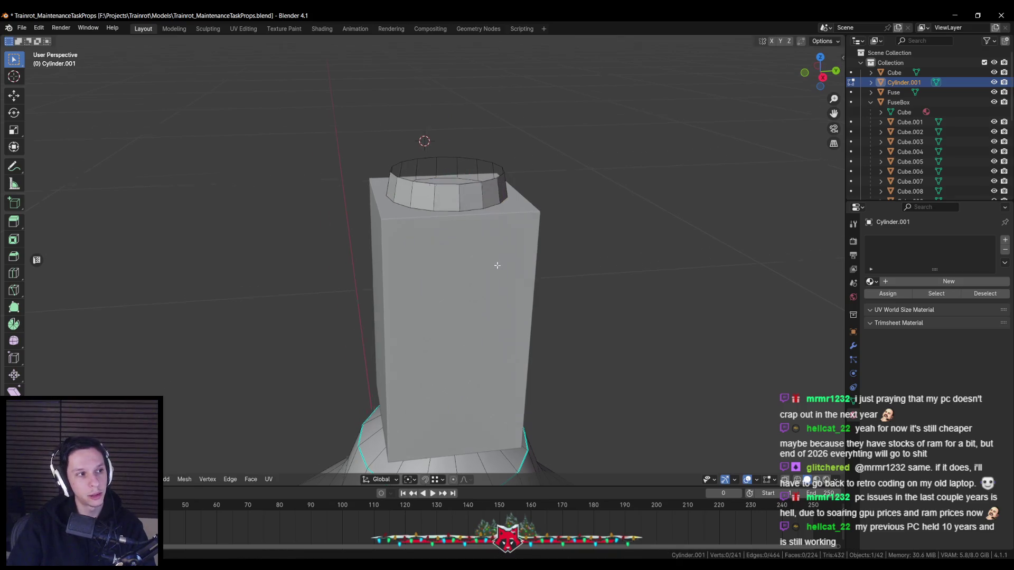
{"action": "key", "text": "Tab"}
{"action": "scroll", "coordinate": [519, 257], "scroll_direction": "down", "scroll_amount": 3}
{"action": "mouse_move", "coordinate": [519, 257]}
{"action": "middle_mouse_down"}
{"action": "mouse_move", "coordinate": [458, 316]}
{"action": "mouse_move", "coordinate": [448, 223]}
{"action": "mouse_move", "coordinate": [429, 258]}
{"action": "middle_mouse_up"}
{"action": "left_click", "coordinate": [447, 224]}
{"action": "scroll", "coordinate": [430, 255], "scroll_direction": "up", "scroll_amount": 2}
Raise the bottle's top part a little higher and save the file
{"action": "key", "text": "Tab"}
{"action": "left_click", "coordinate": [448, 202]}
{"action": "key", "text": "g"}
{"action": "key", "text": "z"}
{"action": "left_click", "coordinate": [476, 207]}
{"action": "key", "text": "Tab"}
{"action": "scroll", "coordinate": [476, 208], "scroll_direction": "down", "scroll_amount": 3}
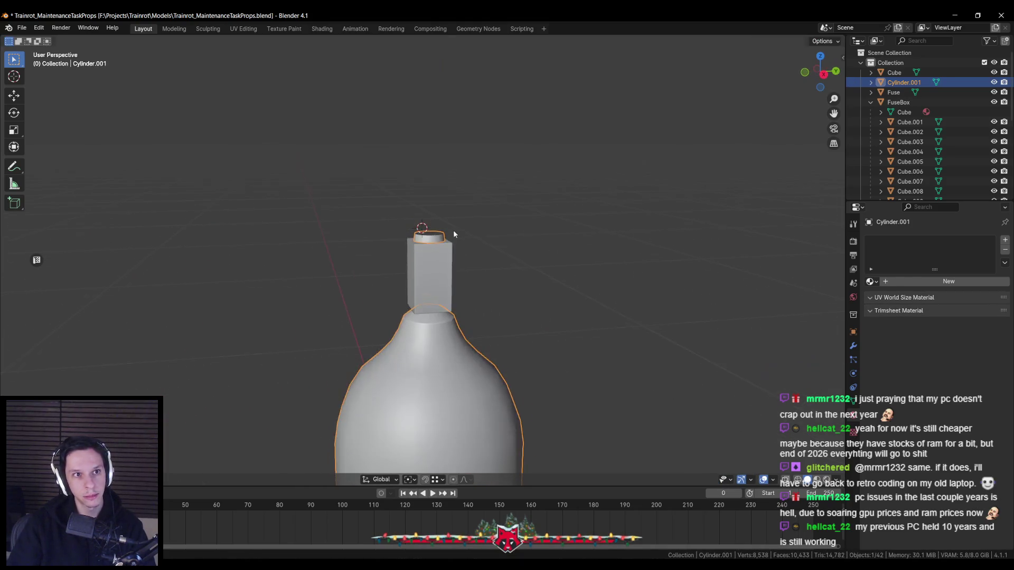
{"action": "key", "text": "ctrl+s"}
{"action": "middle_click_drag", "start_coordinate": [448, 221], "coordinate": [452, 266]}
{"action": "scroll", "coordinate": [452, 266], "scroll_direction": "up", "scroll_amount": 2}
{"action": "key", "text": "Tab"}
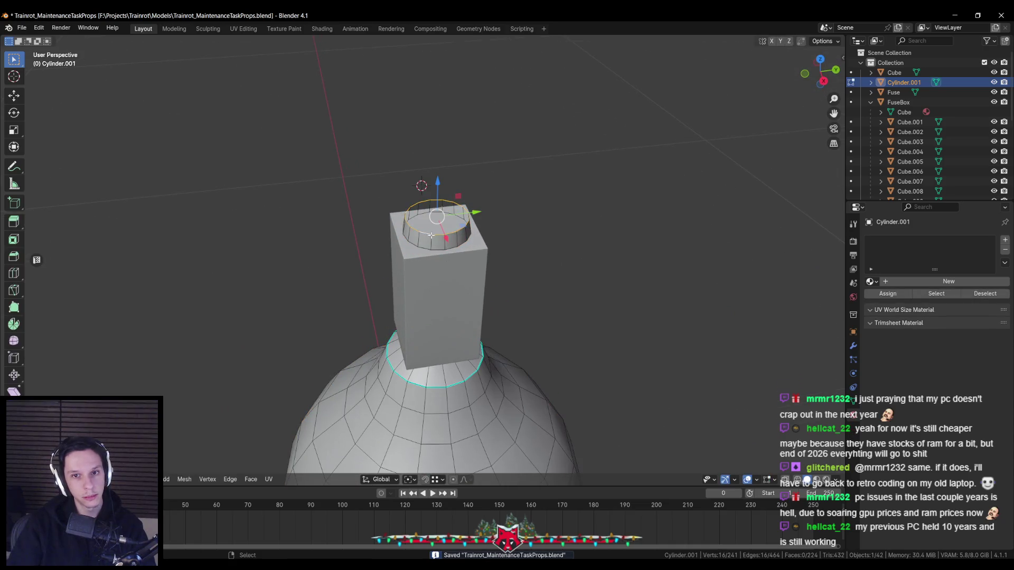
{"action": "key", "text": "Tab"}
{"action": "scroll", "coordinate": [458, 281], "scroll_direction": "down", "scroll_amount": 2}
{"action": "scroll", "coordinate": [459, 281], "scroll_direction": "down", "scroll_amount": 2}
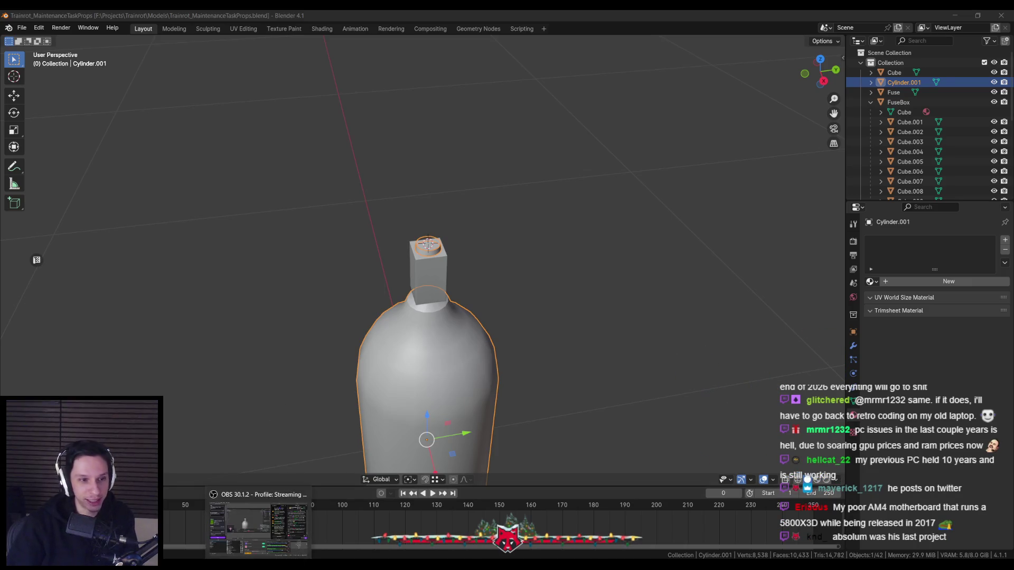
{"action": "middle_click_drag", "start_coordinate": [304, 366], "coordinate": [254, 285]}
{"action": "scroll", "coordinate": [254, 285], "scroll_direction": "up", "scroll_amount": 2}
{"action": "scroll", "coordinate": [402, 301], "scroll_direction": "down", "scroll_amount": 2}
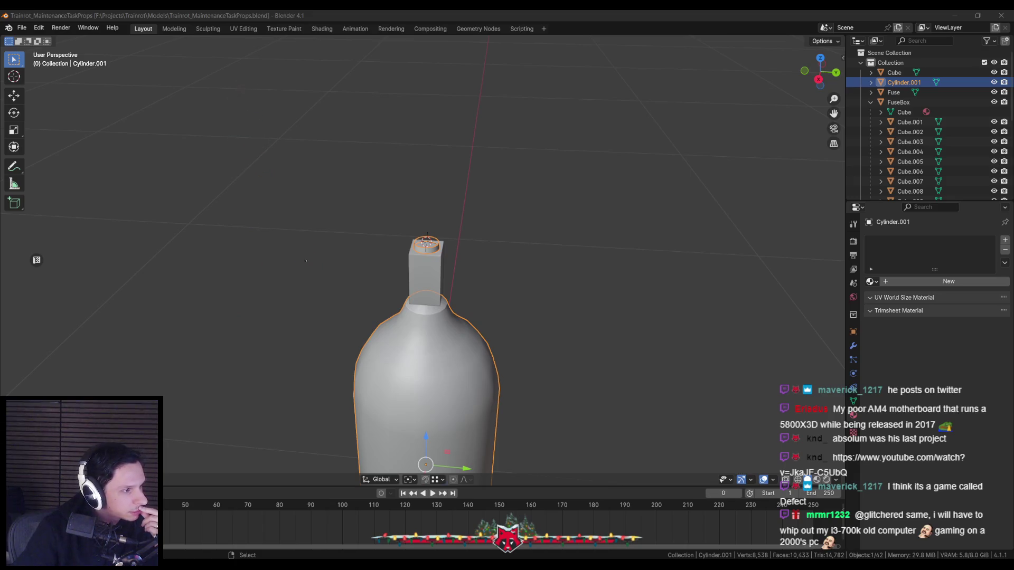
{"action": "scroll", "coordinate": [424, 248], "scroll_direction": "up", "scroll_amount": 1}
{"action": "scroll", "coordinate": [424, 248], "scroll_direction": "up", "scroll_amount": 2}
Delete the top ring of faces from the bottle mesh
{"action": "key", "text": "Tab"}
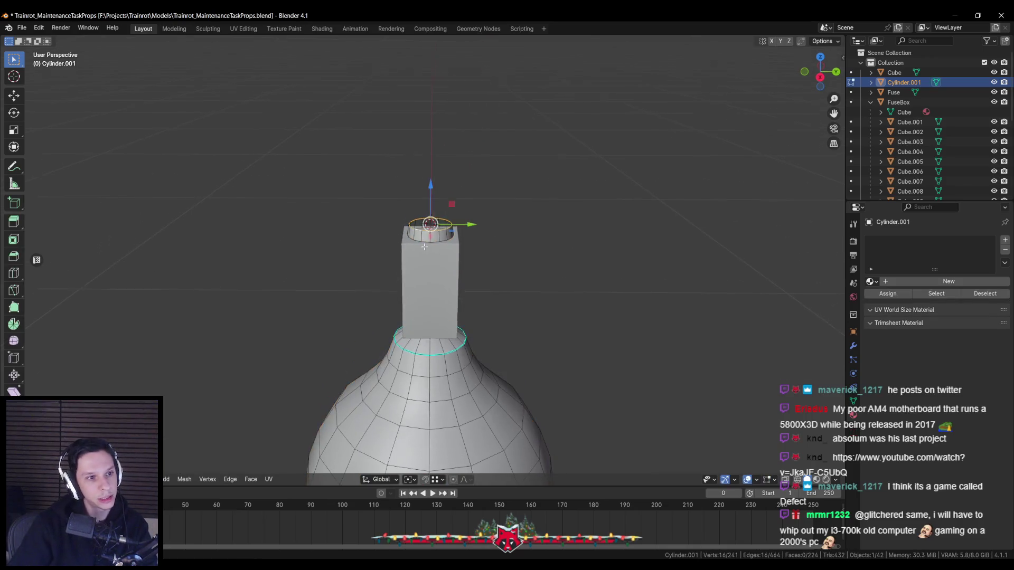
{"action": "key", "text": "a"}
{"action": "key", "text": "alt+a"}
{"action": "left_click", "coordinate": [431, 228], "text": "alt"}
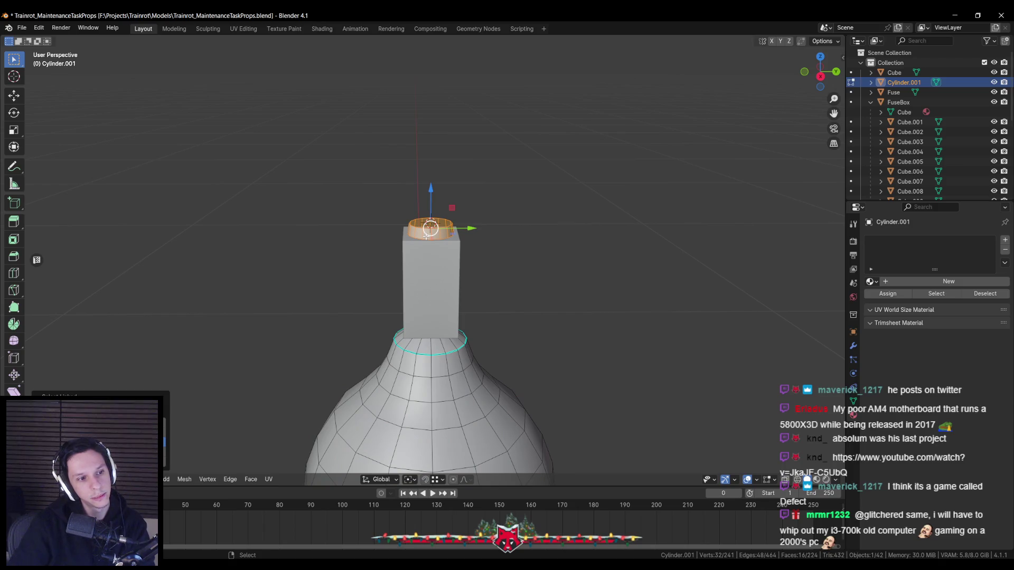
{"action": "key", "text": "x"}
{"action": "left_click", "coordinate": [408, 142]}
{"action": "key", "text": "Tab"}
{"action": "middle_click_drag", "start_coordinate": [413, 245], "coordinate": [421, 240]}
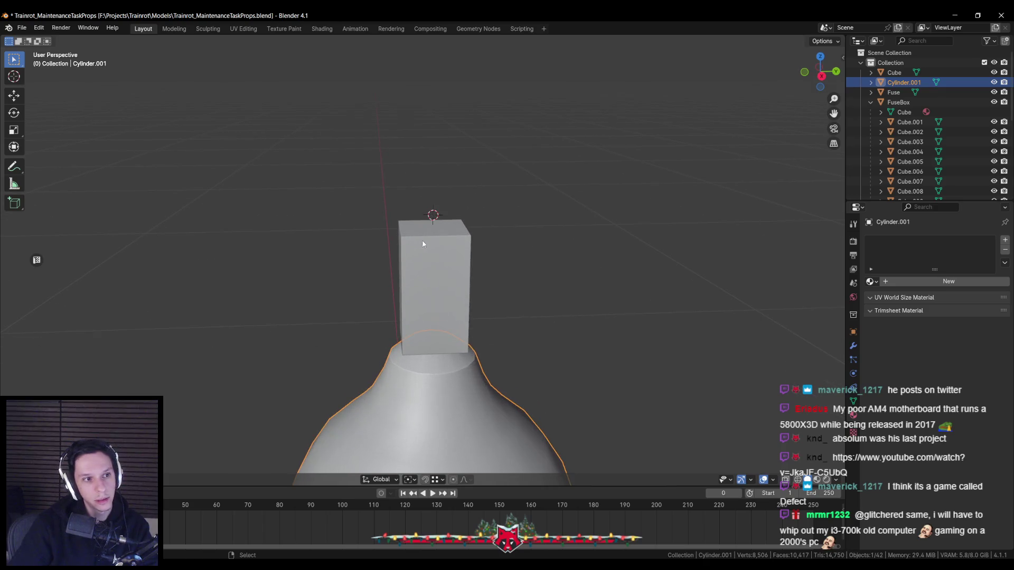
Duplicate the neck block's top face upward and separate it as a cap object Cube.011, adjusting its height
{"action": "left_click", "coordinate": [421, 240]}
{"action": "key", "text": "Tab"}
{"action": "key", "text": "shift+d"}
{"action": "key", "text": "z"}
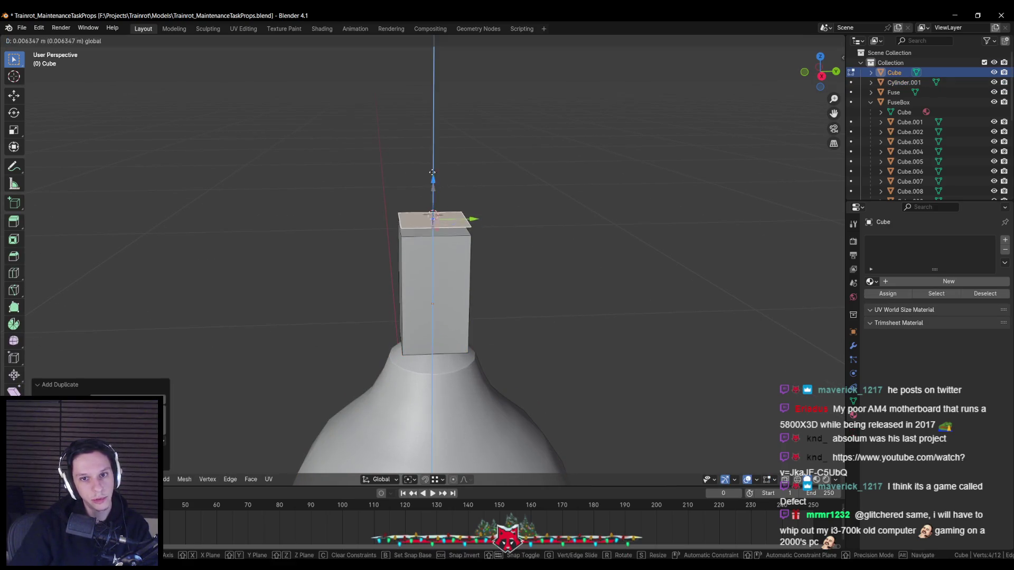
{"action": "left_click", "coordinate": [427, 200]}
{"action": "key", "text": "p"}
{"action": "key", "text": "Tab"}
{"action": "left_click", "coordinate": [428, 195]}
{"action": "key", "text": "Tab"}
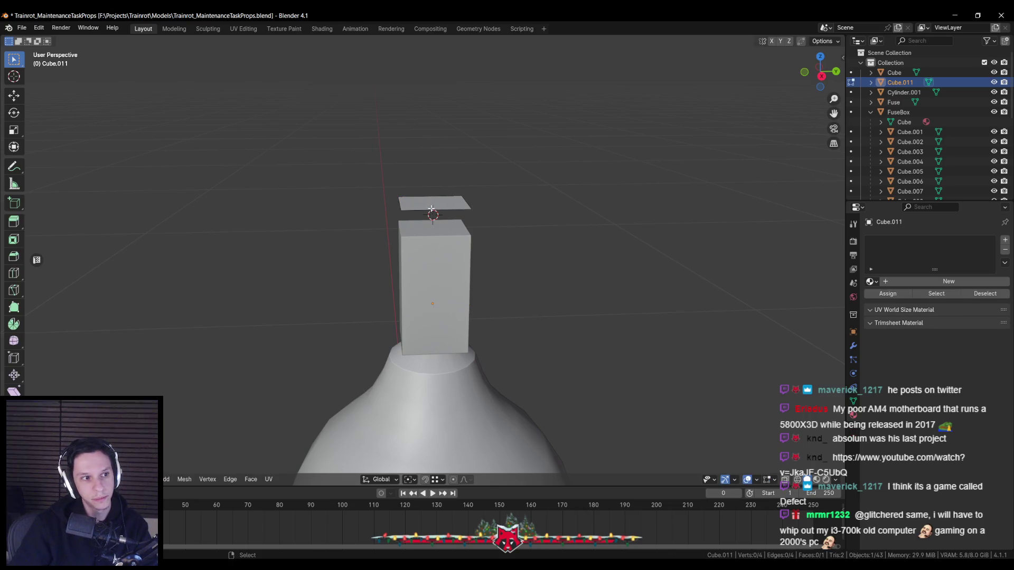
{"action": "key", "text": "g"}
{"action": "key", "text": "z"}
{"action": "left_click", "coordinate": [420, 190]}
Try moving and resizing the cap, cancelling both attempts
{"action": "key", "text": "ctrl+grave"}
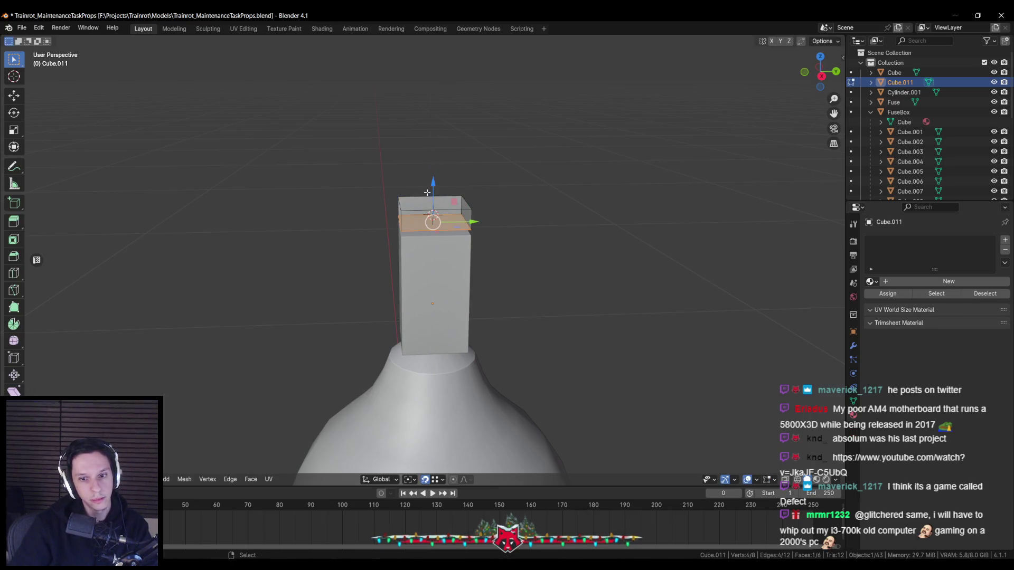
{"action": "key", "text": "g"}
{"action": "key", "text": "z"}
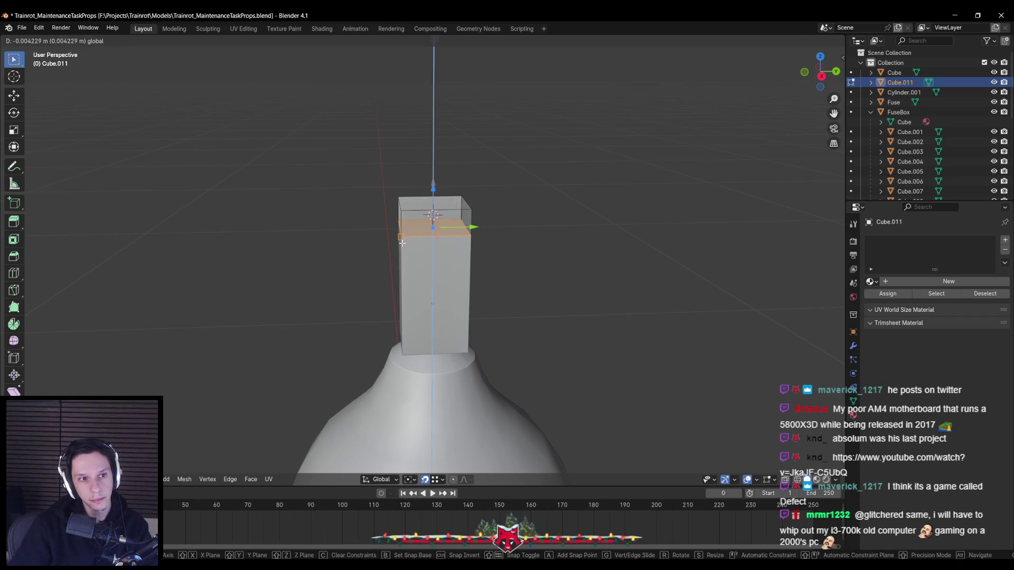
{"action": "right_click", "coordinate": [528, 228]}
{"action": "key", "text": "a"}
{"action": "key", "text": "alt+a"}
{"action": "key", "text": "a"}
{"action": "key", "text": "s"}
{"action": "key", "text": "y"}
{"action": "key", "text": "y"}
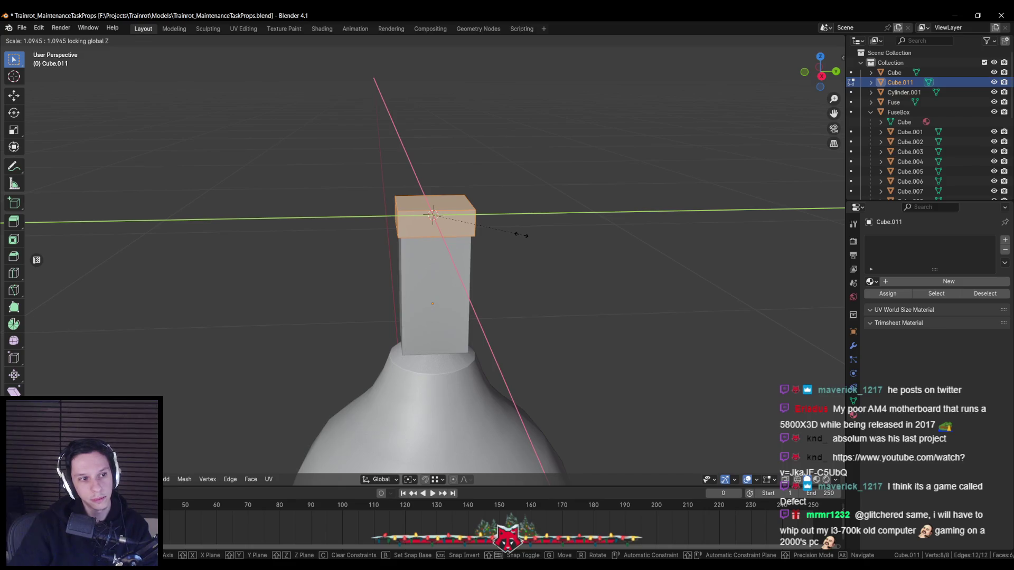
{"action": "key", "text": "y"}
{"action": "key", "text": "y"}
{"action": "key", "text": "Escape"}
{"action": "key", "text": "alt+a"}
Raise the cap's right top edge vertically so its top slants
{"action": "left_click", "coordinate": [432, 208]}
{"action": "key", "text": "2"}
{"action": "left_click", "coordinate": [432, 211]}
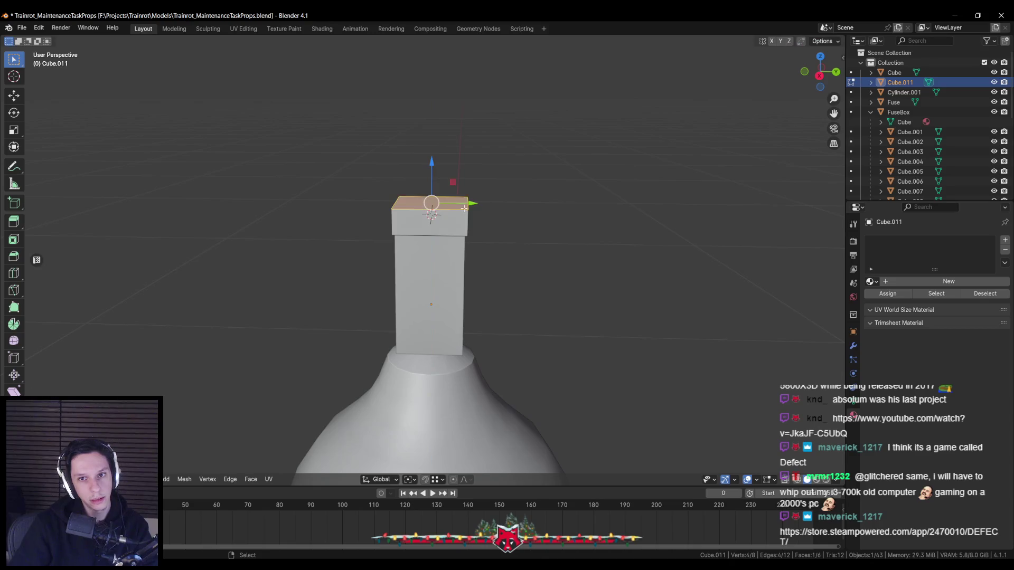
{"action": "left_click", "coordinate": [468, 204]}
{"action": "key", "text": "g"}
{"action": "key", "text": "z"}
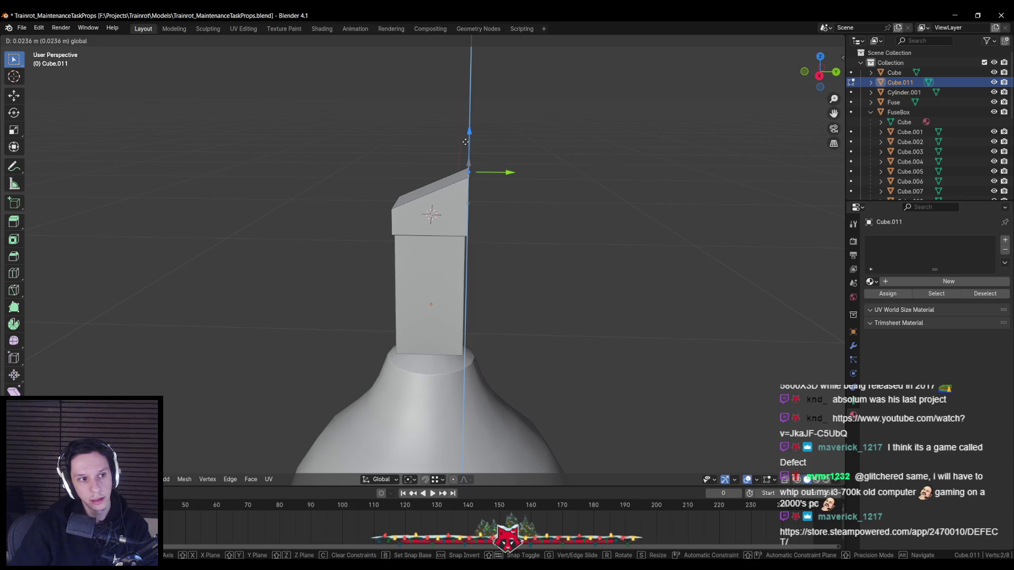
{"action": "left_click", "coordinate": [465, 150]}
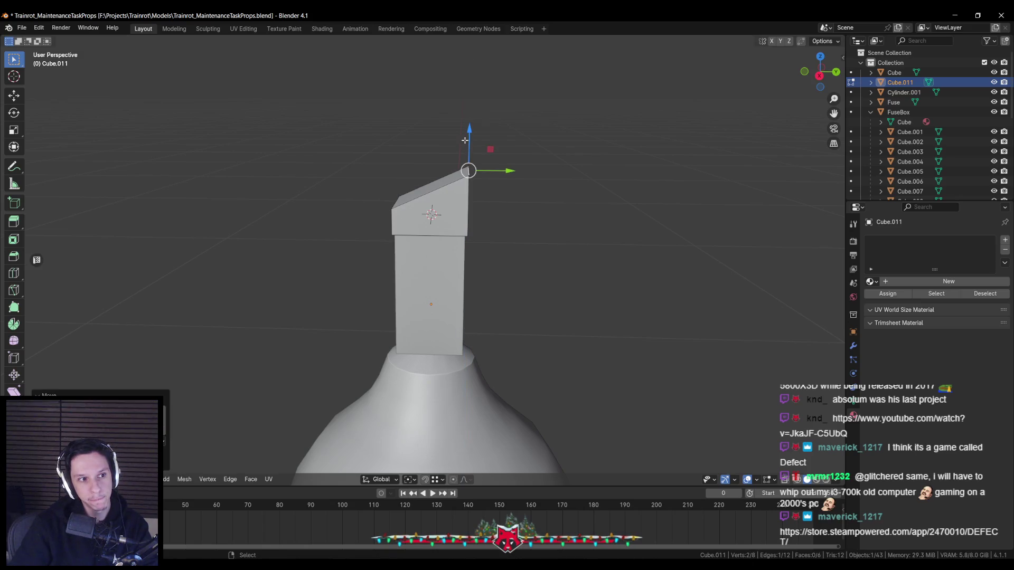
{"action": "left_click", "coordinate": [476, 195]}
{"action": "middle_click_drag", "start_coordinate": [475, 195], "coordinate": [420, 195]}
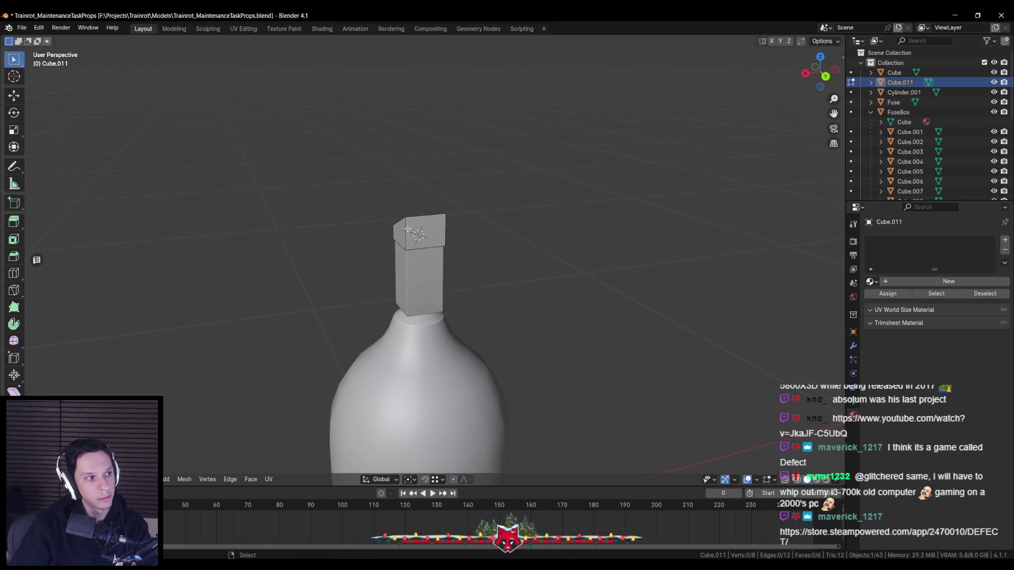
{"action": "middle_click_drag", "start_coordinate": [408, 229], "coordinate": [443, 220]}
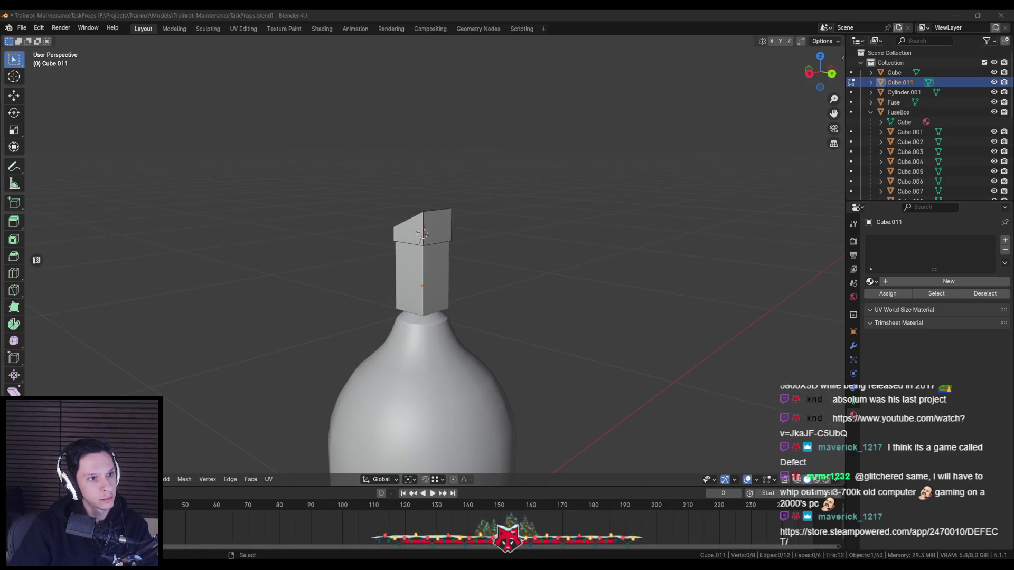
{"action": "middle_click_drag", "start_coordinate": [313, 336], "coordinate": [391, 316]}
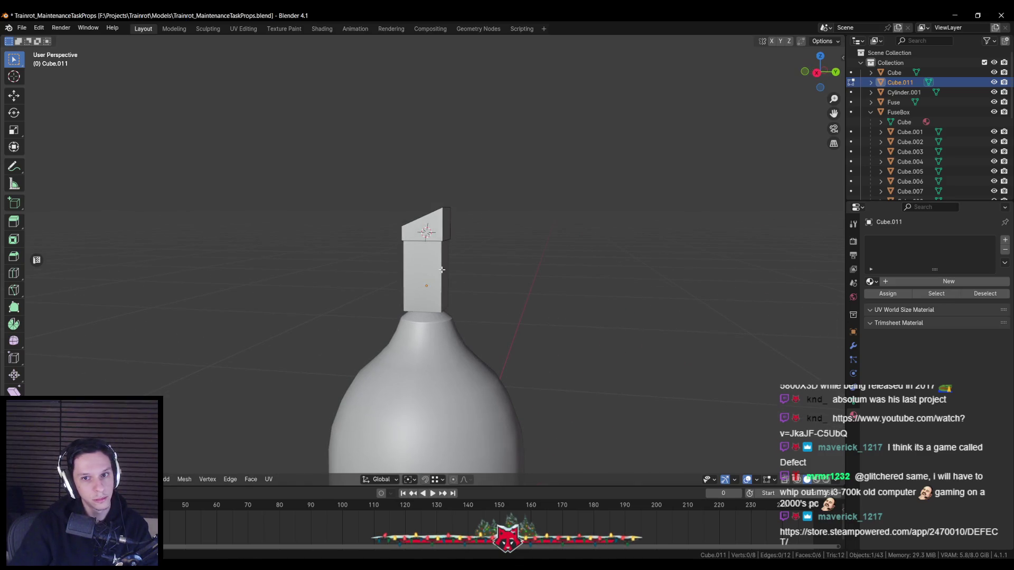
Shift the neck block's top face along its depth and raise its lower edge to slant the top
{"action": "left_click", "coordinate": [425, 224]}
{"action": "left_click_drag", "start_coordinate": [477, 225], "coordinate": [478, 225]}
{"action": "left_click_drag", "start_coordinate": [392, 234], "coordinate": [560, 283]}
{"action": "left_click_drag", "start_coordinate": [432, 207], "coordinate": [428, 208]}
{"action": "key", "text": "alt+a"}
Add an edge loop around the block just below its slanted top
{"action": "key", "text": "ctrl+r"}
{"action": "left_click", "coordinate": [444, 230]}
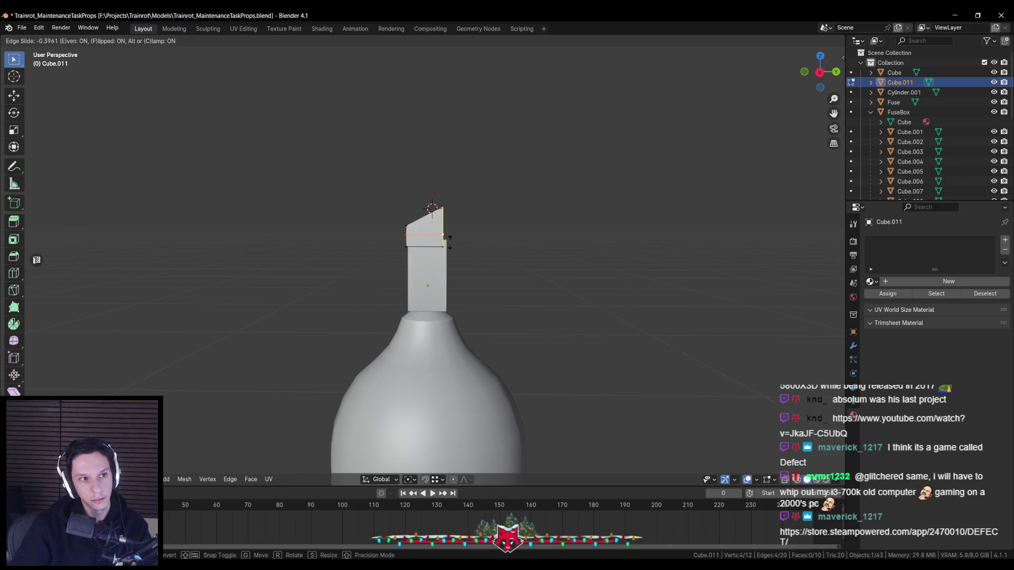
{"action": "left_click", "coordinate": [448, 245]}
{"action": "middle_click_drag", "start_coordinate": [449, 245], "coordinate": [454, 229]}
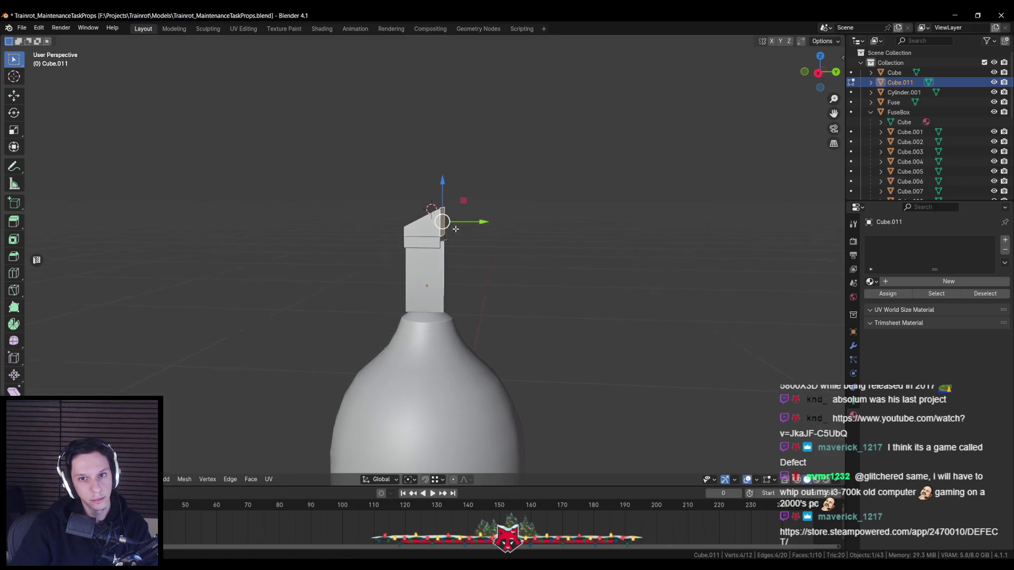
Extrude the upper side face sideways along Y into a nozzle arm
{"action": "key", "text": "e"}
{"action": "right_click", "coordinate": [454, 229]}
{"action": "key", "text": "g"}
{"action": "key", "text": "y"}
{"action": "left_click", "coordinate": [554, 189]}
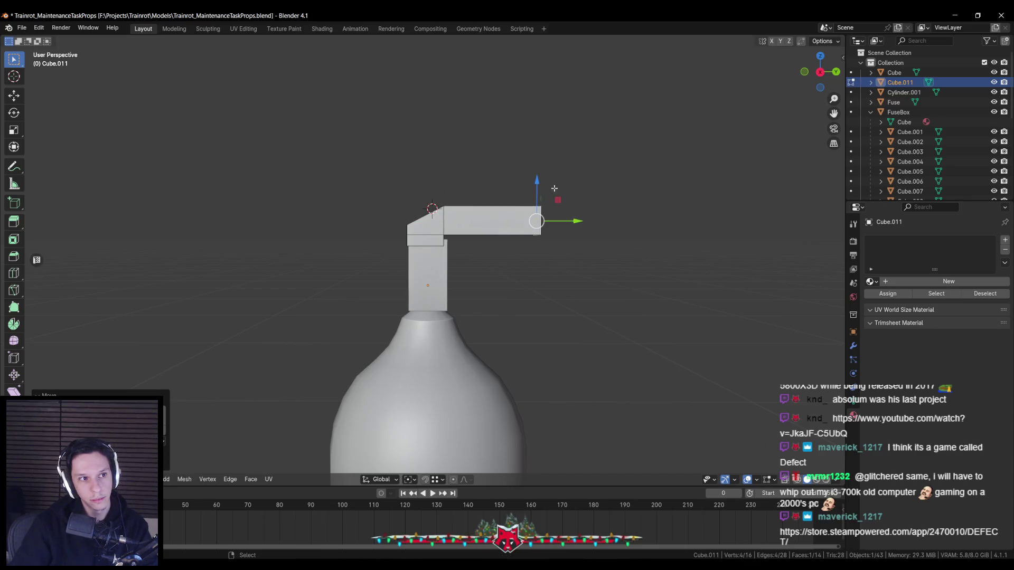
Raise the arm's end face vertically so the nozzle angles upward
{"action": "key", "text": "g"}
{"action": "key", "text": "z"}
{"action": "key", "text": "z"}
{"action": "key", "text": "y"}
{"action": "key", "text": "y"}
{"action": "key", "text": "z"}
{"action": "key", "text": "z"}
{"action": "key", "text": "y"}
{"action": "left_click", "coordinate": [560, 196]}
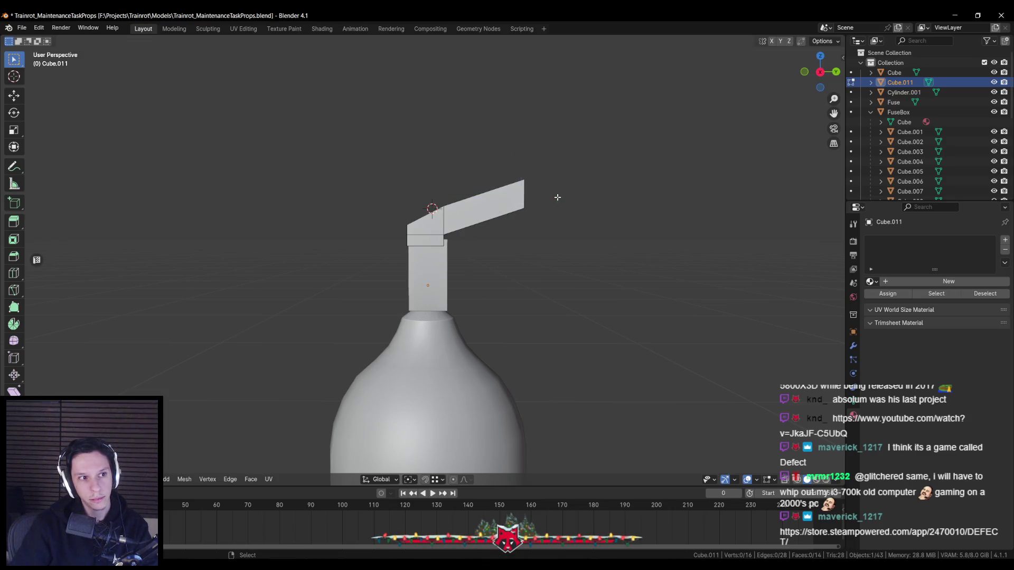
Edge-slide the arm's end edge along the arm and review the result in object mode
{"action": "key", "text": "alt+z"}
{"action": "left_click_drag", "start_coordinate": [508, 167], "coordinate": [549, 236]}
{"action": "key", "text": "alt+z"}
{"action": "key", "text": "g"}
{"action": "key", "text": "g"}
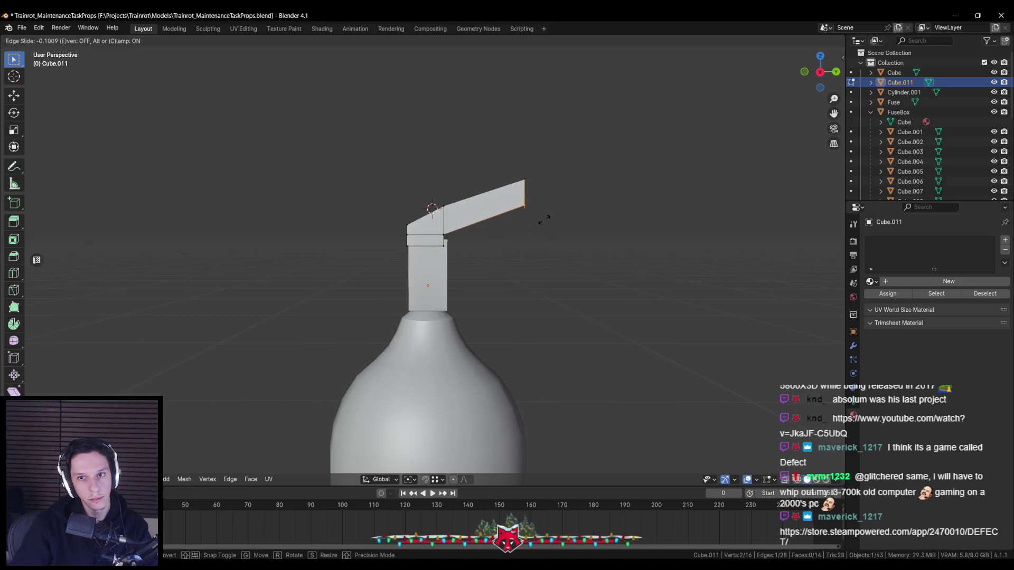
{"action": "left_click", "coordinate": [539, 168]}
{"action": "key", "text": "Tab"}
{"action": "scroll", "coordinate": [550, 228], "scroll_direction": "down", "scroll_amount": 3}
{"action": "mouse_move", "coordinate": [402, 253]}
{"action": "middle_mouse_down"}
{"action": "mouse_move", "coordinate": [458, 235]}
{"action": "mouse_move", "coordinate": [427, 225]}
{"action": "middle_mouse_up"}
{"action": "scroll", "coordinate": [427, 236], "scroll_direction": "up", "scroll_amount": 3}
{"action": "key", "text": "Tab"}
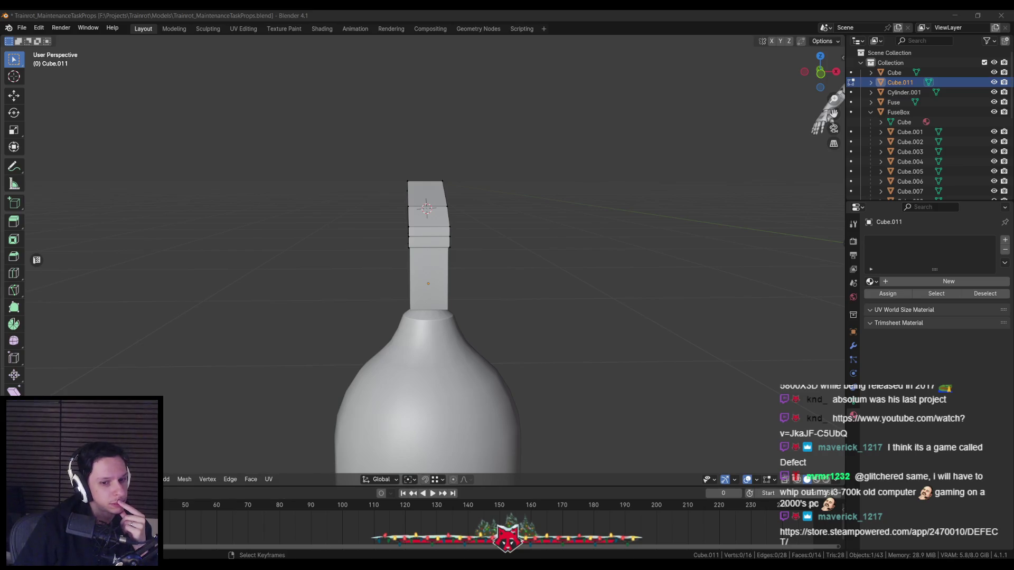
{"action": "middle_click_drag", "start_coordinate": [411, 306], "coordinate": [333, 250]}
Clear the selection and orbit to view the arm tip for editing
{"action": "key", "text": "Tab"}
{"action": "scroll", "coordinate": [413, 286], "scroll_direction": "down", "scroll_amount": 2}
{"action": "key", "text": "Tab"}
{"action": "scroll", "coordinate": [414, 286], "scroll_direction": "up", "scroll_amount": 2}
{"action": "middle_click_drag", "start_coordinate": [413, 286], "coordinate": [507, 286]}
{"action": "scroll", "coordinate": [520, 271], "scroll_direction": "down", "scroll_amount": 2}
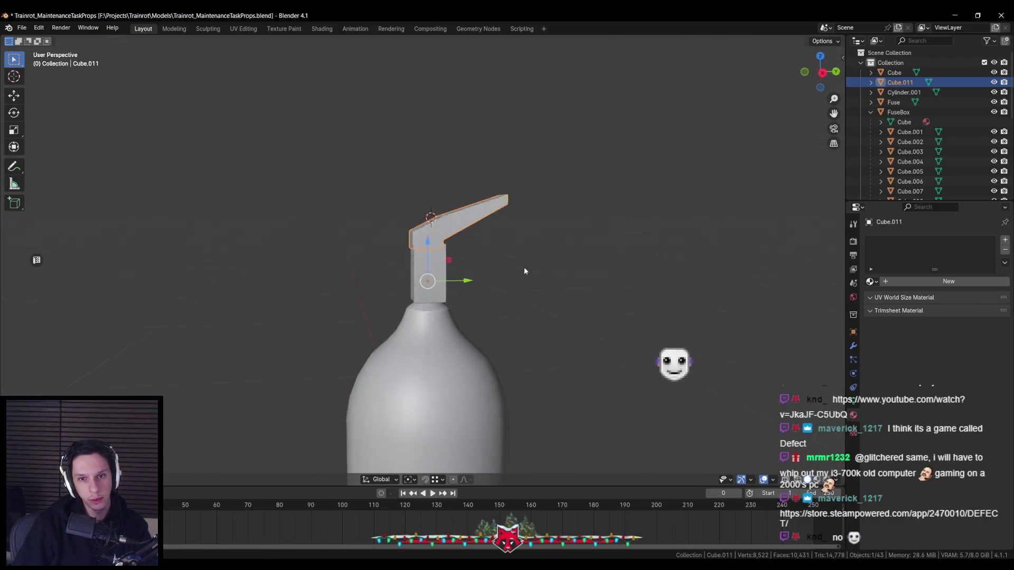
{"action": "scroll", "coordinate": [520, 269], "scroll_direction": "up", "scroll_amount": 3}
{"action": "middle_click_drag", "start_coordinate": [511, 285], "coordinate": [502, 283]}
{"action": "key", "text": "a"}
{"action": "key", "text": "alt+a"}
Select the tip edge through X-ray and edge-slide it so the arm's end tapers
{"action": "key", "text": "alt+z"}
{"action": "middle_click_drag", "start_coordinate": [563, 175], "coordinate": [476, 183]}
{"action": "left_click", "coordinate": [462, 176]}
{"action": "key", "text": "alt+z"}
{"action": "key", "text": "g"}
{"action": "key", "text": "g"}
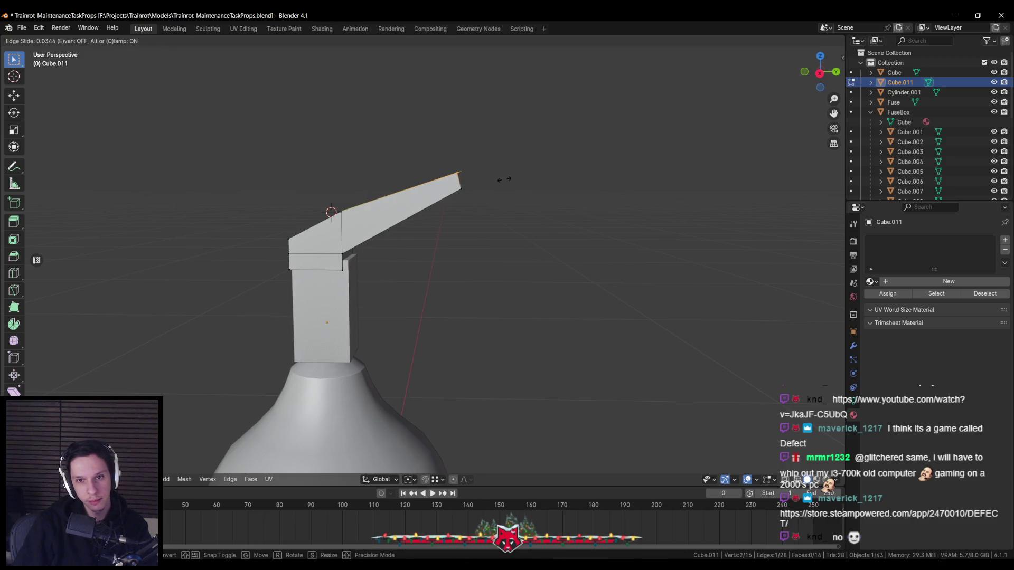
{"action": "left_click", "coordinate": [503, 180]}
{"action": "key", "text": "Tab"}
{"action": "scroll", "coordinate": [479, 234], "scroll_direction": "down", "scroll_amount": 4}
Isolate the bottle in the view, inspect it, and return to editing the neck block
{"action": "key", "text": "KP_Divide"}
{"action": "key", "text": "KP_Divide"}
{"action": "scroll", "coordinate": [549, 275], "scroll_direction": "down", "scroll_amount": 3}
{"action": "scroll", "coordinate": [460, 285], "scroll_direction": "up", "scroll_amount": 4}
{"action": "mouse_move", "coordinate": [460, 285]}
{"action": "middle_mouse_down"}
{"action": "mouse_move", "coordinate": [310, 378]}
{"action": "mouse_move", "coordinate": [230, 490]}
{"action": "middle_mouse_up"}
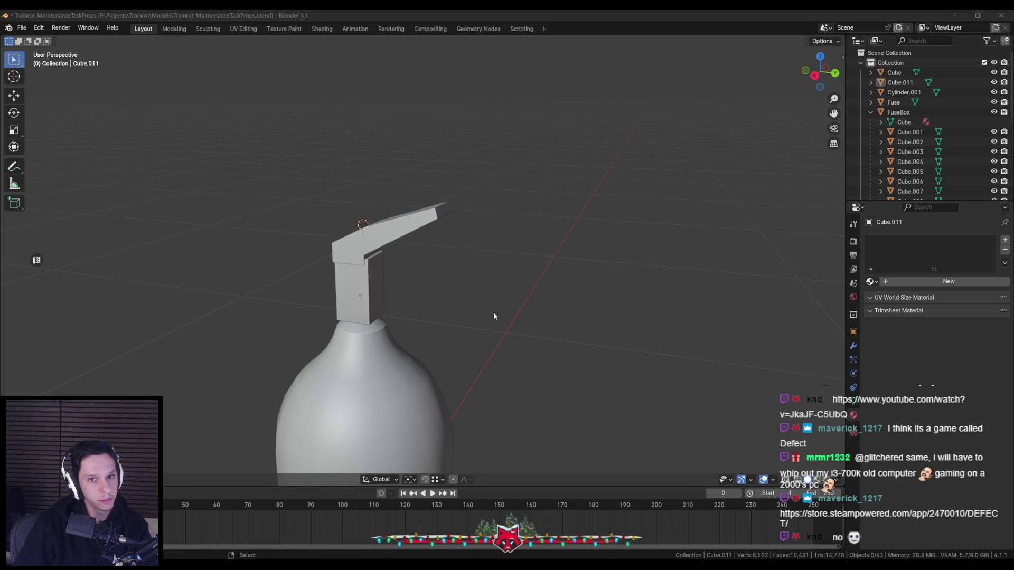
{"action": "mouse_move", "coordinate": [451, 297]}
{"action": "middle_mouse_down"}
{"action": "mouse_move", "coordinate": [423, 264]}
{"action": "mouse_move", "coordinate": [435, 257]}
{"action": "mouse_move", "coordinate": [397, 250]}
{"action": "mouse_move", "coordinate": [446, 231]}
{"action": "middle_mouse_up"}
{"action": "left_click", "coordinate": [436, 254]}
{"action": "key", "text": "Tab"}
{"action": "scroll", "coordinate": [439, 255], "scroll_direction": "up", "scroll_amount": 2}
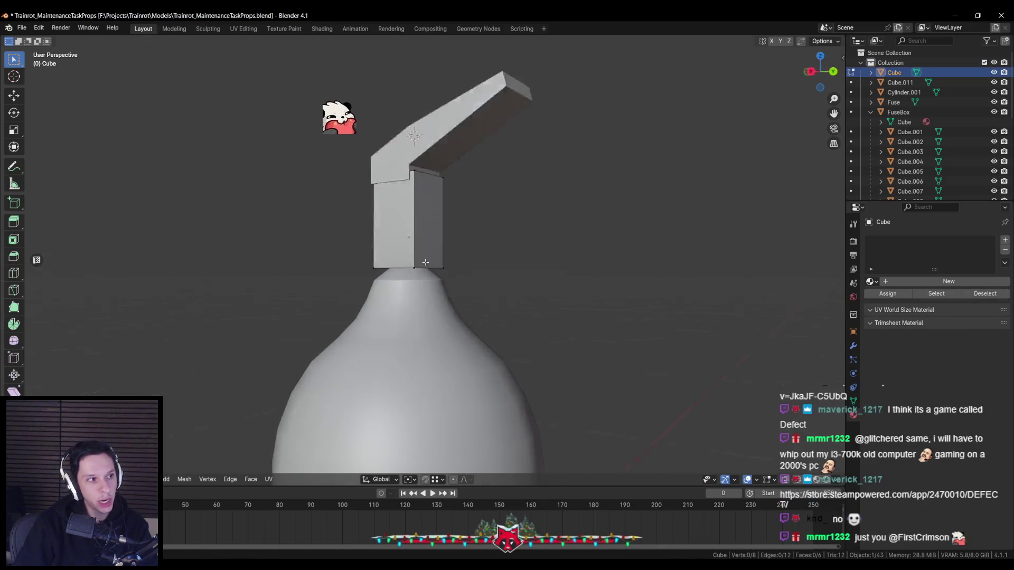
Duplicate a side face of the neck block and separate it into its own object (Cube.012)
{"action": "key", "text": "a"}
{"action": "key", "text": "Tab"}
{"action": "scroll", "coordinate": [477, 278], "scroll_direction": "down", "scroll_amount": 2}
{"action": "middle_click_drag", "start_coordinate": [478, 278], "coordinate": [532, 281]}
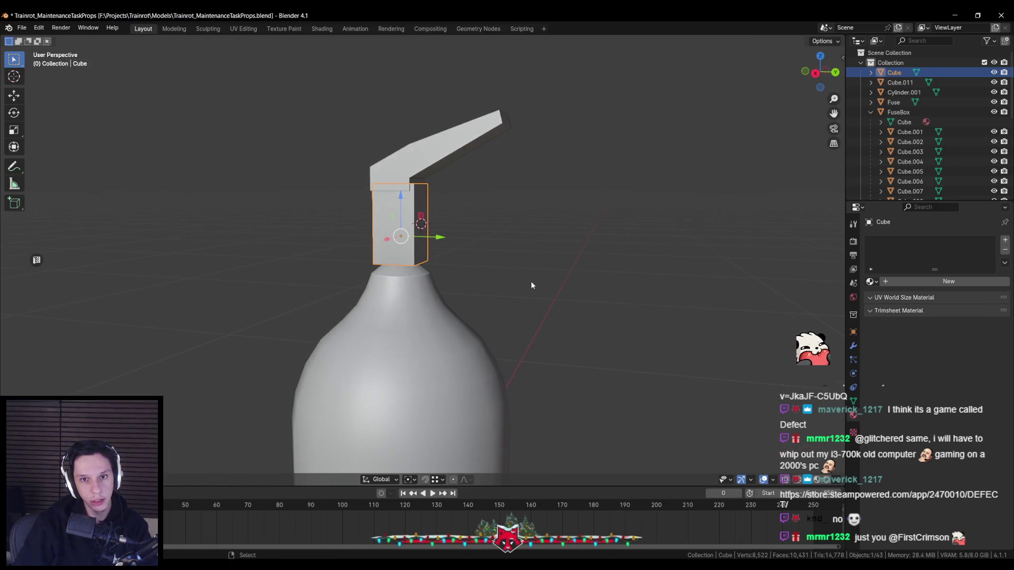
{"action": "key", "text": "Tab"}
{"action": "middle_click_drag", "start_coordinate": [526, 233], "coordinate": [550, 256]}
{"action": "key", "text": "g"}
{"action": "right_click", "coordinate": [568, 249]}
{"action": "key", "text": "p"}
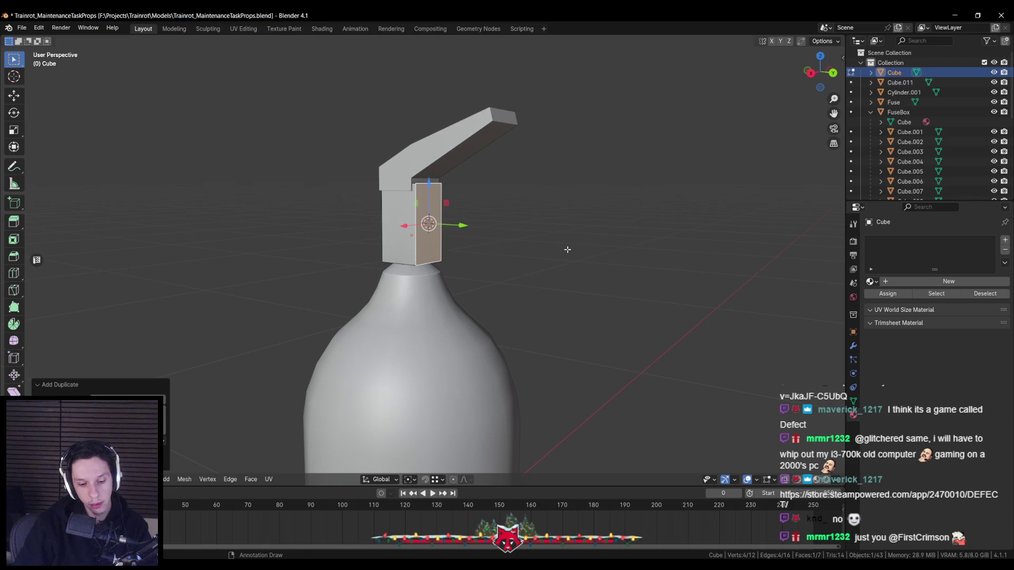
{"action": "key", "text": "Tab"}
{"action": "left_click", "coordinate": [451, 218]}
Shorten the new face vertically, raise it on the block, tilt it about X and narrow its width
{"action": "key", "text": "Tab"}
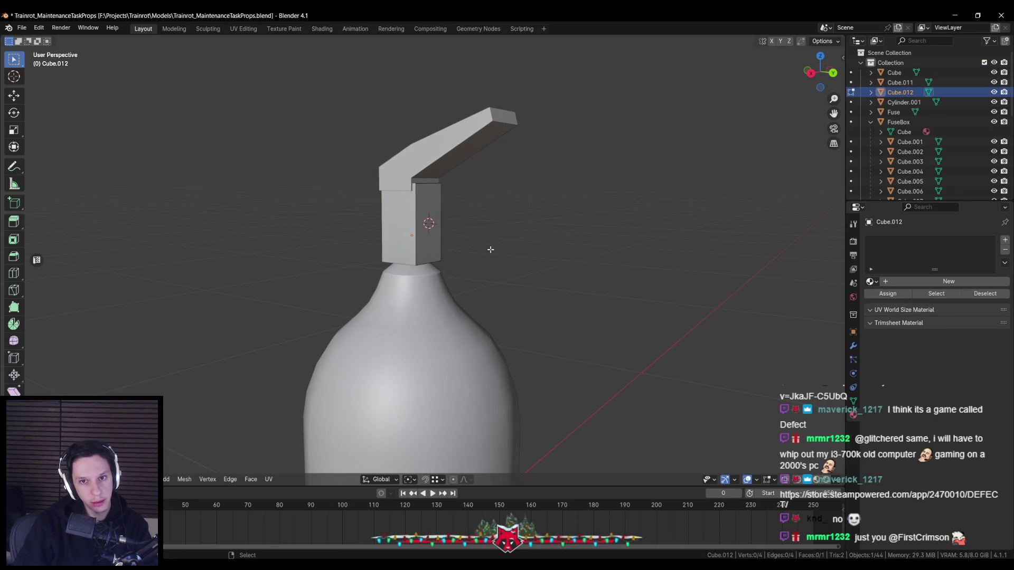
{"action": "key", "text": "a"}
{"action": "key", "text": "s"}
{"action": "key", "text": "z"}
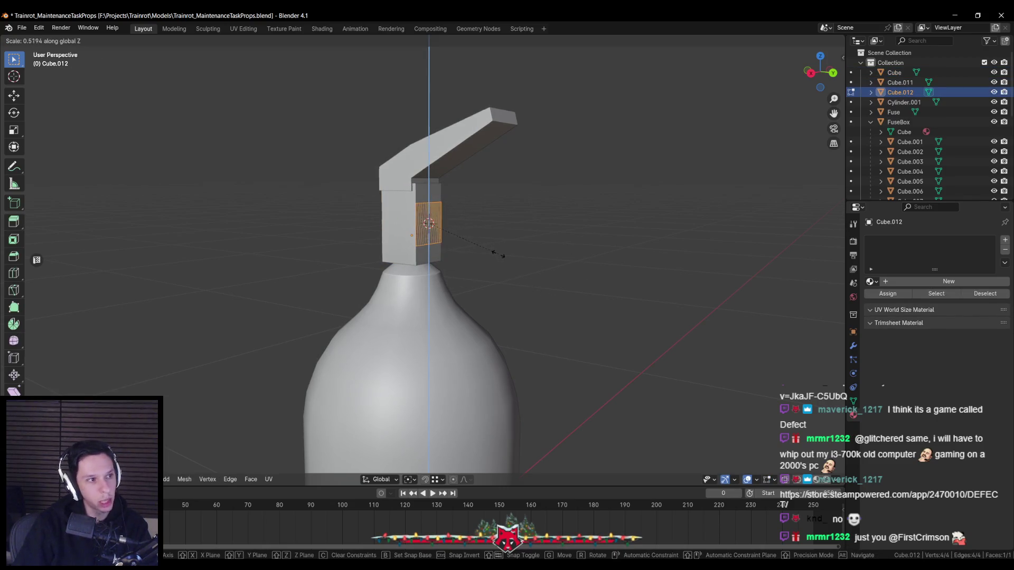
{"action": "left_click", "coordinate": [499, 254]}
{"action": "left_click_drag", "start_coordinate": [428, 183], "coordinate": [429, 175]}
{"action": "middle_click_drag", "start_coordinate": [487, 227], "coordinate": [452, 214]}
{"action": "key", "text": "r"}
{"action": "key", "text": "y"}
{"action": "key", "text": "x"}
{"action": "left_click", "coordinate": [499, 262]}
{"action": "middle_click_drag", "start_coordinate": [498, 267], "coordinate": [486, 241]}
{"action": "key", "text": "s"}
{"action": "key", "text": "x"}
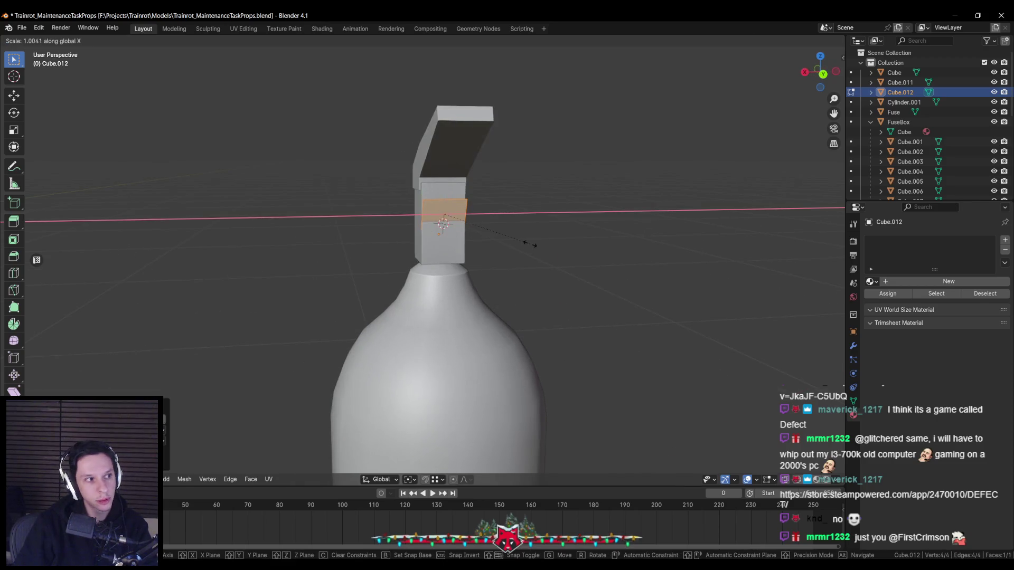
{"action": "left_click", "coordinate": [516, 243]}
Extrude the tilted face outward into a diagonal bar below the nozzle arm
{"action": "middle_click_drag", "start_coordinate": [516, 243], "coordinate": [486, 224]}
{"action": "key", "text": "e"}
{"action": "left_click", "coordinate": [624, 329]}
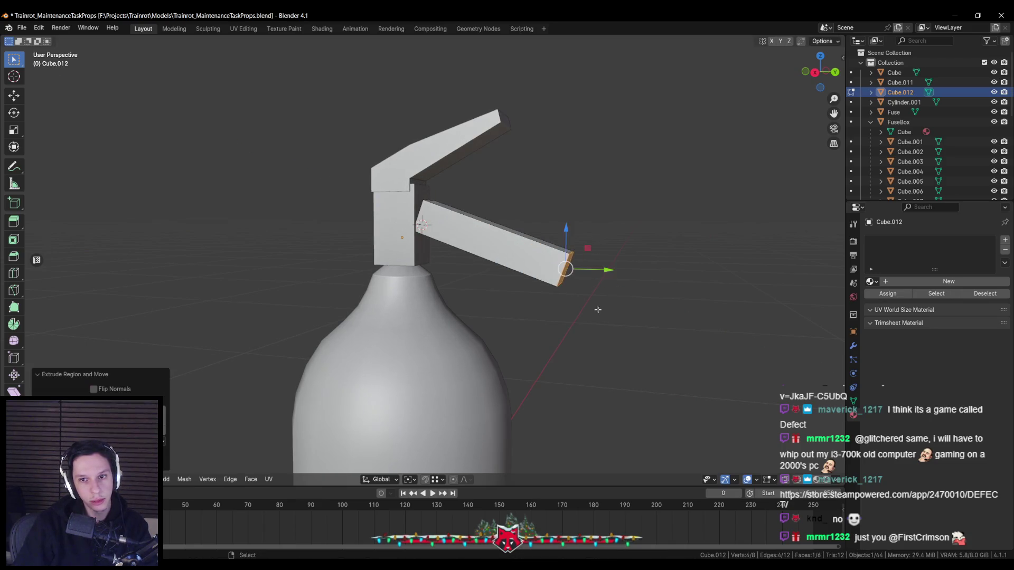
Move the bar's end and rotate it about X so the lever angles further down
{"action": "middle_click_drag", "start_coordinate": [604, 314], "coordinate": [584, 317]}
{"action": "key", "text": "g"}
{"action": "key", "text": "shift+x"}
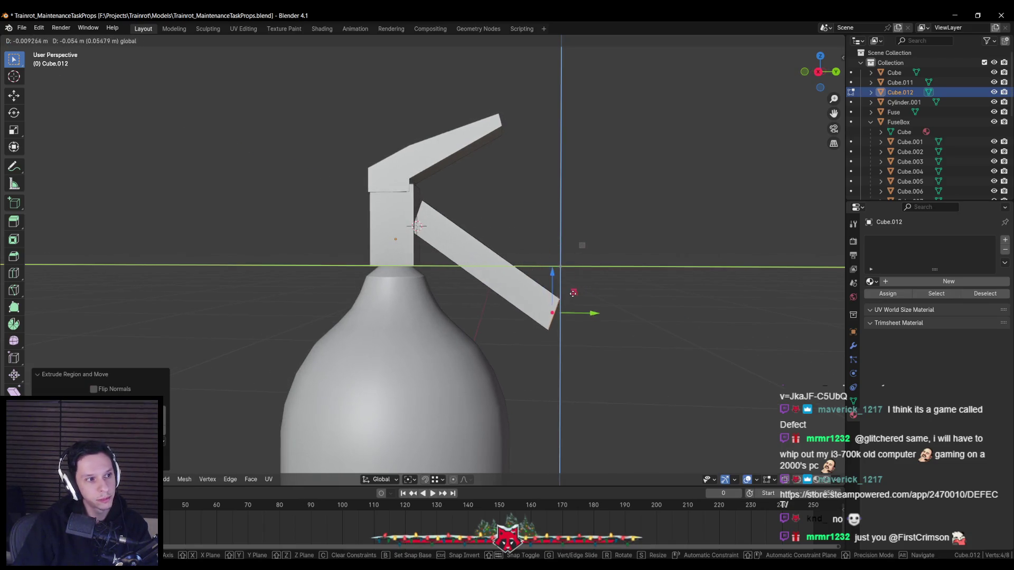
{"action": "left_click", "coordinate": [585, 317]}
{"action": "key", "text": "r"}
{"action": "key", "text": "x"}
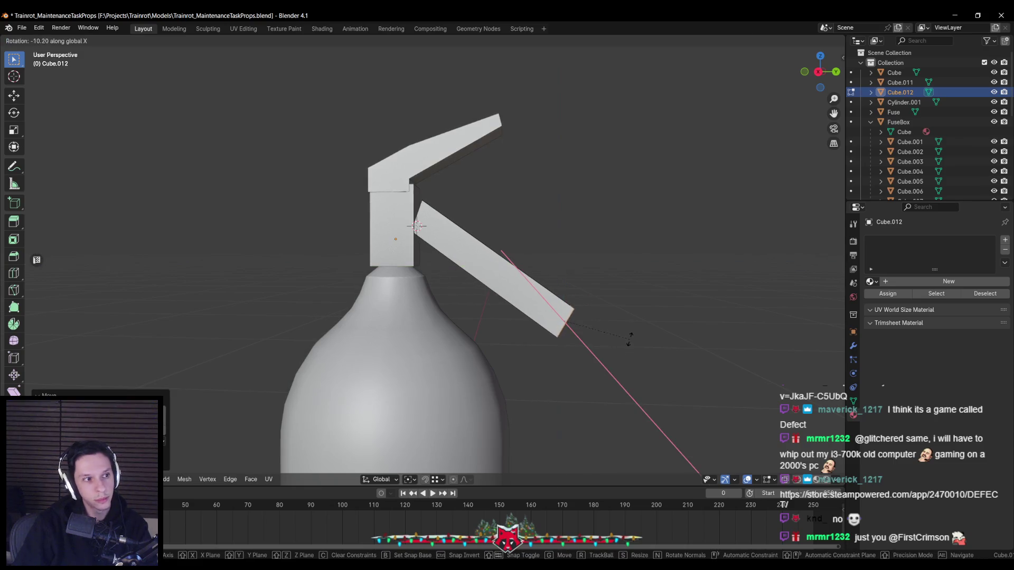
{"action": "left_click", "coordinate": [629, 335]}
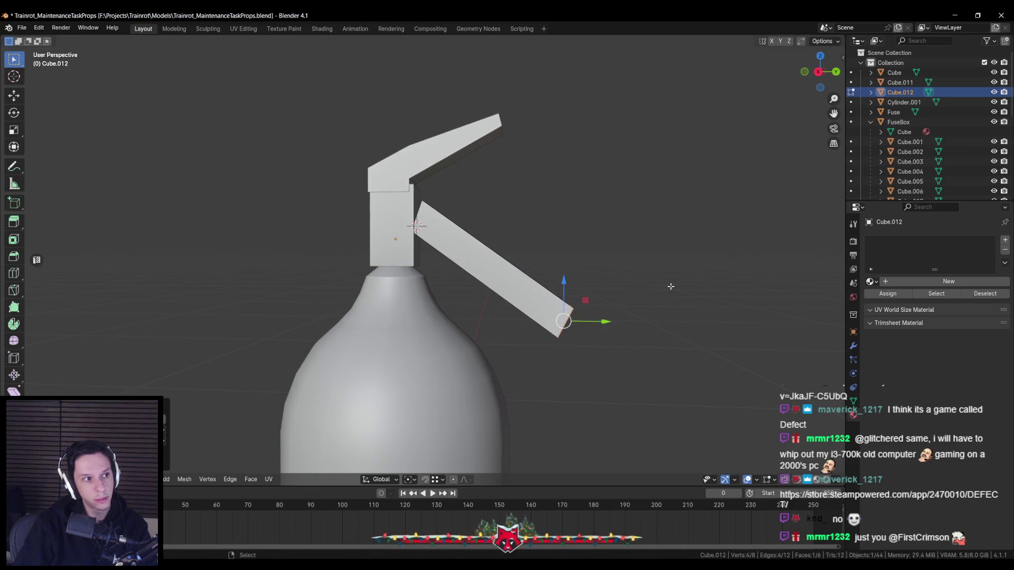
Slide the lever's long bottom edge to reshape its underside
{"action": "key", "text": "shift+z"}
{"action": "key", "text": "a"}
{"action": "key", "text": "alt+a"}
{"action": "middle_click_drag", "start_coordinate": [446, 228], "coordinate": [397, 186], "text": "shift"}
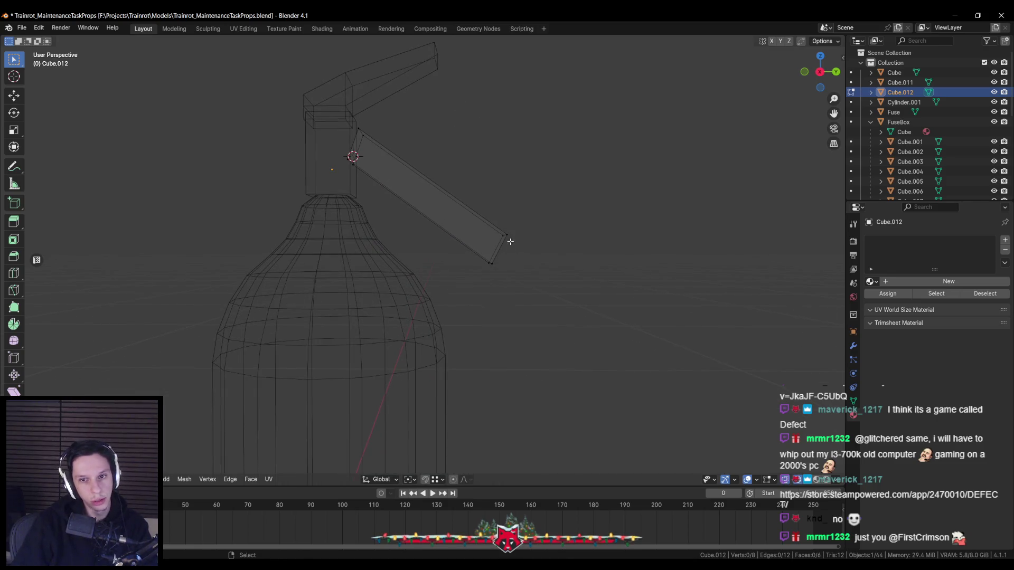
{"action": "left_click", "coordinate": [489, 262]}
{"action": "key", "text": "g"}
{"action": "key", "text": "g"}
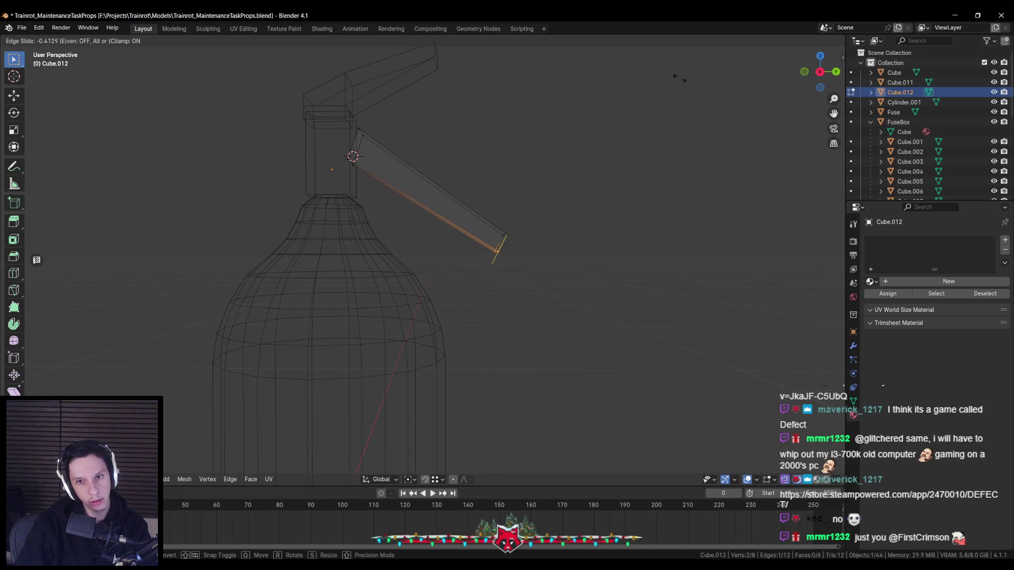
{"action": "left_click", "coordinate": [685, 105]}
Extrude the lever's thin end face into a short tip and lower it downward
{"action": "middle_click_drag", "start_coordinate": [596, 209], "coordinate": [427, 196]}
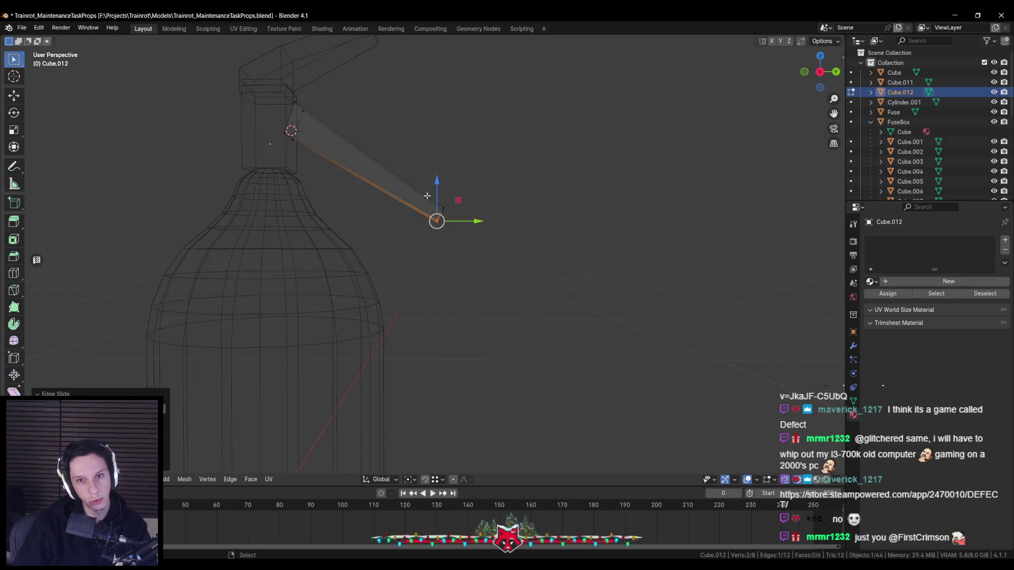
{"action": "left_click", "coordinate": [427, 196]}
{"action": "key", "text": "e"}
{"action": "left_click", "coordinate": [479, 249]}
{"action": "key", "text": "g"}
{"action": "key", "text": "x"}
{"action": "left_click", "coordinate": [468, 196]}
{"action": "key", "text": "g"}
{"action": "key", "text": "shift+x"}
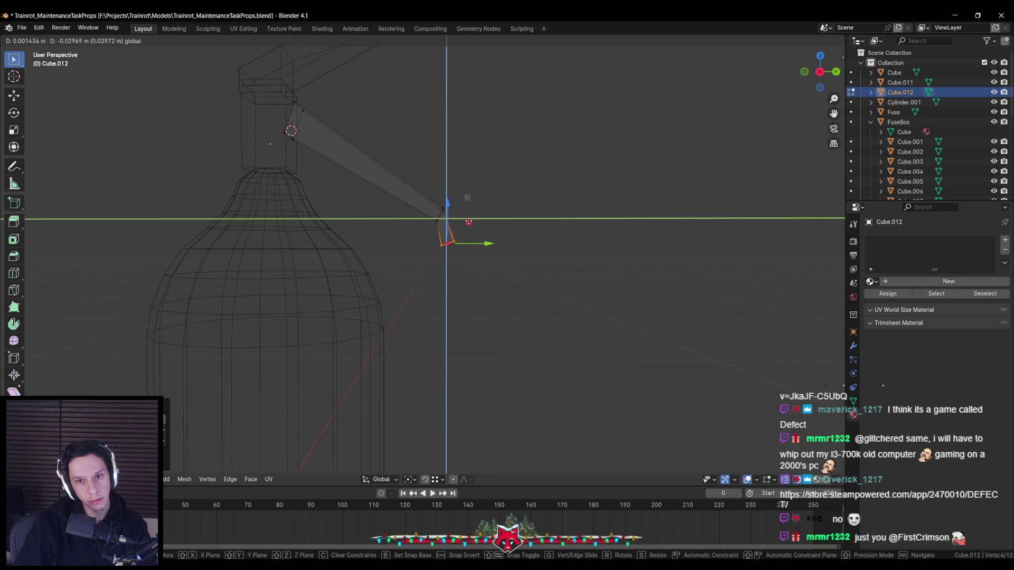
{"action": "left_click", "coordinate": [468, 222]}
Shift the tip's edge along Y and settle the downturned tip's final position
{"action": "left_click", "coordinate": [453, 235]}
{"action": "key", "text": "g"}
{"action": "key", "text": "y"}
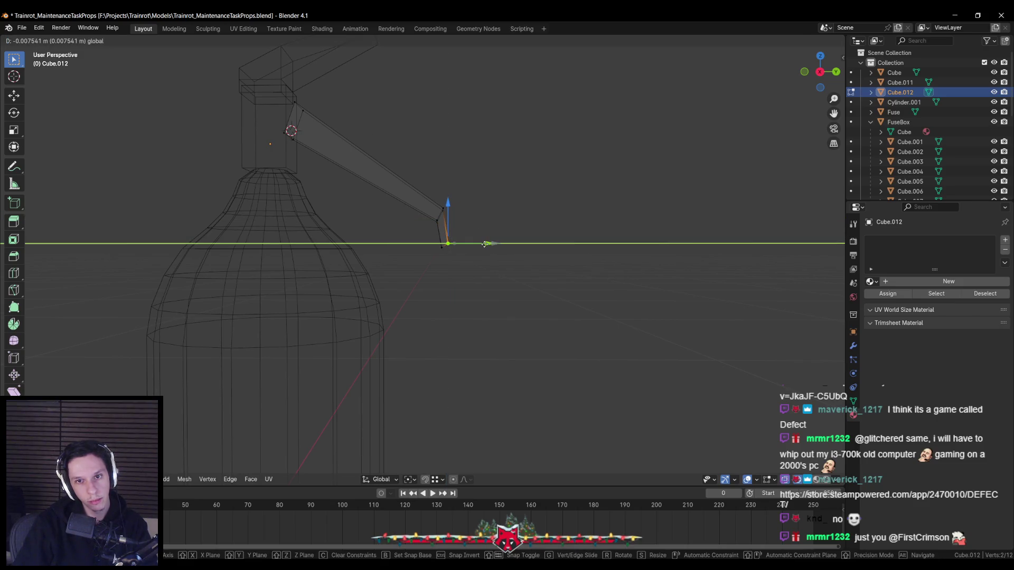
{"action": "left_click", "coordinate": [467, 224]}
{"action": "key", "text": "g"}
{"action": "key", "text": "shift+x"}
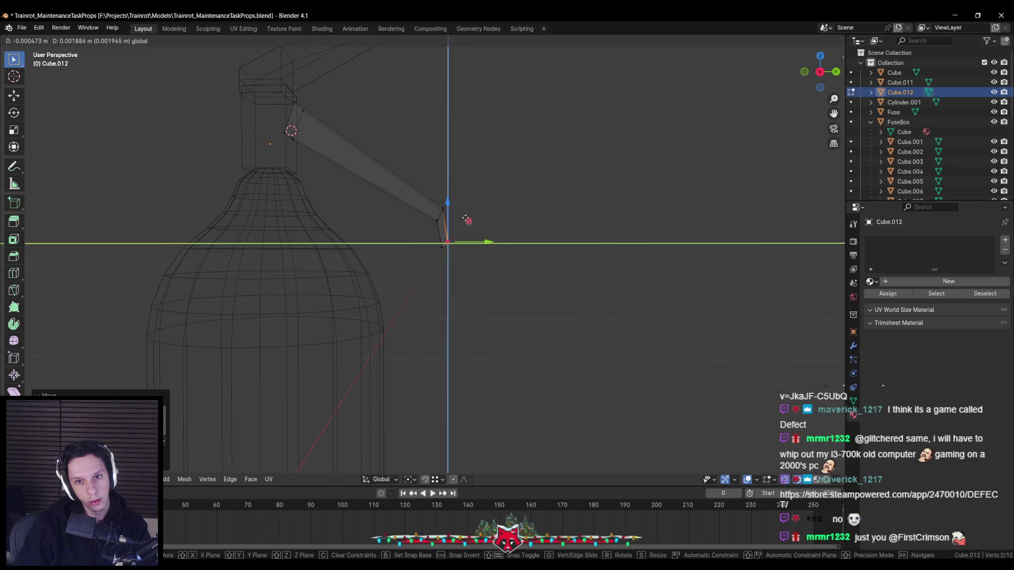
{"action": "left_click", "coordinate": [462, 235]}
{"action": "key", "text": "Tab"}
{"action": "scroll", "coordinate": [463, 235], "scroll_direction": "down", "scroll_amount": 3}
{"action": "scroll", "coordinate": [463, 235], "scroll_direction": "down", "scroll_amount": 3}
{"action": "scroll", "coordinate": [378, 256], "scroll_direction": "down", "scroll_amount": 2}
{"action": "mouse_move", "coordinate": [378, 257]}
{"action": "middle_mouse_down"}
{"action": "mouse_move", "coordinate": [397, 276]}
{"action": "mouse_move", "coordinate": [473, 284]}
{"action": "middle_mouse_up"}
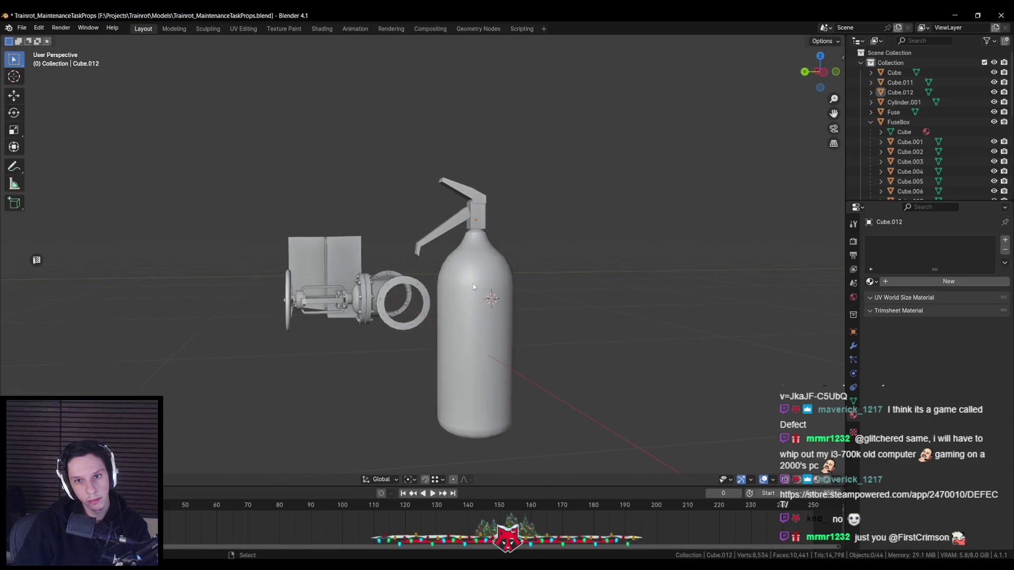
Nudge the nozzle arm's tip face to adjust where the arm ends
{"action": "left_click", "coordinate": [436, 230]}
{"action": "mouse_move", "coordinate": [432, 253]}
{"action": "middle_mouse_down"}
{"action": "mouse_move", "coordinate": [422, 264]}
{"action": "mouse_move", "coordinate": [445, 236]}
{"action": "middle_mouse_up"}
{"action": "left_click", "coordinate": [393, 188]}
{"action": "key", "text": "Tab"}
{"action": "middle_click_drag", "start_coordinate": [420, 193], "coordinate": [516, 256]}
{"action": "scroll", "coordinate": [516, 255], "scroll_direction": "up", "scroll_amount": 2}
{"action": "key", "text": "shift+z"}
{"action": "left_click", "coordinate": [516, 201]}
{"action": "key", "text": "shift+z"}
{"action": "key", "text": "g"}
{"action": "key", "text": "shift+x"}
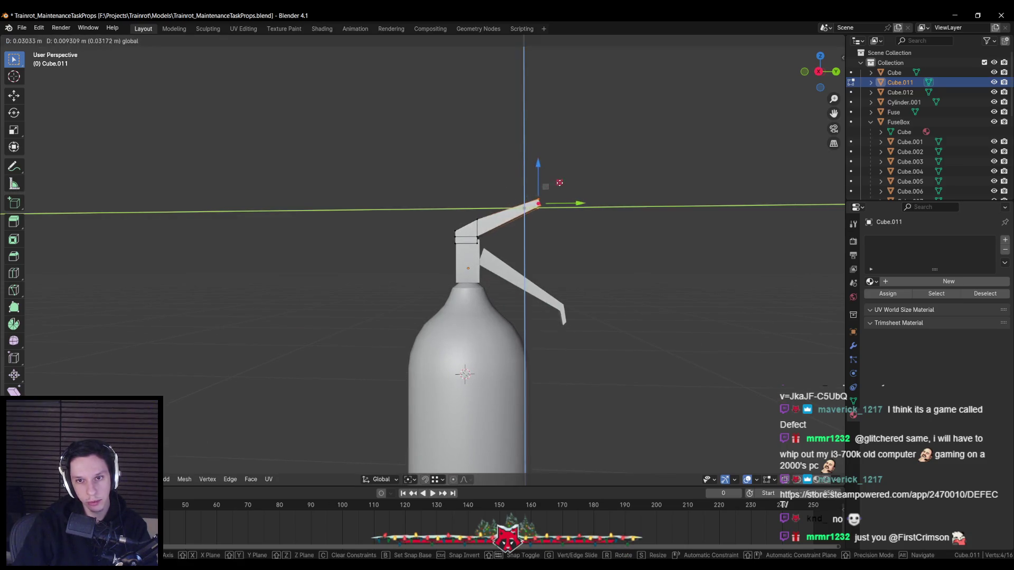
{"action": "left_click", "coordinate": [564, 184]}
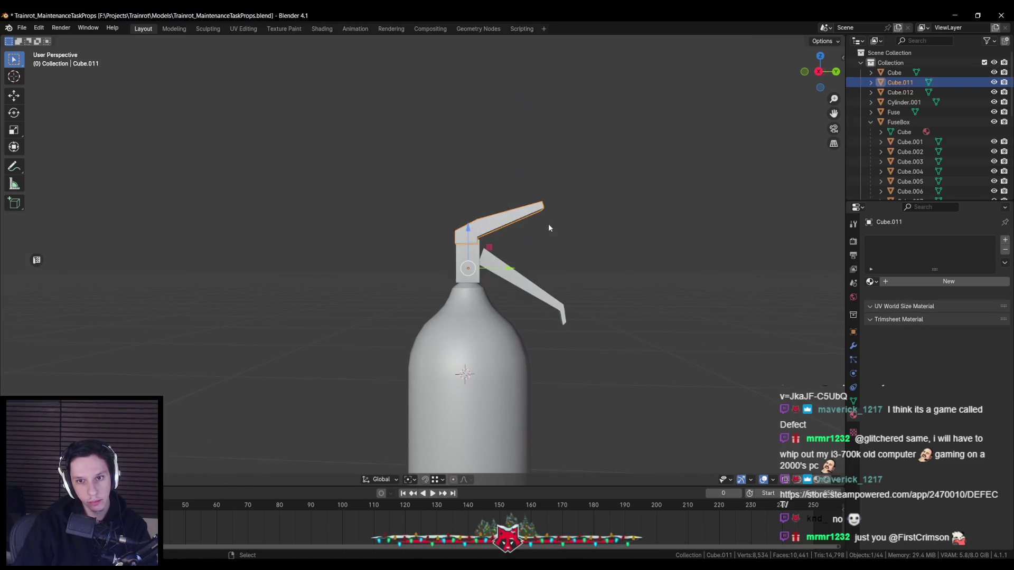
{"action": "scroll", "coordinate": [548, 222], "scroll_direction": "down", "scroll_amount": 5}
{"action": "key", "text": "Tab"}
Frame and orbit the bottle to inspect the lever and nozzle arm
{"action": "mouse_move", "coordinate": [549, 222]}
{"action": "middle_mouse_down"}
{"action": "mouse_move", "coordinate": [492, 333]}
{"action": "mouse_move", "coordinate": [520, 305]}
{"action": "mouse_move", "coordinate": [486, 279]}
{"action": "middle_mouse_up"}
{"action": "key", "text": "KP_Decimal"}
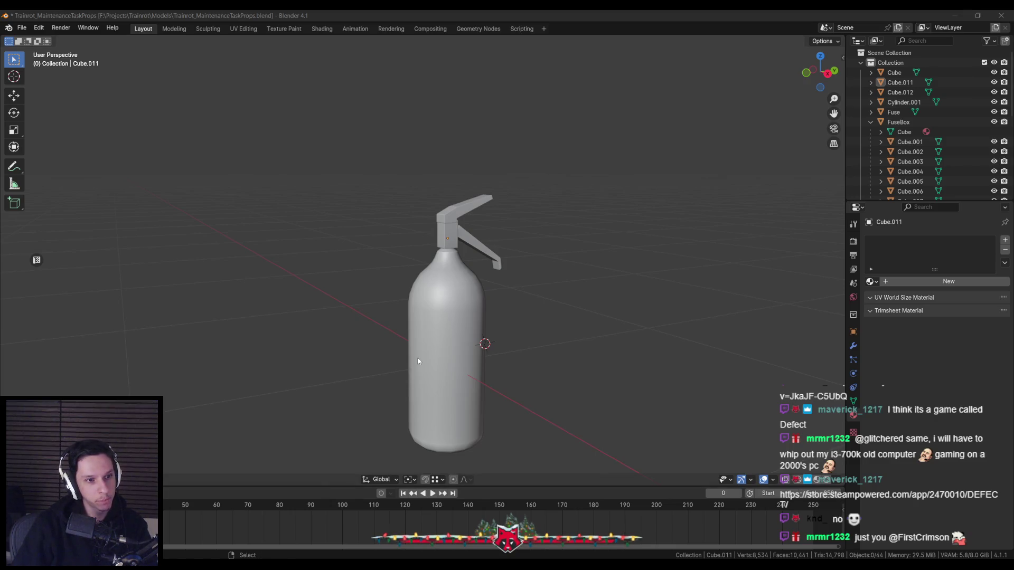
{"action": "left_click", "coordinate": [410, 302]}
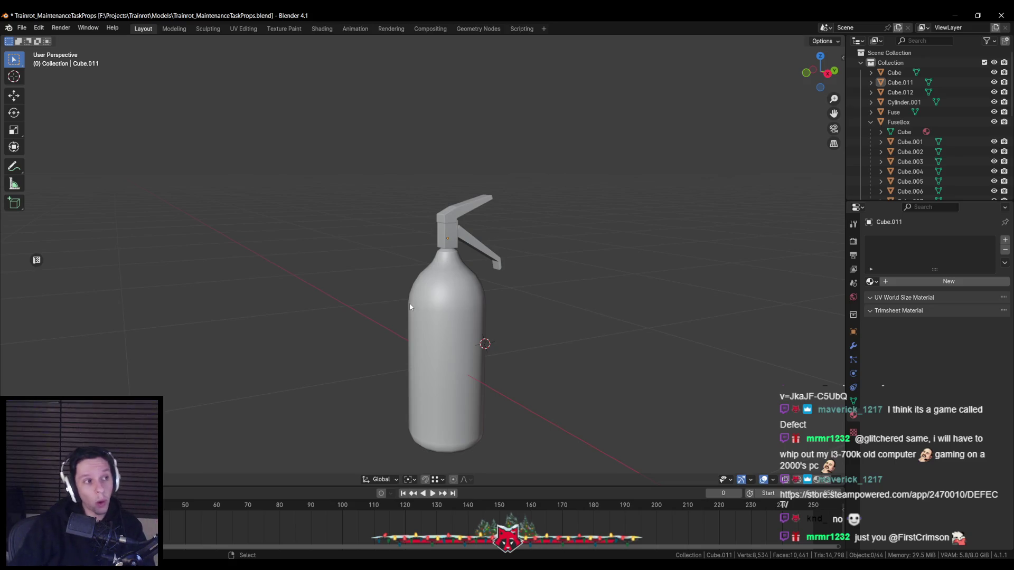
{"action": "middle_click_drag", "start_coordinate": [464, 240], "coordinate": [483, 250]}
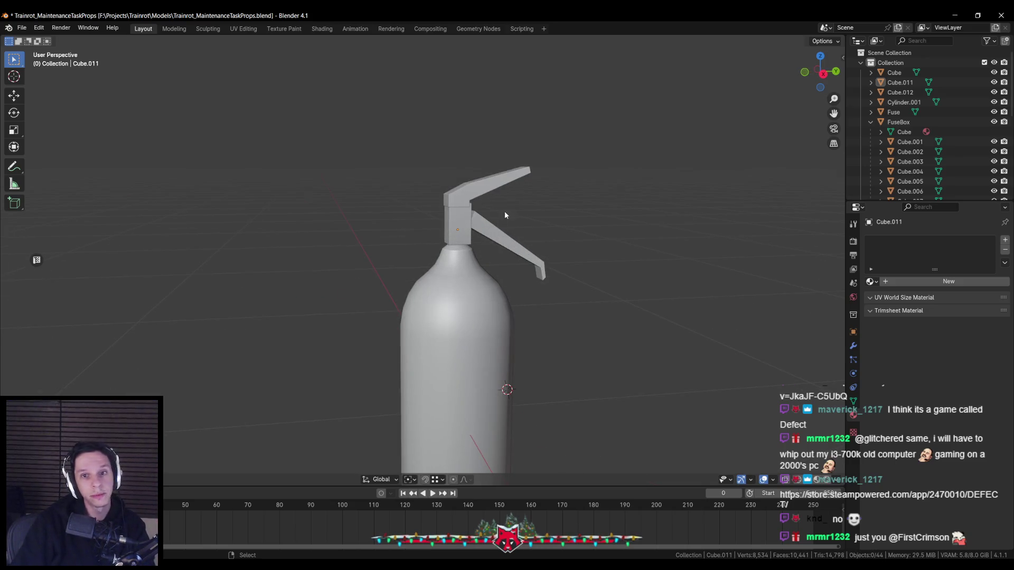
Select the nozzle arm and top lever together and apply their transforms
{"action": "left_click", "coordinate": [500, 225]}
{"action": "key", "text": "Tab"}
{"action": "scroll", "coordinate": [496, 213], "scroll_direction": "up", "scroll_amount": 3}
{"action": "middle_click_drag", "start_coordinate": [507, 238], "coordinate": [396, 206]}
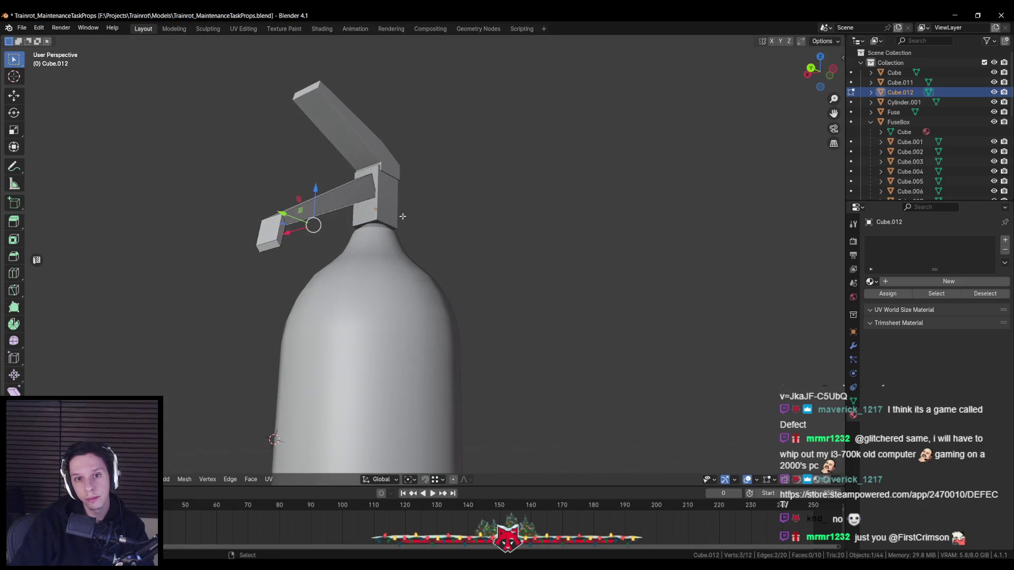
{"action": "key", "text": "Tab"}
{"action": "left_click", "coordinate": [361, 147], "text": "shift"}
{"action": "key", "text": "Tab"}
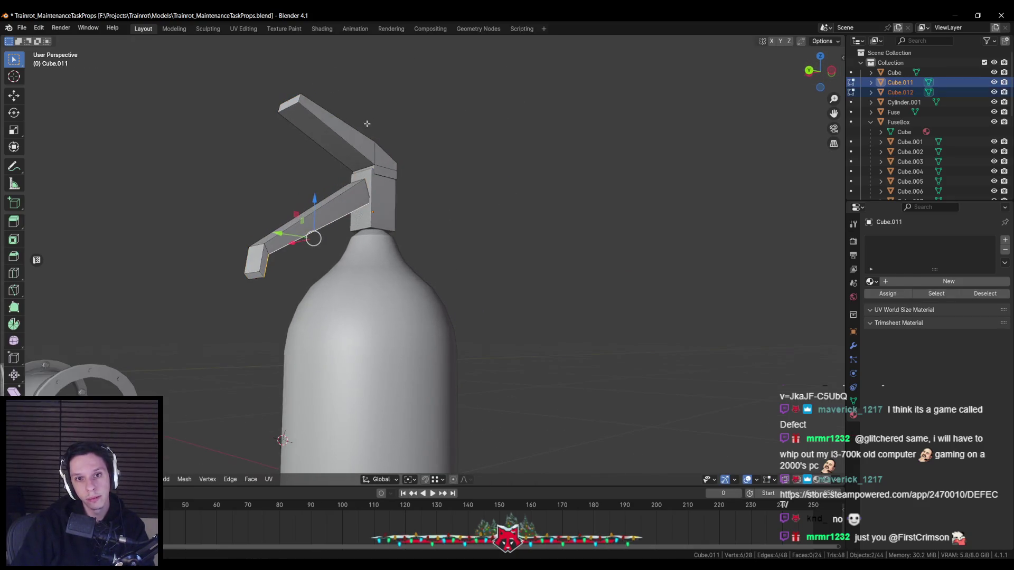
{"action": "mouse_move", "coordinate": [360, 147]}
{"action": "middle_mouse_down"}
{"action": "mouse_move", "coordinate": [523, 139]}
{"action": "mouse_move", "coordinate": [515, 198]}
{"action": "mouse_move", "coordinate": [499, 165]}
{"action": "mouse_move", "coordinate": [444, 187]}
{"action": "mouse_move", "coordinate": [603, 220]}
{"action": "middle_mouse_up"}
{"action": "key", "text": "Tab"}
{"action": "key", "text": "ctrl+a"}
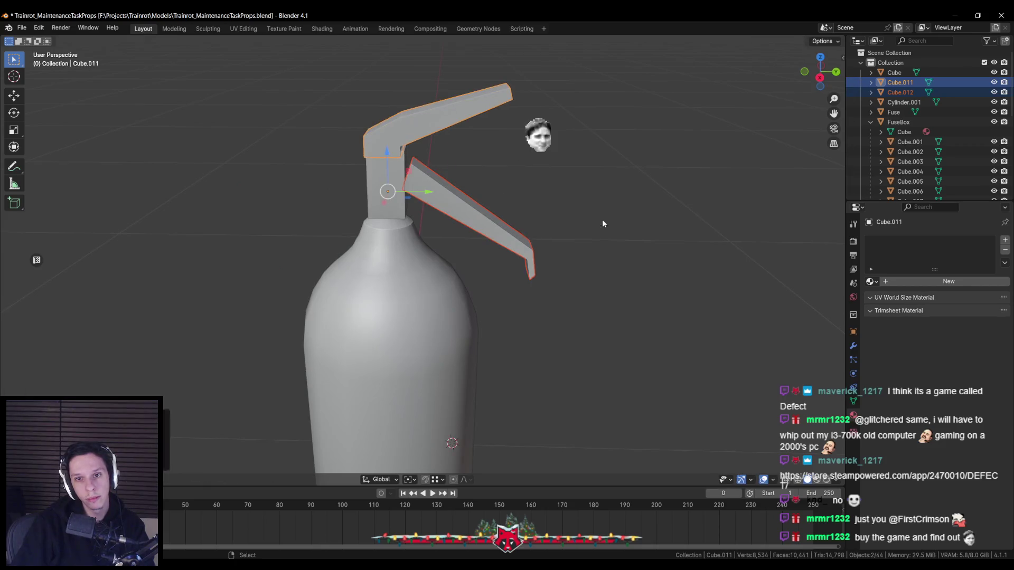
{"action": "left_click", "coordinate": [602, 221]}
Bevel both pieces' edges with clamp overlap and percent width, then merge vertices by distance
{"action": "key", "text": "Tab"}
{"action": "key", "text": "ctrl+b"}
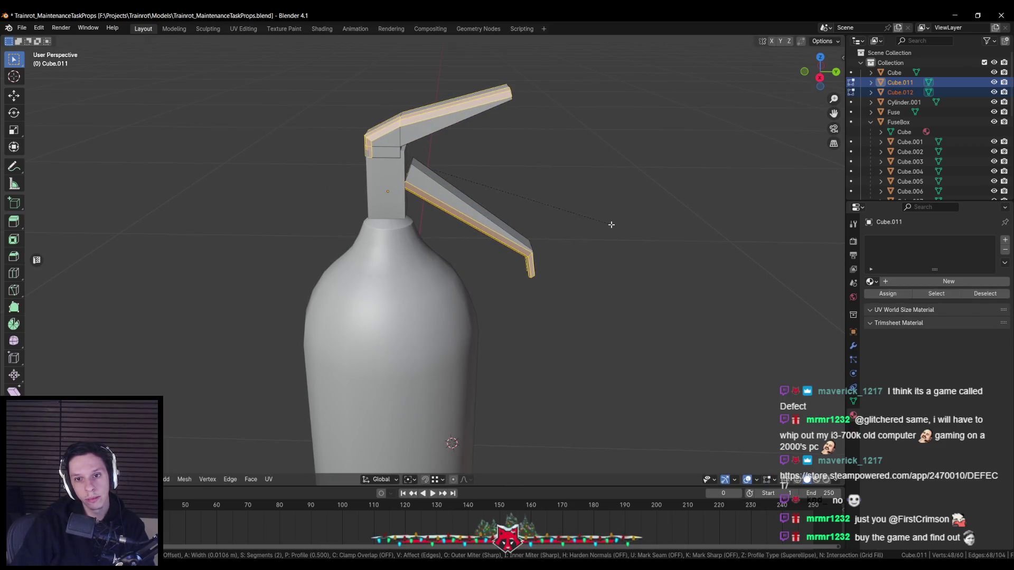
{"action": "key", "text": "c"}
{"action": "key", "text": "m"}
{"action": "key", "text": "m"}
{"action": "key", "text": "m"}
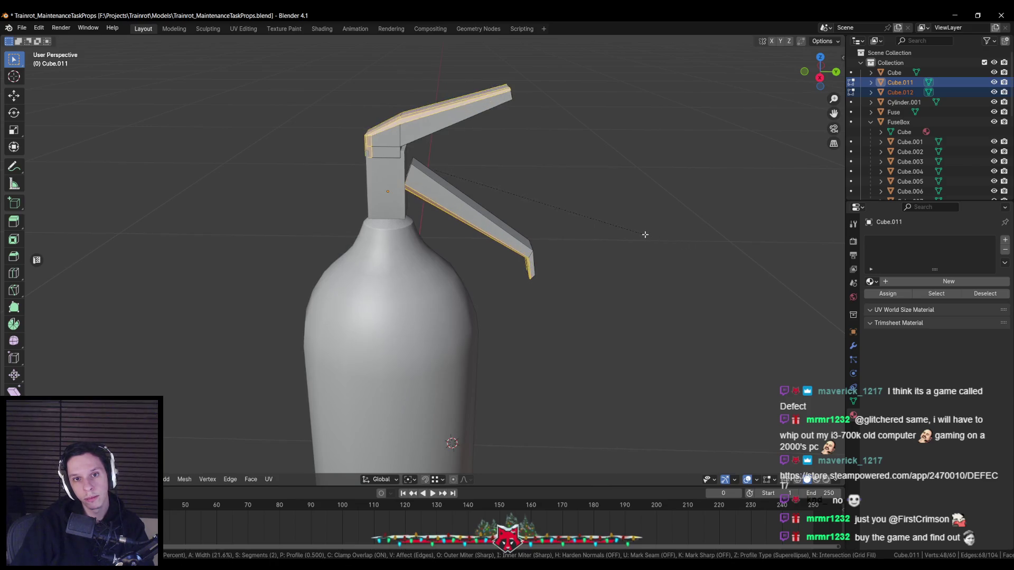
{"action": "left_click", "coordinate": [568, 227]}
{"action": "key", "text": "m"}
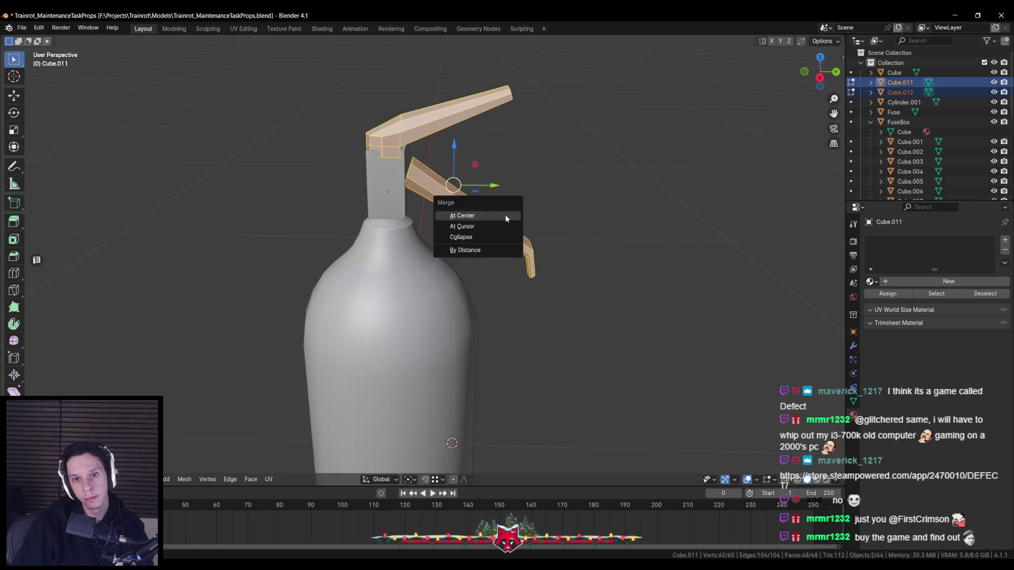
{"action": "left_click", "coordinate": [491, 249]}
{"action": "key", "text": "alt+a"}
Extrude the arm's tip slightly and isolate the lever in local view
{"action": "mouse_move", "coordinate": [502, 254]}
{"action": "middle_mouse_down"}
{"action": "mouse_move", "coordinate": [542, 263]}
{"action": "mouse_move", "coordinate": [539, 233]}
{"action": "middle_mouse_up"}
{"action": "scroll", "coordinate": [539, 234], "scroll_direction": "up", "scroll_amount": 3}
{"action": "left_click", "coordinate": [502, 226], "text": "shift"}
{"action": "left_click", "coordinate": [514, 243], "text": "shift"}
{"action": "key", "text": "e"}
{"action": "key", "text": "alt+a"}
{"action": "mouse_move", "coordinate": [515, 244]}
{"action": "middle_mouse_down"}
{"action": "mouse_move", "coordinate": [323, 188]}
{"action": "mouse_move", "coordinate": [383, 235]}
{"action": "middle_mouse_up"}
{"action": "key", "text": "KP_Divide"}
{"action": "left_click", "coordinate": [408, 260], "text": "shift"}
Cut an extra edge loop across the lever top near the neck block
{"action": "middle_click_drag", "start_coordinate": [413, 230], "coordinate": [412, 187]}
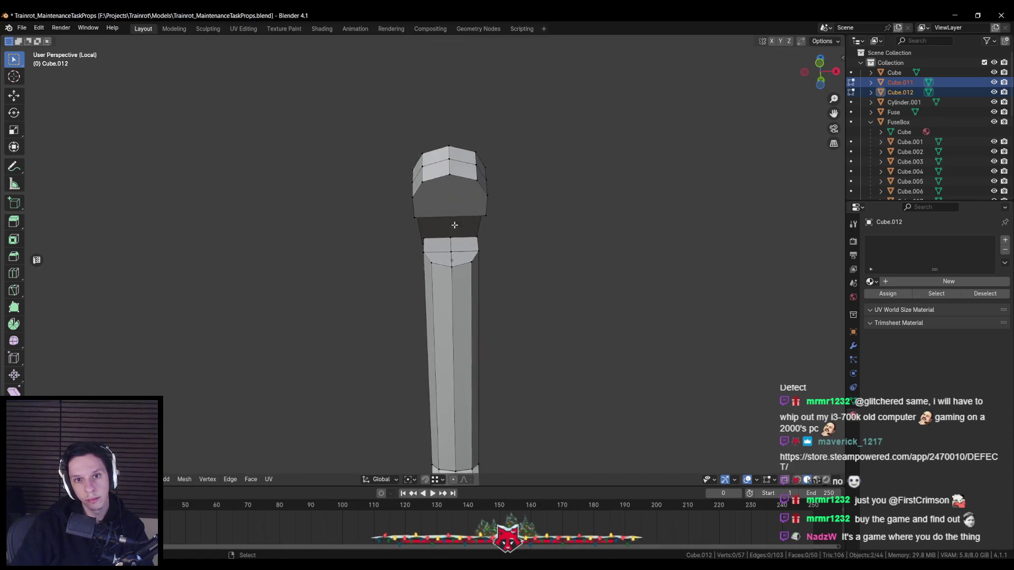
{"action": "left_click", "coordinate": [412, 184]}
{"action": "key", "text": "ctrl+r"}
{"action": "left_click", "coordinate": [460, 208]}
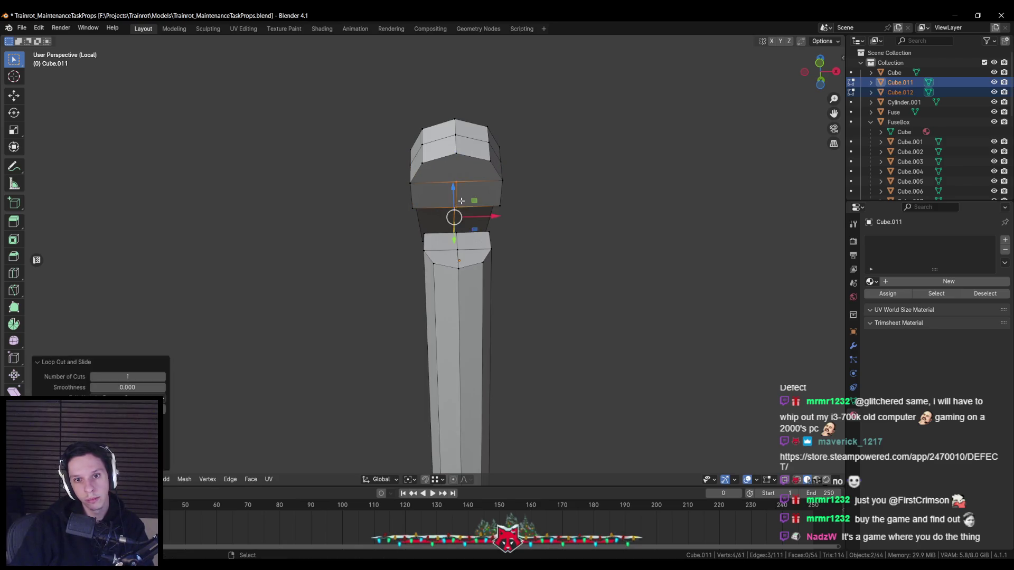
{"action": "middle_click_drag", "start_coordinate": [460, 206], "coordinate": [465, 177]}
{"action": "mouse_move", "coordinate": [331, 200]}
{"action": "middle_mouse_down"}
{"action": "mouse_move", "coordinate": [521, 246]}
{"action": "mouse_move", "coordinate": [356, 165]}
{"action": "middle_mouse_up"}
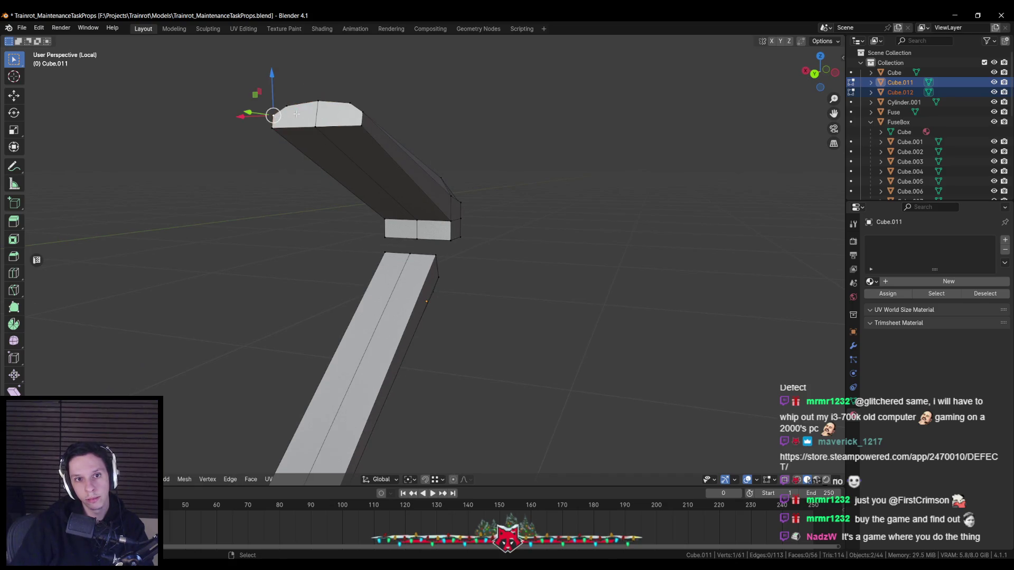
{"action": "key", "text": "KP_Divide"}
{"action": "middle_click_drag", "start_coordinate": [331, 198], "coordinate": [353, 191]}
{"action": "scroll", "coordinate": [353, 191], "scroll_direction": "down", "scroll_amount": 3}
{"action": "key", "text": "Tab"}
{"action": "scroll", "coordinate": [401, 242], "scroll_direction": "up", "scroll_amount": 1}
{"action": "mouse_move", "coordinate": [401, 238]}
{"action": "middle_mouse_down"}
{"action": "mouse_move", "coordinate": [372, 238]}
{"action": "mouse_move", "coordinate": [382, 220]}
{"action": "middle_mouse_up"}
{"action": "key", "text": "Tab"}
{"action": "scroll", "coordinate": [382, 219], "scroll_direction": "up", "scroll_amount": 2}
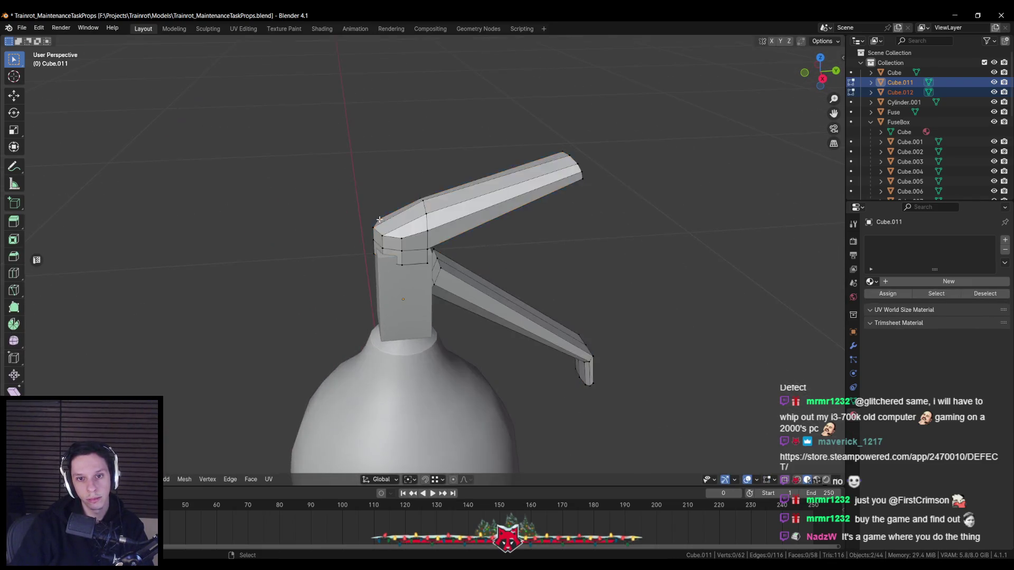
Box-select the stem's top faces, shift them along X and scale them wider in X
{"action": "key", "text": "alt+z"}
{"action": "key", "text": "b"}
{"action": "mouse_move", "coordinate": [344, 170]}
{"action": "left_mouse_down"}
{"action": "mouse_move", "coordinate": [397, 242]}
{"action": "mouse_move", "coordinate": [399, 215]}
{"action": "left_mouse_up"}
{"action": "key", "text": "alt+z"}
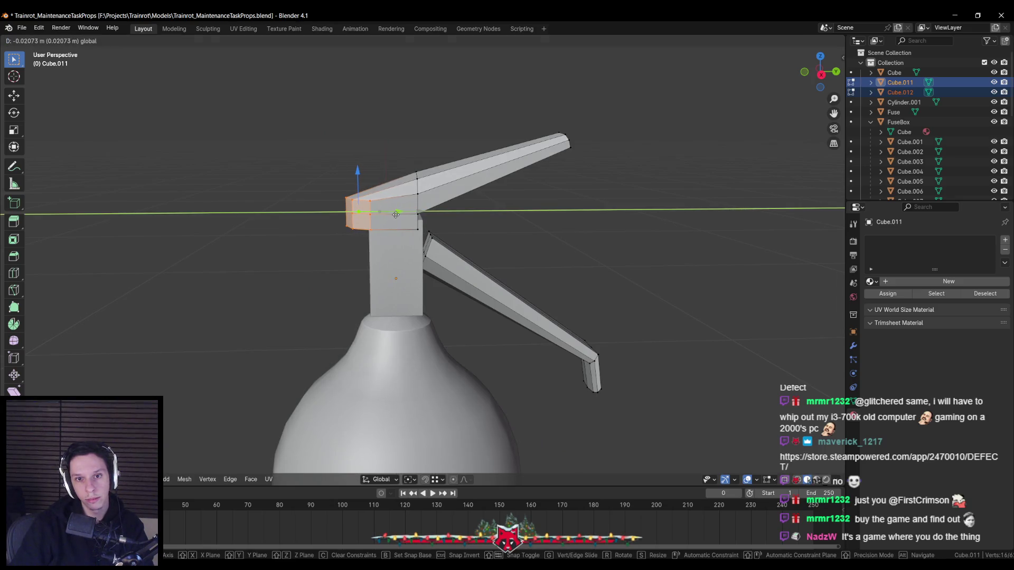
{"action": "left_click_drag", "start_coordinate": [397, 214], "coordinate": [394, 214]}
{"action": "mouse_move", "coordinate": [395, 214]}
{"action": "middle_mouse_down"}
{"action": "mouse_move", "coordinate": [473, 243]}
{"action": "mouse_move", "coordinate": [476, 198]}
{"action": "mouse_move", "coordinate": [457, 246]}
{"action": "middle_mouse_up"}
{"action": "key", "text": "shift+z"}
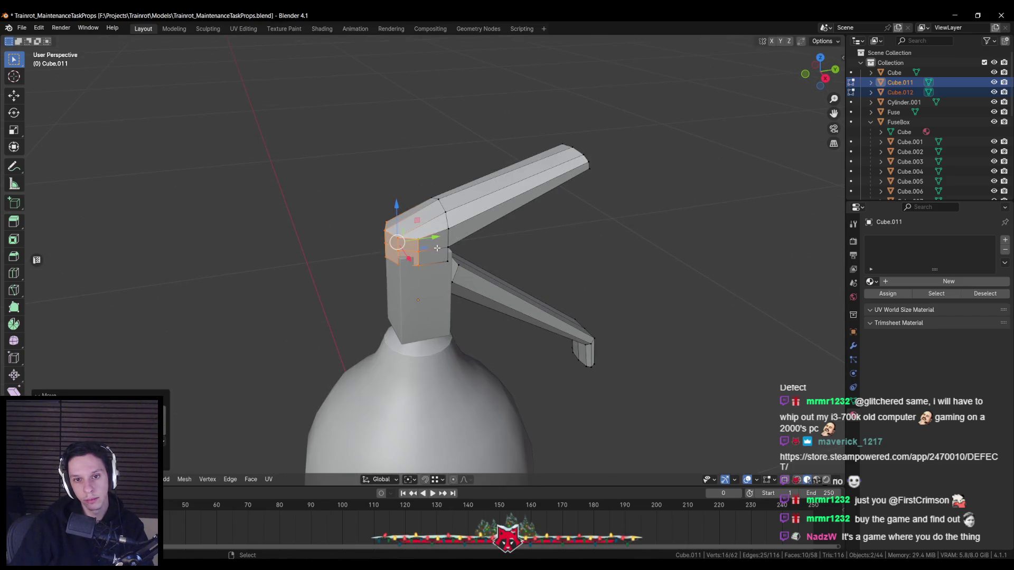
{"action": "key", "text": "s"}
{"action": "key", "text": "y"}
{"action": "key", "text": "x"}
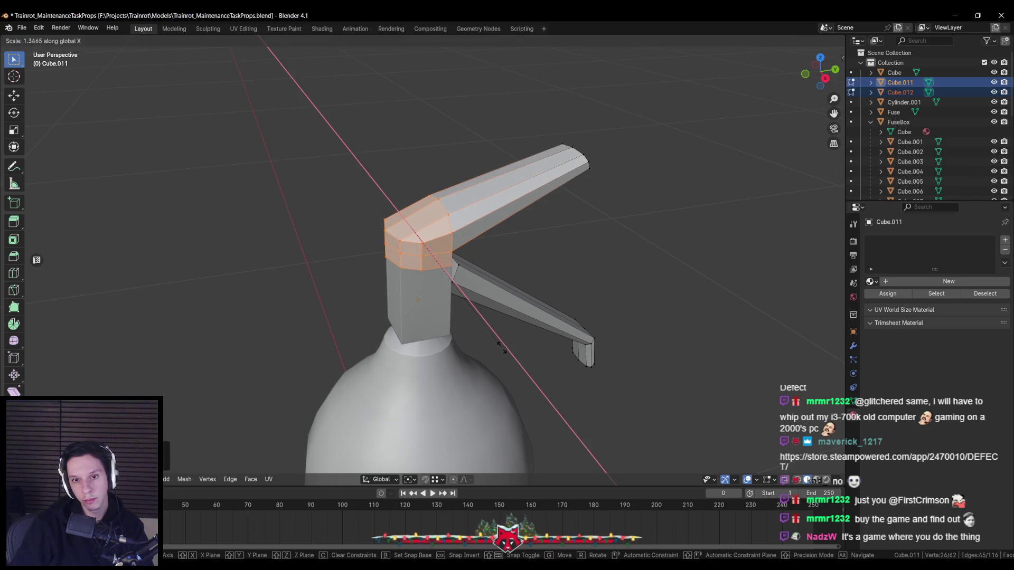
{"action": "left_click", "coordinate": [501, 349]}
{"action": "mouse_move", "coordinate": [502, 348]}
{"action": "middle_mouse_down"}
{"action": "mouse_move", "coordinate": [348, 258]}
{"action": "mouse_move", "coordinate": [515, 211]}
{"action": "mouse_move", "coordinate": [491, 243]}
{"action": "middle_mouse_up"}
{"action": "key", "text": "Tab"}
{"action": "scroll", "coordinate": [349, 259], "scroll_direction": "down", "scroll_amount": 3}
Tweak the stem's top vertices along X so the head block caps the neck block fully
{"action": "key", "text": "Tab"}
{"action": "key", "text": "shift+z"}
{"action": "left_click_drag", "start_coordinate": [387, 229], "coordinate": [437, 252]}
{"action": "key", "text": "shift+z"}
{"action": "middle_click_drag", "start_coordinate": [464, 254], "coordinate": [483, 317]}
{"action": "scroll", "coordinate": [538, 274], "scroll_direction": "up", "scroll_amount": 2}
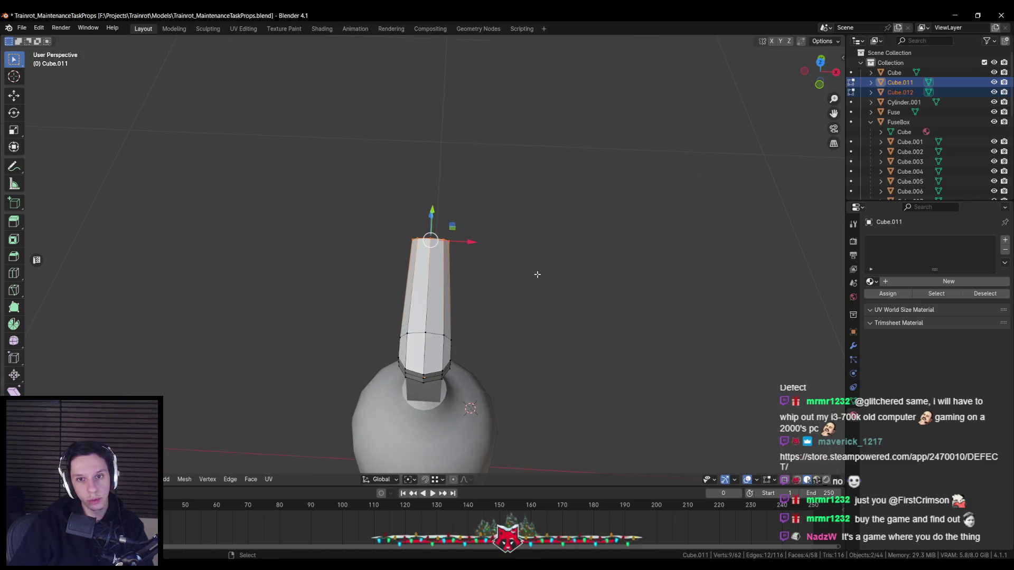
{"action": "key", "text": "s"}
{"action": "key", "text": "x"}
{"action": "left_click", "coordinate": [555, 283]}
{"action": "key", "text": "alt+a"}
{"action": "mouse_move", "coordinate": [550, 283]}
{"action": "middle_mouse_down"}
{"action": "mouse_move", "coordinate": [340, 235]}
{"action": "mouse_move", "coordinate": [387, 203]}
{"action": "mouse_move", "coordinate": [504, 270]}
{"action": "middle_mouse_up"}
{"action": "key", "text": "Tab"}
{"action": "scroll", "coordinate": [461, 263], "scroll_direction": "down", "scroll_amount": 5}
{"action": "middle_click_drag", "start_coordinate": [429, 259], "coordinate": [331, 307]}
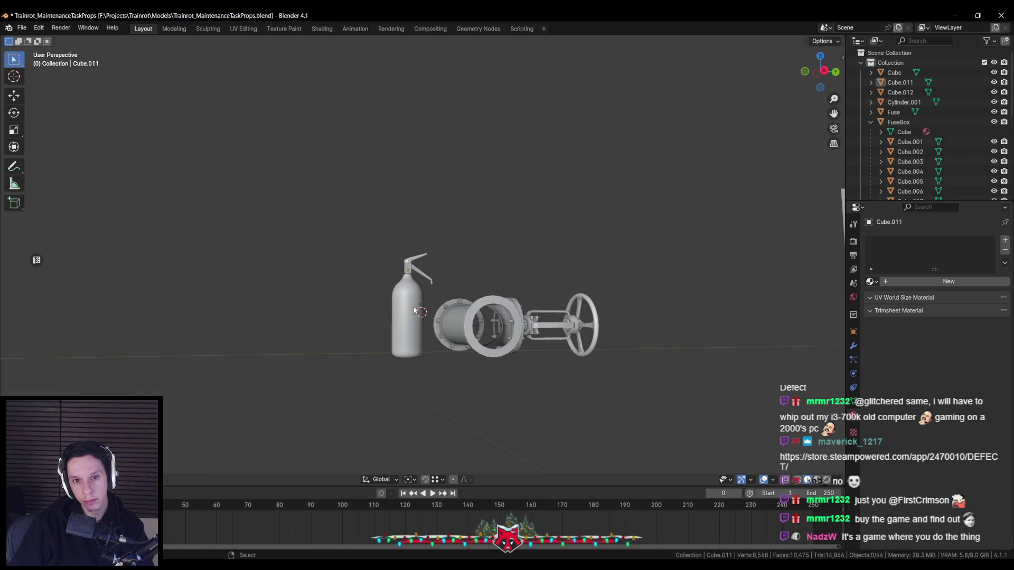
{"action": "scroll", "coordinate": [385, 319], "scroll_direction": "up", "scroll_amount": 4}
{"action": "scroll", "coordinate": [384, 320], "scroll_direction": "up", "scroll_amount": 3}
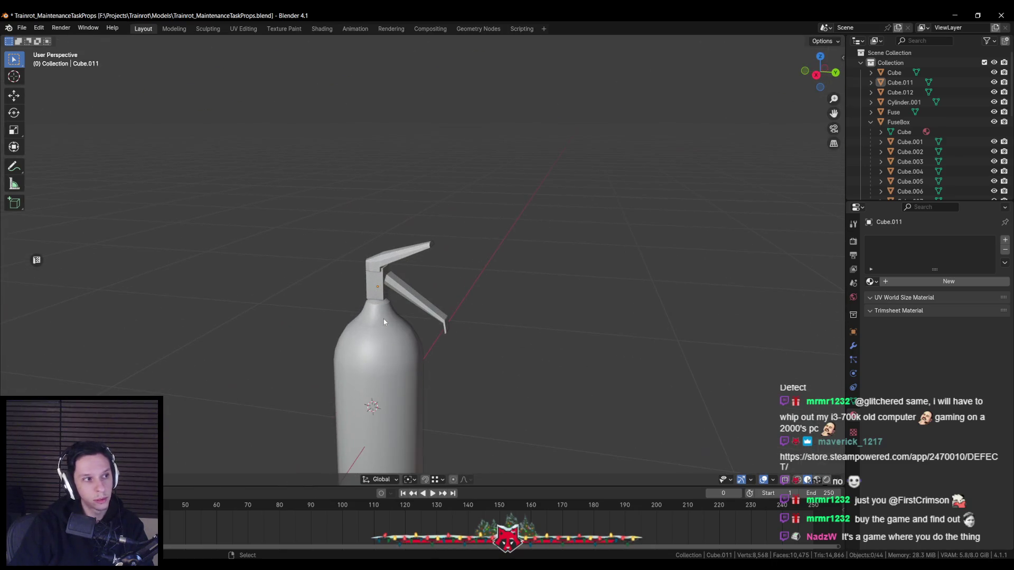
{"action": "scroll", "coordinate": [384, 319], "scroll_direction": "up", "scroll_amount": 3}
{"action": "scroll", "coordinate": [424, 272], "scroll_direction": "up", "scroll_amount": 2}
Inspect the angled nozzle arm's mesh from the right side in wireframe and back to solid
{"action": "left_click", "coordinate": [378, 282]}
{"action": "key", "text": "Tab"}
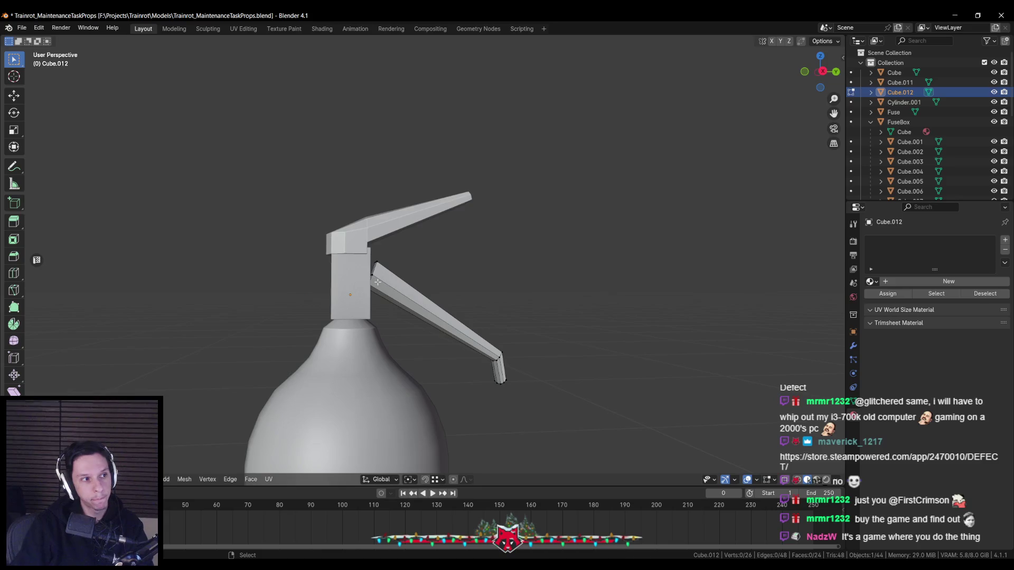
{"action": "key", "text": "KP_3"}
{"action": "key", "text": "shift+z"}
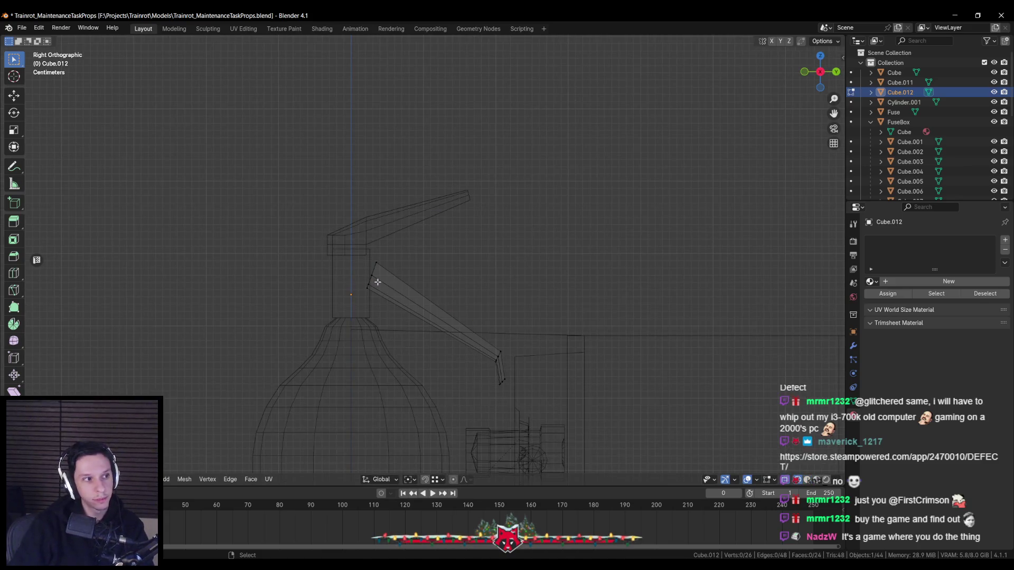
{"action": "key", "text": "shift+z"}
{"action": "mouse_move", "coordinate": [377, 282]}
{"action": "middle_mouse_down"}
{"action": "mouse_move", "coordinate": [332, 323]}
{"action": "mouse_move", "coordinate": [376, 300]}
{"action": "mouse_move", "coordinate": [502, 326]}
{"action": "mouse_move", "coordinate": [475, 338]}
{"action": "mouse_move", "coordinate": [447, 331]}
{"action": "mouse_move", "coordinate": [473, 297]}
{"action": "middle_mouse_up"}
{"action": "key", "text": "Tab"}
{"action": "key", "text": "Tab"}
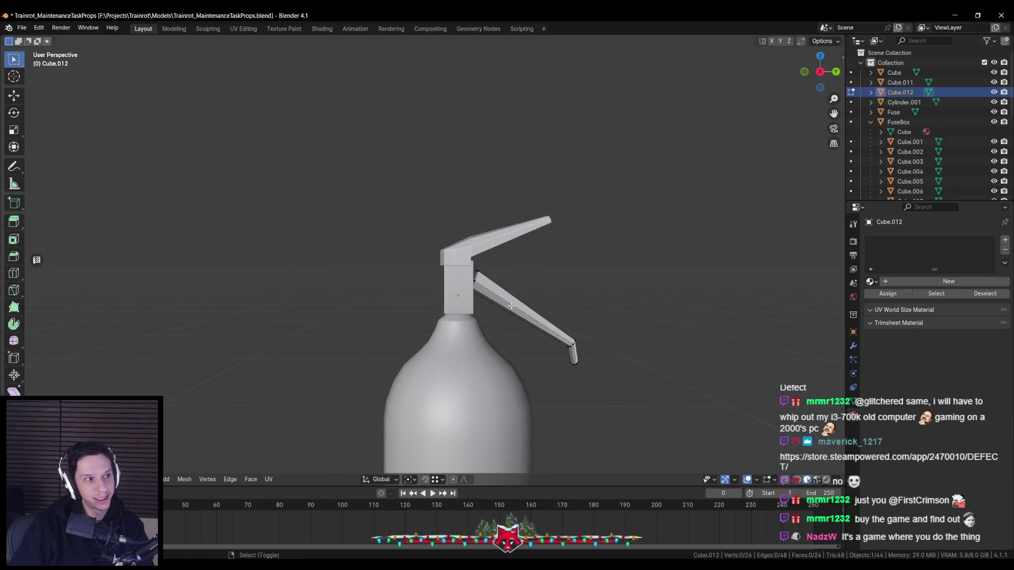
{"action": "scroll", "coordinate": [484, 298], "scroll_direction": "up", "scroll_amount": 3}
In X-ray side view, move the arm's upper-end vertices flush against the neck block
{"action": "key", "text": "KP_3"}
{"action": "key", "text": "alt+z"}
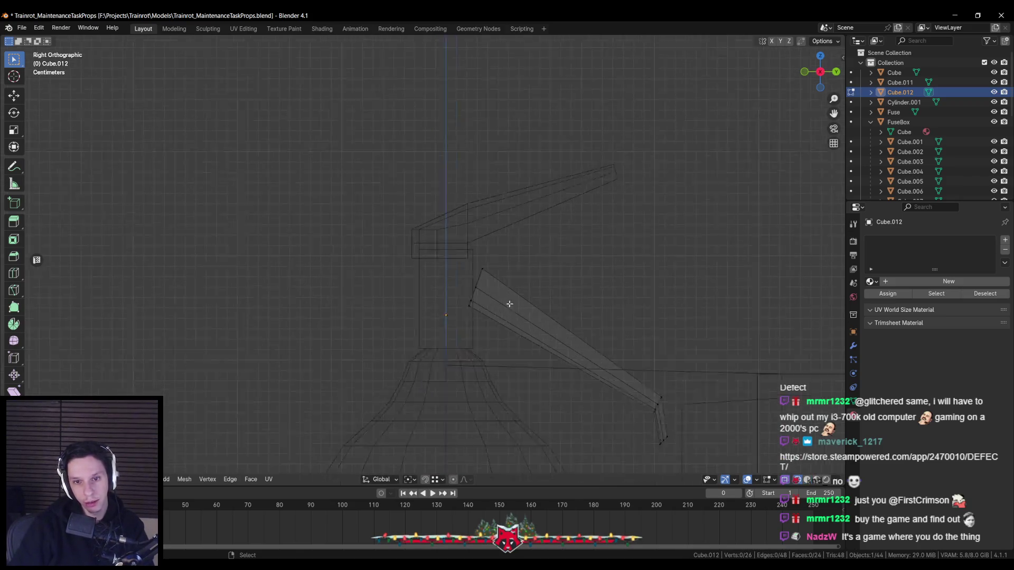
{"action": "left_click_drag", "start_coordinate": [490, 322], "coordinate": [498, 298]}
{"action": "key", "text": "r"}
{"action": "key", "text": "x"}
{"action": "key", "text": "Escape"}
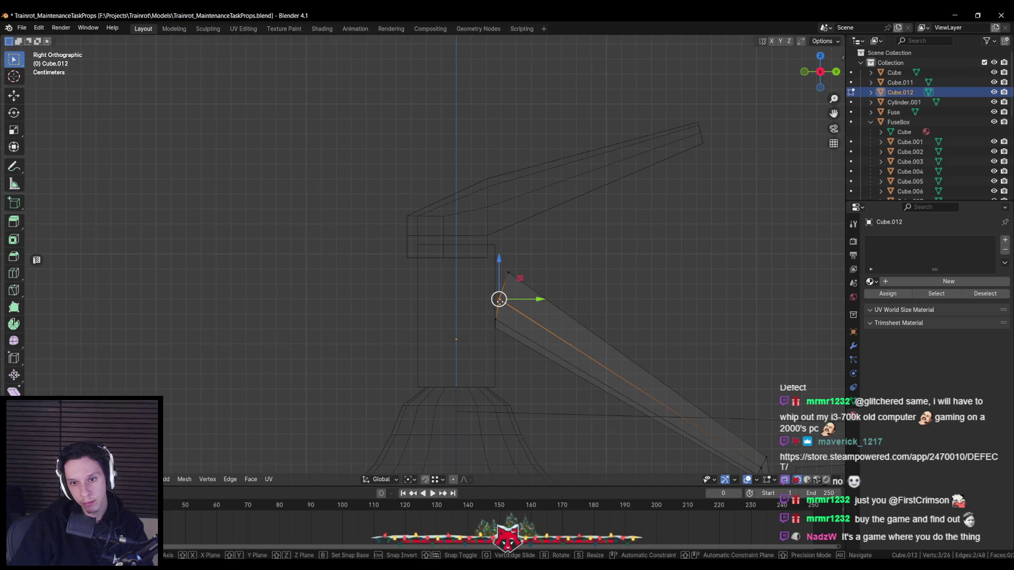
{"action": "left_click", "coordinate": [498, 299]}
{"action": "key", "text": "shift+z"}
{"action": "key", "text": "Tab"}
{"action": "mouse_move", "coordinate": [512, 333]}
{"action": "middle_mouse_down"}
{"action": "mouse_move", "coordinate": [503, 346]}
{"action": "mouse_move", "coordinate": [493, 332]}
{"action": "mouse_move", "coordinate": [483, 342]}
{"action": "middle_mouse_up"}
{"action": "scroll", "coordinate": [476, 344], "scroll_direction": "down", "scroll_amount": 3}
{"action": "scroll", "coordinate": [522, 335], "scroll_direction": "down", "scroll_amount": 3}
{"action": "scroll", "coordinate": [483, 340], "scroll_direction": "up", "scroll_amount": 5}
{"action": "scroll", "coordinate": [482, 316], "scroll_direction": "up", "scroll_amount": 2}
Briefly try a vertical adjustment of the arm, abandon it and deselect
{"action": "left_click", "coordinate": [483, 289]}
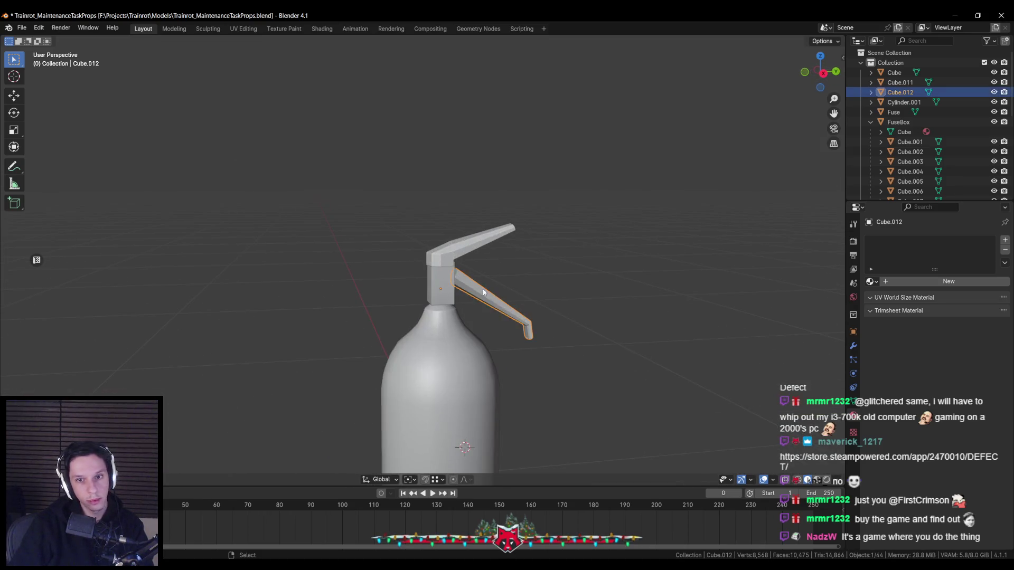
{"action": "key", "text": "r"}
{"action": "key", "text": "z"}
{"action": "key", "text": "Return"}
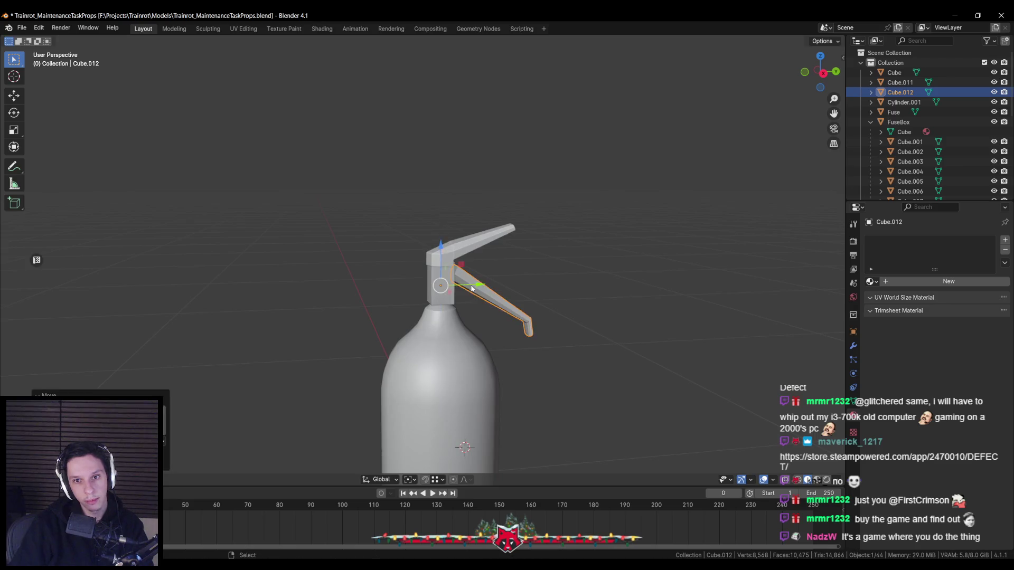
{"action": "key", "text": "alt+a"}
{"action": "scroll", "coordinate": [439, 281], "scroll_direction": "down", "scroll_amount": 4}
{"action": "mouse_move", "coordinate": [439, 281]}
{"action": "middle_mouse_down"}
{"action": "mouse_move", "coordinate": [390, 293]}
{"action": "mouse_move", "coordinate": [460, 300]}
{"action": "middle_mouse_up"}
{"action": "scroll", "coordinate": [391, 293], "scroll_direction": "up", "scroll_amount": 3}
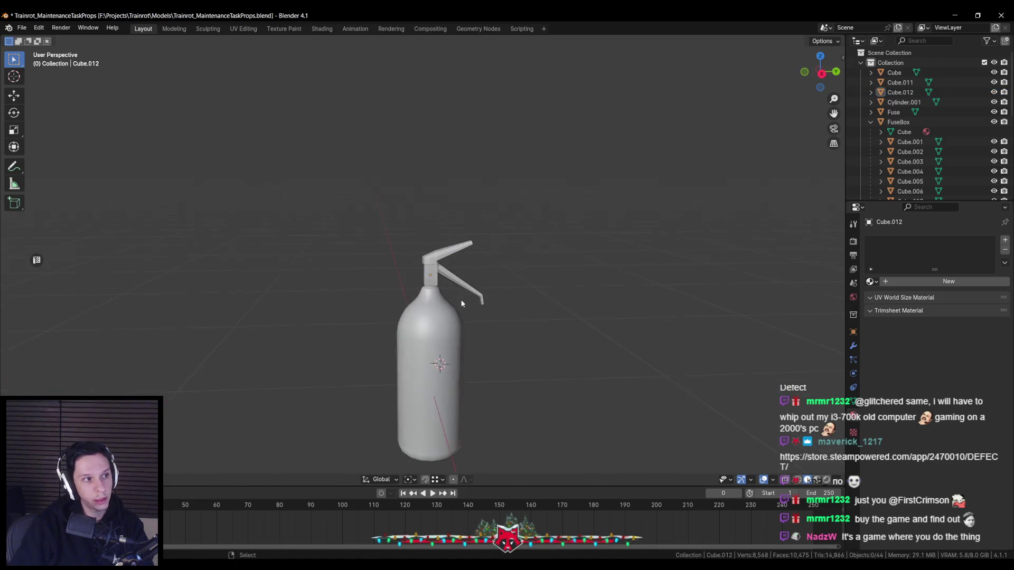
{"action": "scroll", "coordinate": [460, 300], "scroll_direction": "up", "scroll_amount": 2}
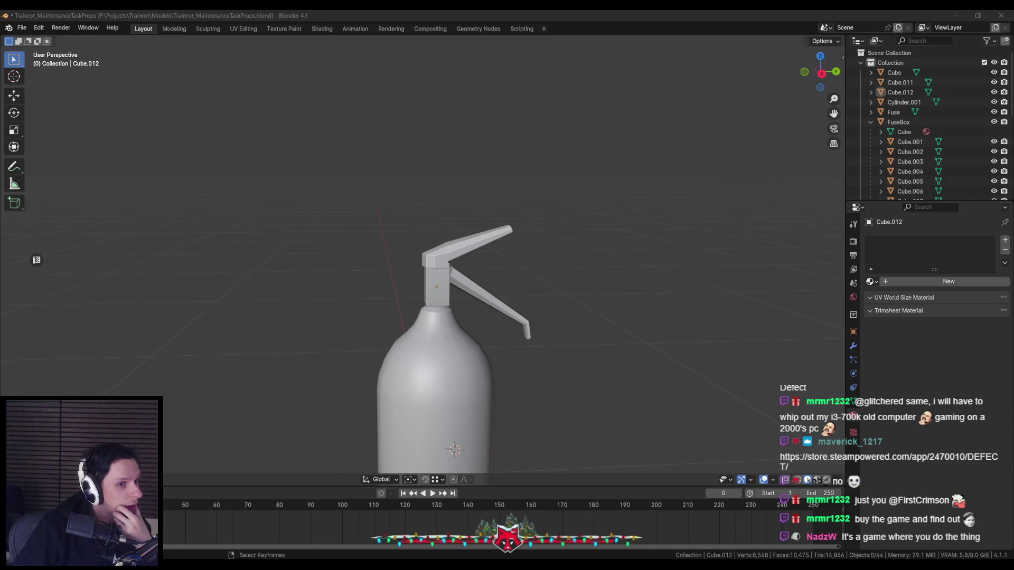
Raise the top trigger lever slightly along Z so it sits higher on the neck block
{"action": "left_click", "coordinate": [359, 369]}
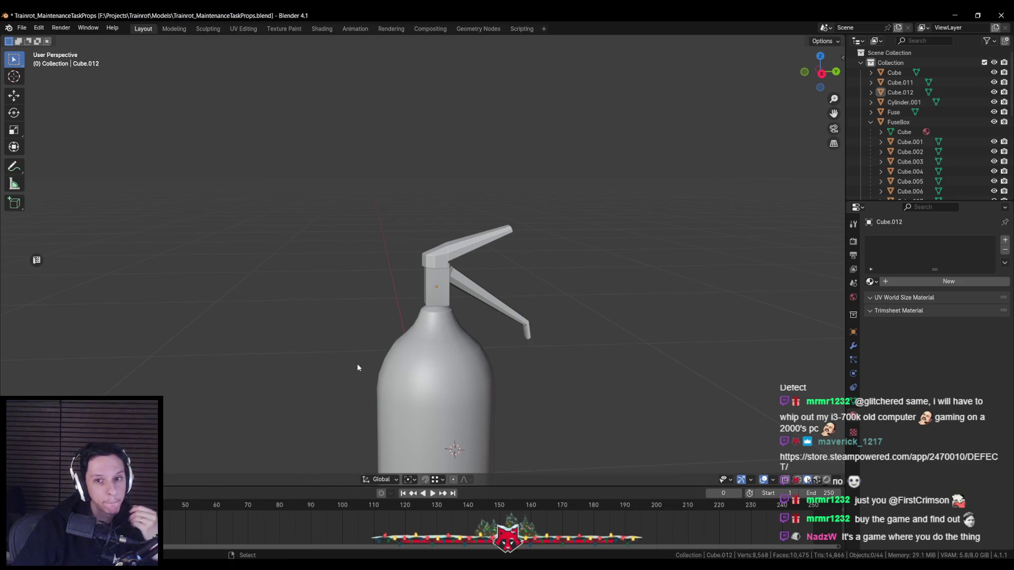
{"action": "scroll", "coordinate": [440, 286], "scroll_direction": "up", "scroll_amount": 1}
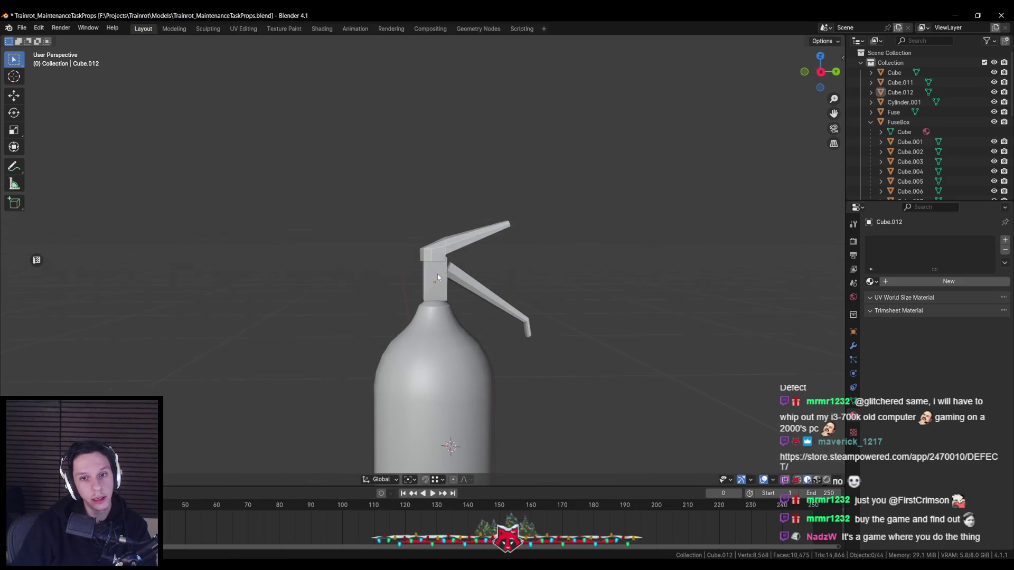
{"action": "scroll", "coordinate": [437, 274], "scroll_direction": "up", "scroll_amount": 1}
{"action": "scroll", "coordinate": [437, 281], "scroll_direction": "up", "scroll_amount": 1}
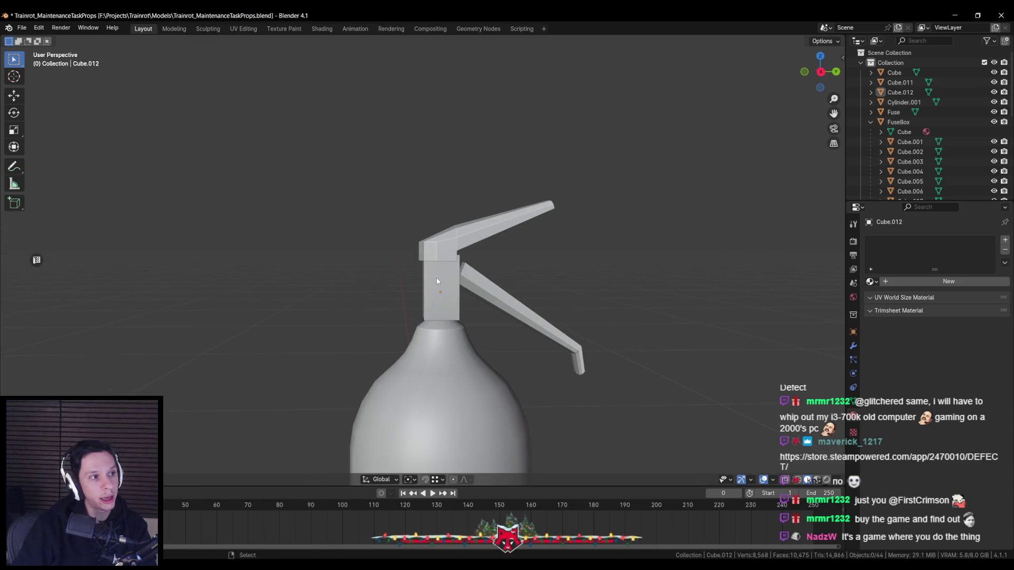
{"action": "left_click", "coordinate": [438, 246]}
{"action": "key", "text": "g"}
{"action": "key", "text": "z"}
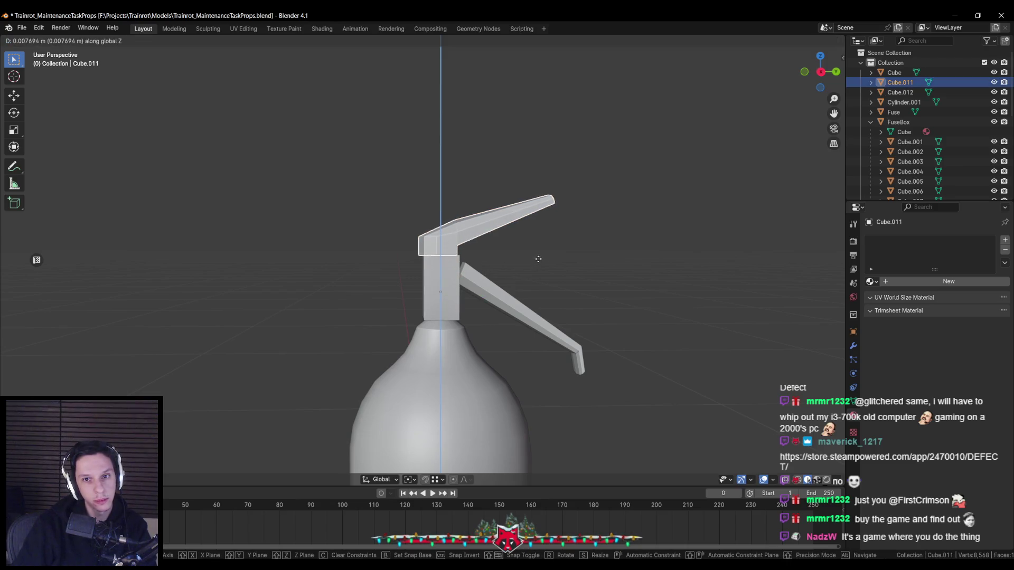
{"action": "left_click", "coordinate": [537, 268]}
{"action": "left_click", "coordinate": [528, 274]}
{"action": "mouse_move", "coordinate": [528, 274]}
{"action": "middle_mouse_down"}
{"action": "mouse_move", "coordinate": [607, 278]}
{"action": "mouse_move", "coordinate": [496, 260]}
{"action": "middle_mouse_up"}
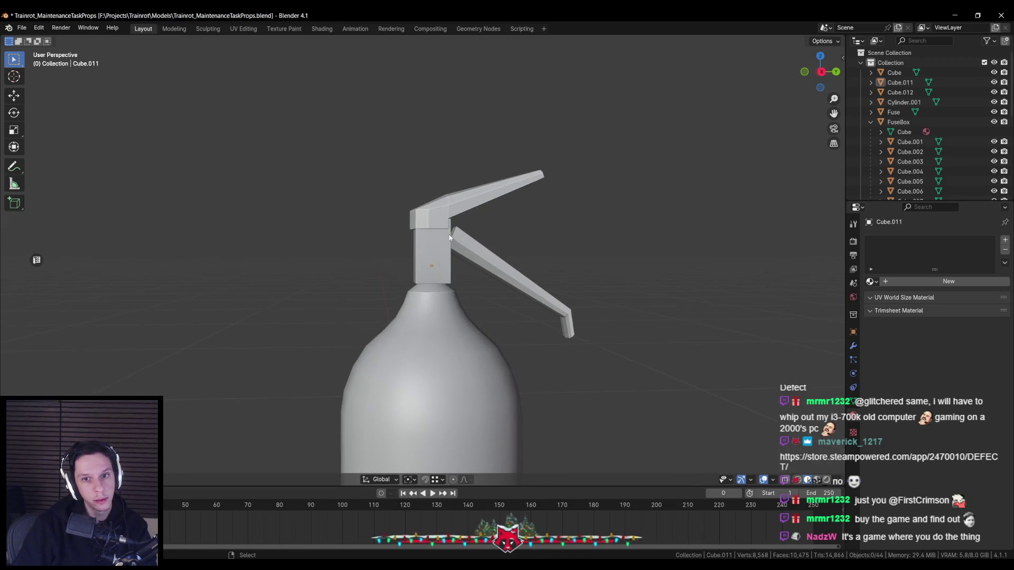
{"action": "key", "text": "g"}
{"action": "key", "text": "z"}
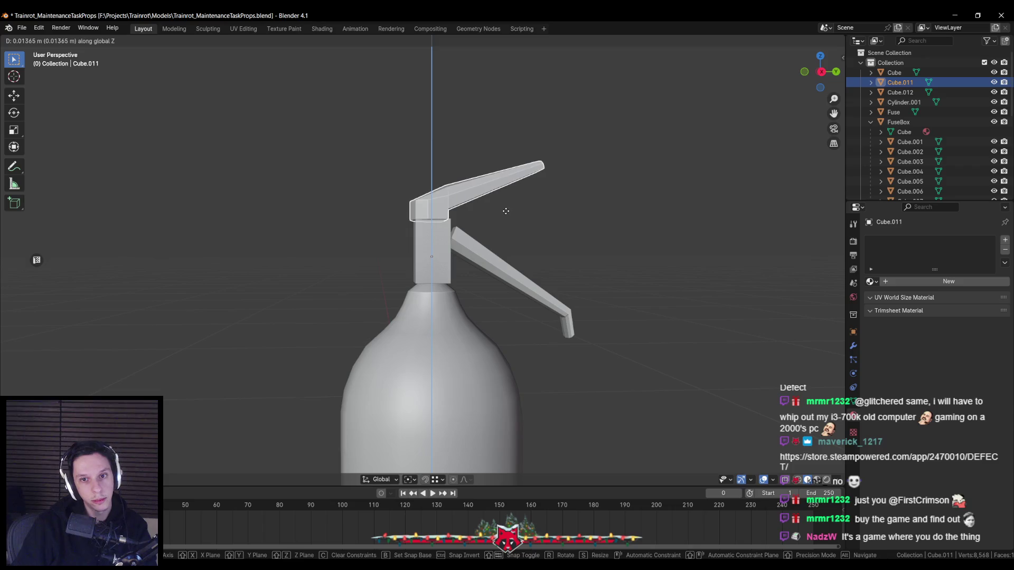
{"action": "left_click", "coordinate": [506, 211]}
Select the neck block and enter mesh editing with X-ray enabled
{"action": "left_click", "coordinate": [448, 236]}
{"action": "key", "text": "Tab"}
{"action": "key", "text": "alt+z"}
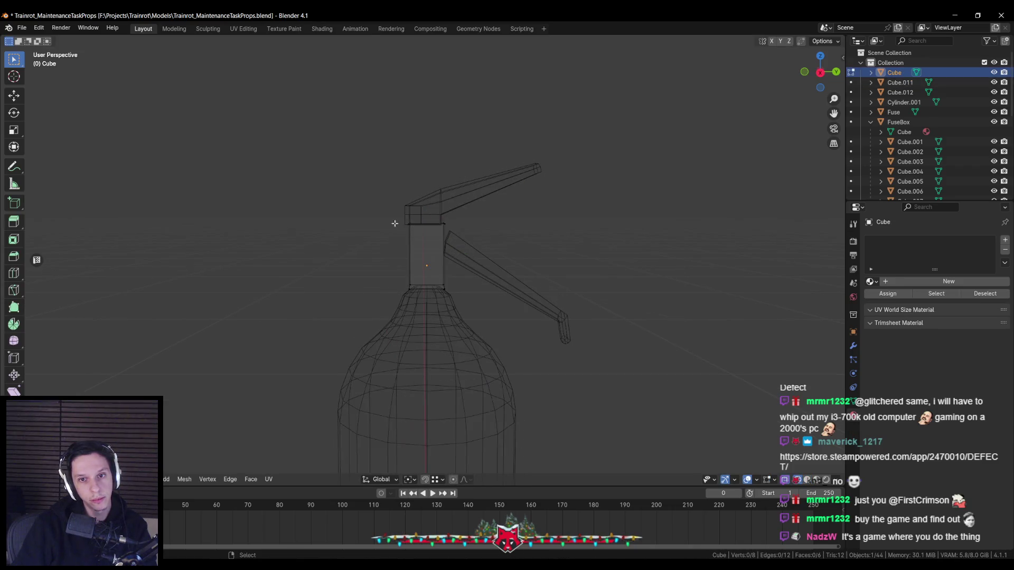
Move the neck block's top vertices up along Z to make the block taller
{"action": "left_click_drag", "start_coordinate": [373, 205], "coordinate": [450, 234]}
{"action": "key", "text": "alt+z"}
{"action": "key", "text": "g"}
{"action": "key", "text": "z"}
{"action": "left_click", "coordinate": [427, 176]}
{"action": "key", "text": "Tab"}
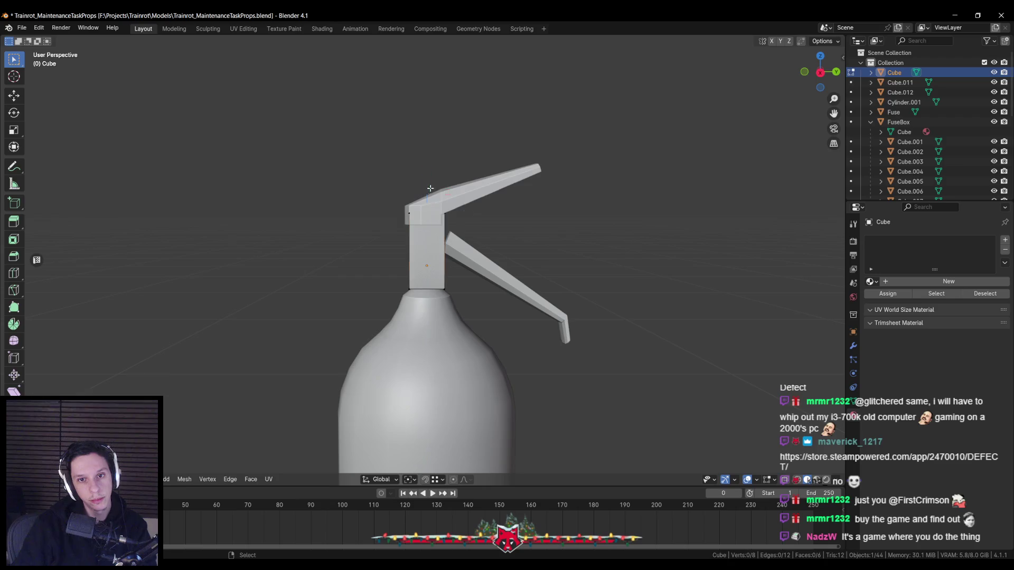
{"action": "scroll", "coordinate": [430, 182], "scroll_direction": "down", "scroll_amount": 1}
{"action": "right_click", "coordinate": [436, 460], "text": "shift"}
{"action": "key", "text": "Tab"}
{"action": "scroll", "coordinate": [425, 229], "scroll_direction": "up", "scroll_amount": 1}
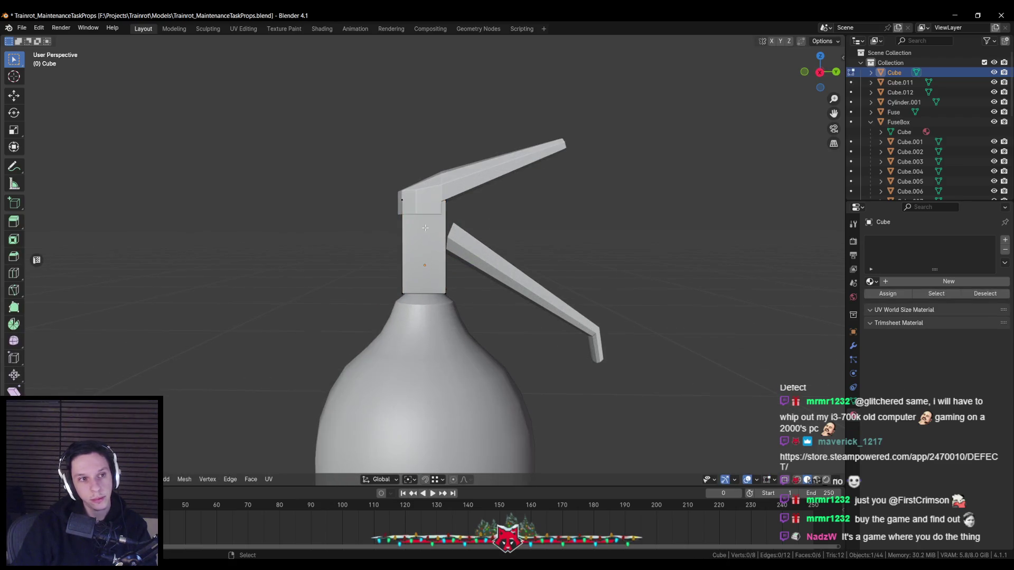
{"action": "key", "text": "Tab"}
{"action": "left_click", "coordinate": [492, 253]}
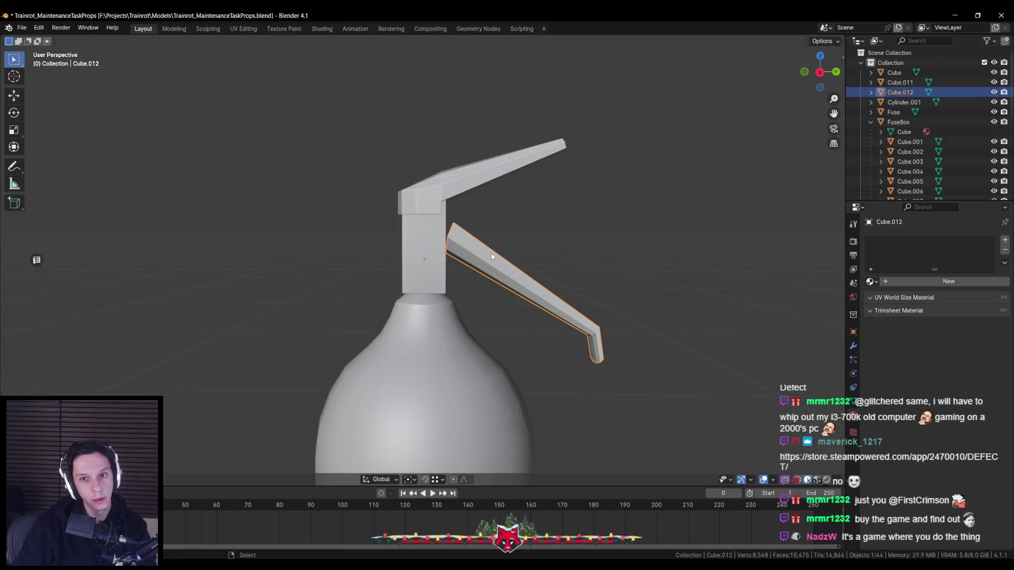
{"action": "key", "text": "alt+a"}
{"action": "scroll", "coordinate": [415, 225], "scroll_direction": "down", "scroll_amount": 3}
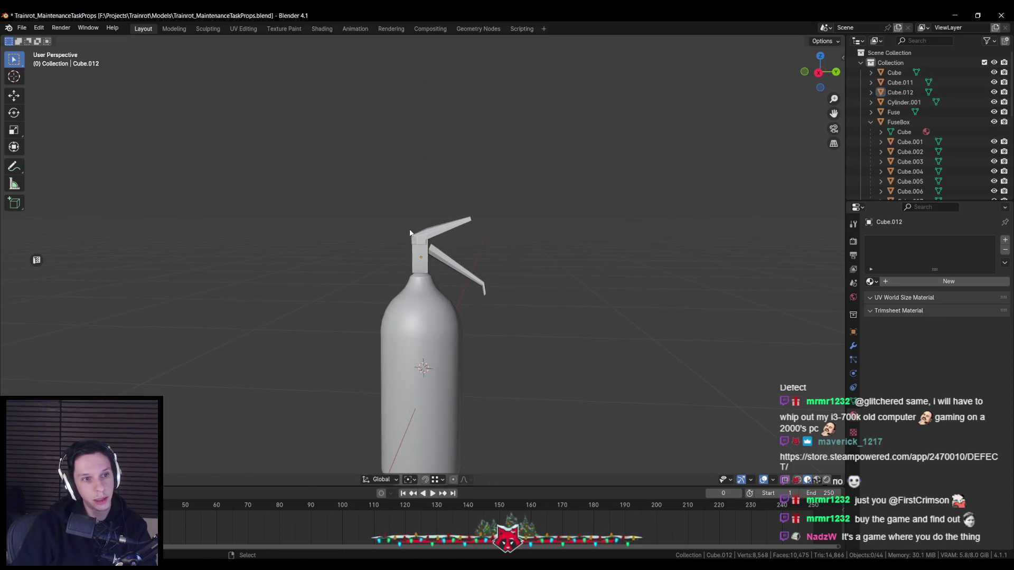
{"action": "scroll", "coordinate": [404, 230], "scroll_direction": "down", "scroll_amount": 1}
{"action": "scroll", "coordinate": [405, 230], "scroll_direction": "up", "scroll_amount": 2}
{"action": "scroll", "coordinate": [399, 231], "scroll_direction": "up", "scroll_amount": 1}
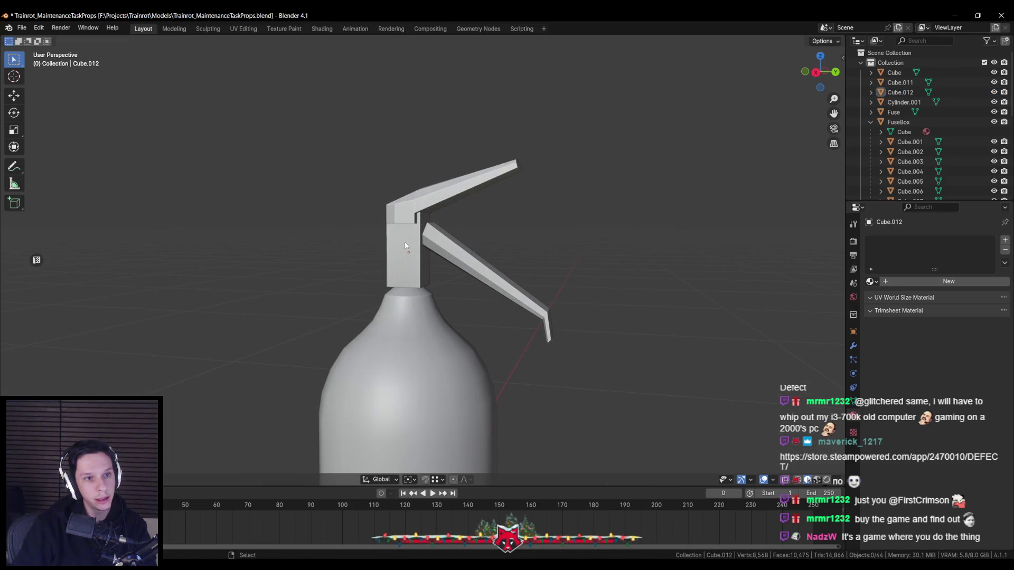
Bevel the neck block's bottom edges with Ctrl+B, widening the bevel on a second attempt
{"action": "left_click", "coordinate": [425, 258]}
{"action": "key", "text": "Tab"}
{"action": "scroll", "coordinate": [468, 253], "scroll_direction": "up", "scroll_amount": 3}
{"action": "key", "text": "ctrl+b"}
{"action": "right_click", "coordinate": [542, 271]}
{"action": "right_click", "coordinate": [541, 272]}
{"action": "left_click", "coordinate": [541, 273]}
{"action": "scroll", "coordinate": [543, 272], "scroll_direction": "up", "scroll_amount": 1}
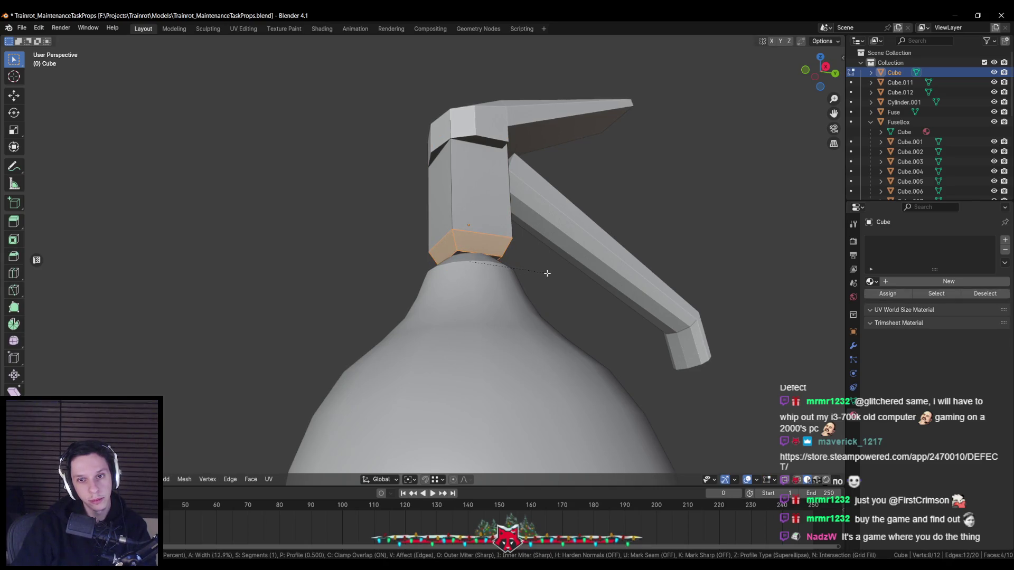
{"action": "left_click", "coordinate": [545, 274]}
{"action": "key", "text": "Tab"}
{"action": "scroll", "coordinate": [500, 295], "scroll_direction": "down", "scroll_amount": 4}
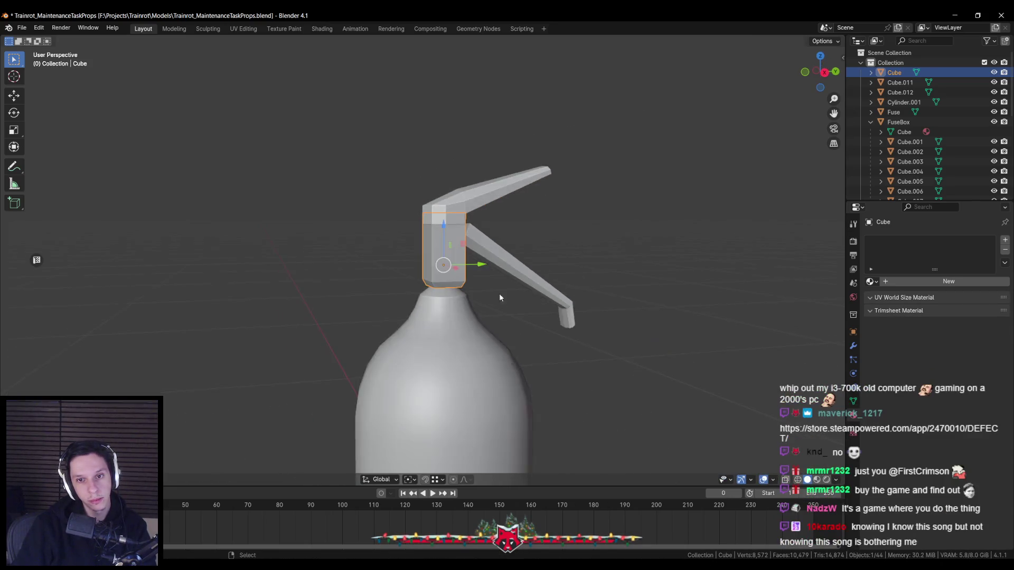
{"action": "scroll", "coordinate": [459, 301], "scroll_direction": "down", "scroll_amount": 2}
{"action": "scroll", "coordinate": [419, 304], "scroll_direction": "down", "scroll_amount": 1}
{"action": "middle_click_drag", "start_coordinate": [418, 304], "coordinate": [530, 298]}
{"action": "scroll", "coordinate": [475, 301], "scroll_direction": "down", "scroll_amount": 3}
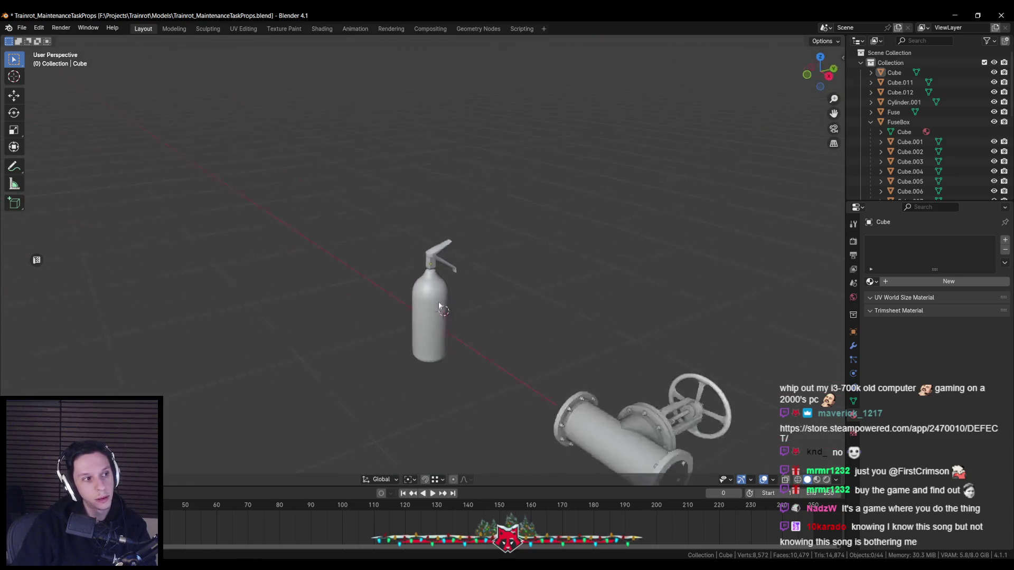
{"action": "scroll", "coordinate": [410, 301], "scroll_direction": "up", "scroll_amount": 6}
{"action": "scroll", "coordinate": [409, 305], "scroll_direction": "up", "scroll_amount": 1}
{"action": "scroll", "coordinate": [409, 305], "scroll_direction": "down", "scroll_amount": 2}
{"action": "scroll", "coordinate": [420, 294], "scroll_direction": "down", "scroll_amount": 2}
Snap the 3D cursor to the neck block's front face and add a new cylinder there
{"action": "left_click", "coordinate": [430, 279]}
{"action": "scroll", "coordinate": [430, 279], "scroll_direction": "up", "scroll_amount": 3}
{"action": "scroll", "coordinate": [439, 293], "scroll_direction": "down", "scroll_amount": 1}
{"action": "mouse_move", "coordinate": [439, 292]}
{"action": "middle_mouse_down"}
{"action": "mouse_move", "coordinate": [530, 287]}
{"action": "mouse_move", "coordinate": [476, 254]}
{"action": "middle_mouse_up"}
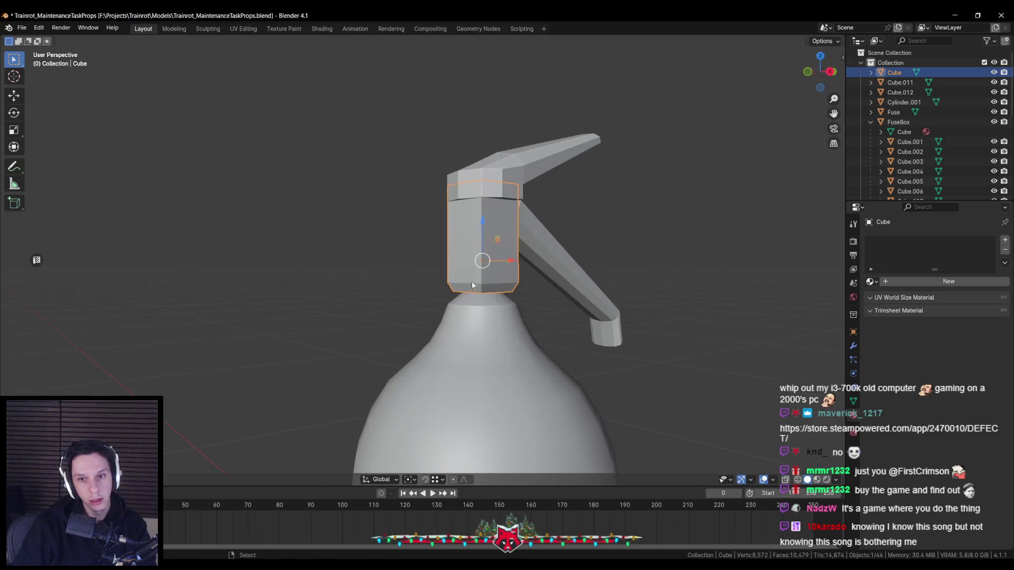
{"action": "key", "text": "Tab"}
{"action": "left_click", "coordinate": [477, 253]}
{"action": "key", "text": "shift+s"}
{"action": "left_click", "coordinate": [476, 293]}
{"action": "key", "text": "Tab"}
{"action": "key", "text": "shift+a"}
{"action": "type", "text": "cylind"}
{"action": "key", "text": "Return"}
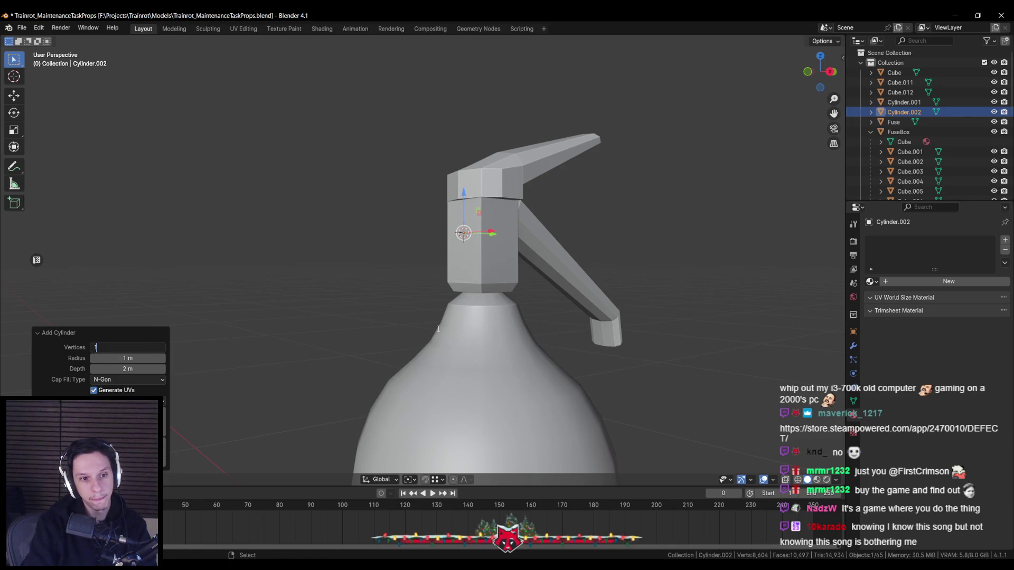
Rotate the cylinder 90° to face front and scale it down to knob size
{"action": "key", "text": "s"}
{"action": "left_click", "coordinate": [475, 269]}
{"action": "type", "text": "rx"}
{"action": "type", "text": "90"}
{"action": "key", "text": "Return"}
{"action": "key", "text": "s"}
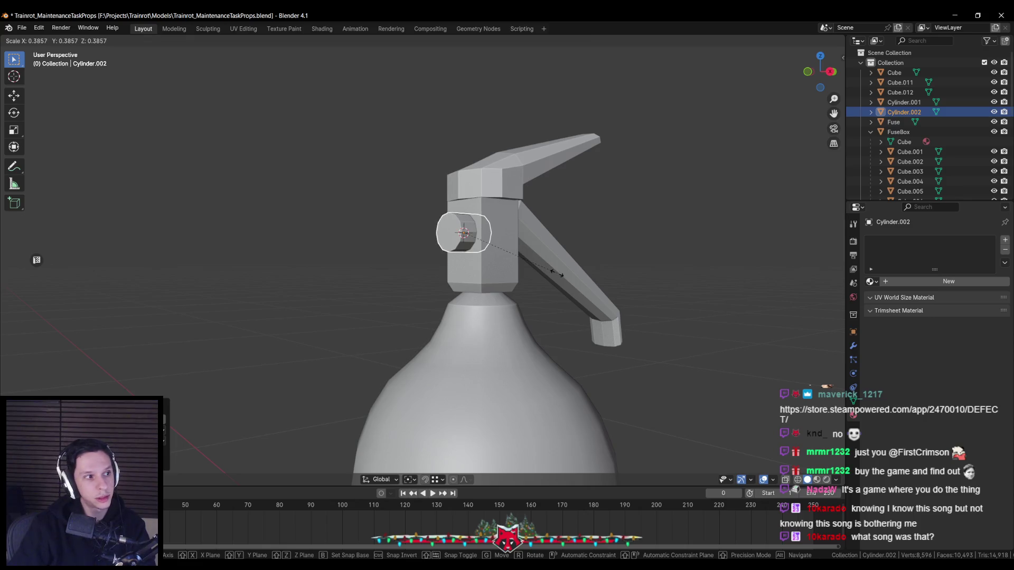
{"action": "left_click", "coordinate": [558, 273]}
{"action": "middle_click_drag", "start_coordinate": [559, 273], "coordinate": [511, 274]}
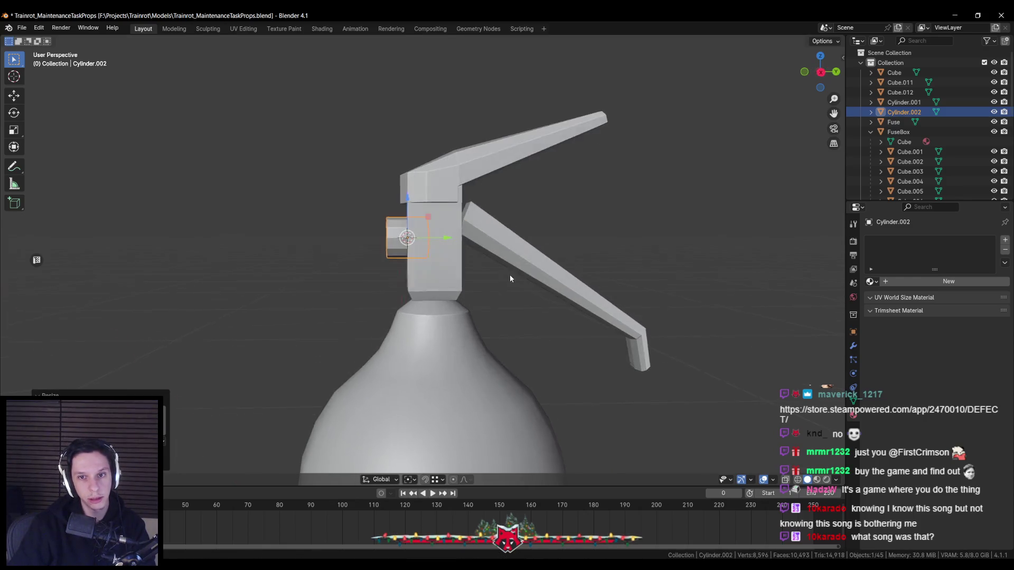
{"action": "scroll", "coordinate": [510, 274], "scroll_direction": "up", "scroll_amount": 2}
Delete one ring of the cylinder's vertices in wireframe side view
{"action": "key", "text": "Tab"}
{"action": "key", "text": "shift+z"}
{"action": "left_click_drag", "start_coordinate": [421, 194], "coordinate": [447, 262]}
{"action": "key", "text": "x"}
{"action": "left_click", "coordinate": [458, 210]}
{"action": "key", "text": "shift+z"}
{"action": "mouse_move", "coordinate": [378, 254]}
{"action": "middle_mouse_down"}
{"action": "mouse_move", "coordinate": [430, 219]}
{"action": "mouse_move", "coordinate": [443, 222]}
{"action": "middle_mouse_up"}
{"action": "left_click_drag", "start_coordinate": [468, 198], "coordinate": [547, 278]}
{"action": "mouse_move", "coordinate": [507, 238]}
{"action": "middle_mouse_down"}
{"action": "mouse_move", "coordinate": [428, 238]}
{"action": "mouse_move", "coordinate": [491, 238]}
{"action": "mouse_move", "coordinate": [467, 245]}
{"action": "middle_mouse_up"}
{"action": "scroll", "coordinate": [426, 241], "scroll_direction": "up", "scroll_amount": 2}
Extrude the front ring outward, scale it and slide it along Y to form a step
{"action": "key", "text": "e"}
{"action": "left_click", "coordinate": [445, 240]}
{"action": "key", "text": "s"}
{"action": "left_click", "coordinate": [521, 236]}
{"action": "key", "text": "g"}
{"action": "key", "text": "y"}
{"action": "left_click", "coordinate": [489, 246]}
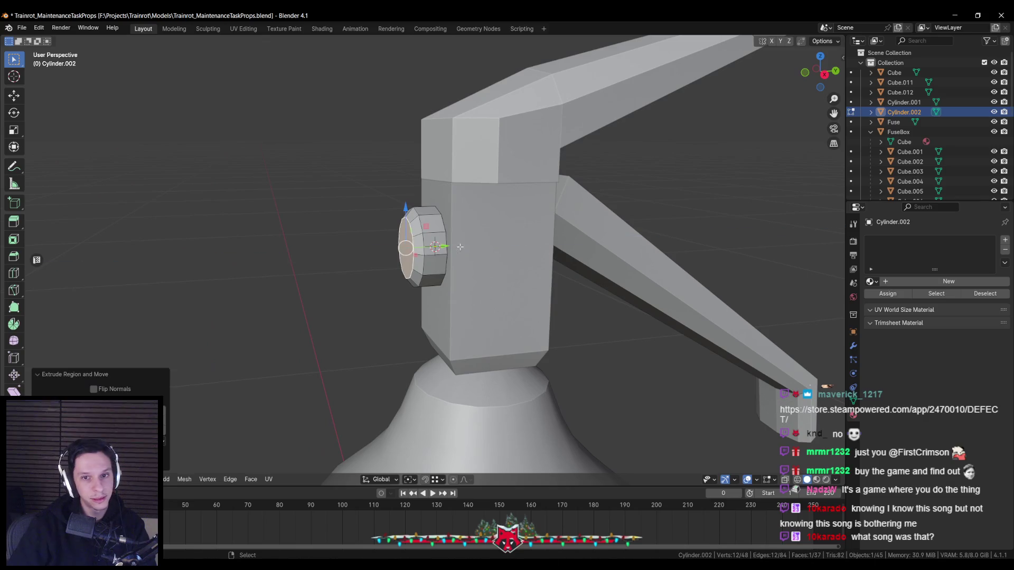
{"action": "key", "text": "g"}
{"action": "key", "text": "y"}
{"action": "right_click", "coordinate": [435, 247]}
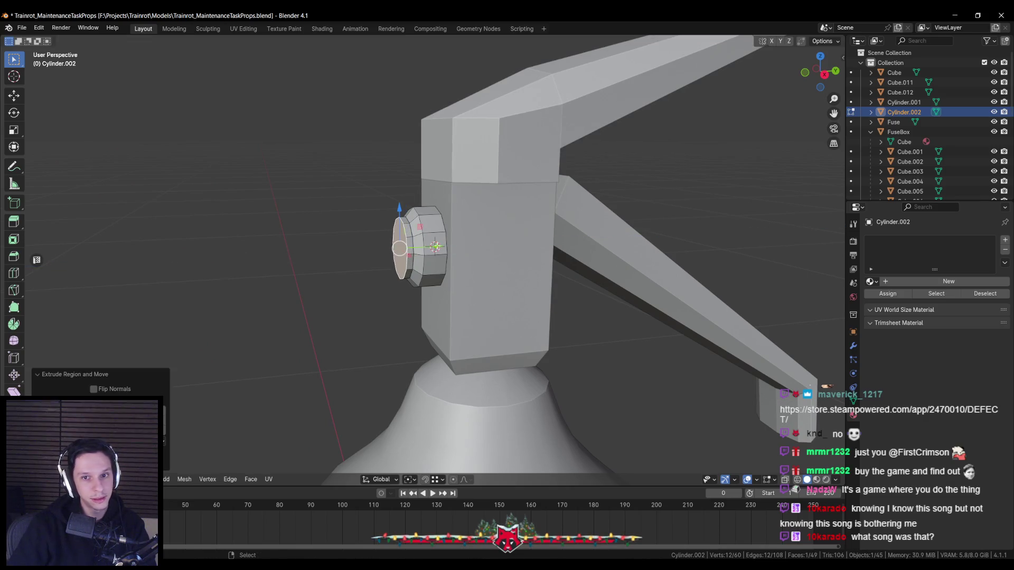
{"action": "key", "text": "g"}
{"action": "key", "text": "y"}
{"action": "left_click", "coordinate": [432, 247]}
Enlarge and shift the front ring along Y again, then merge duplicate vertices
{"action": "key", "text": "s"}
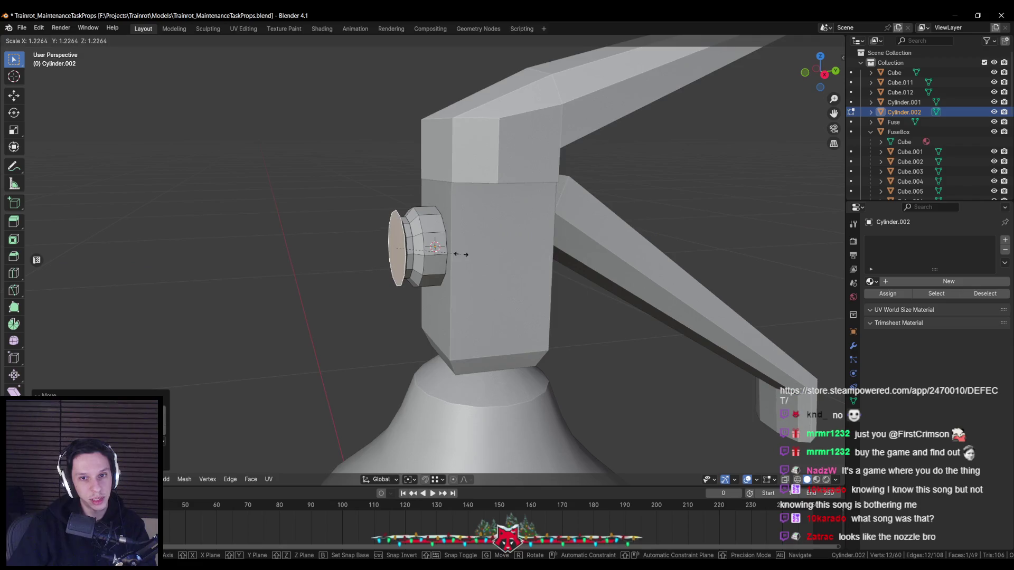
{"action": "left_click", "coordinate": [461, 255]}
{"action": "key", "text": "g"}
{"action": "key", "text": "y"}
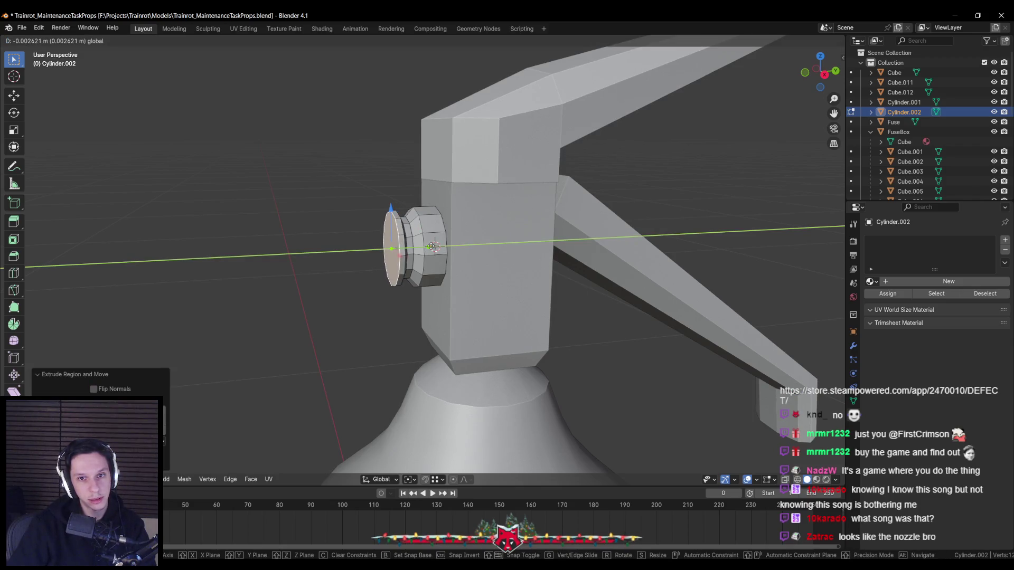
{"action": "left_click", "coordinate": [435, 247]}
{"action": "mouse_move", "coordinate": [436, 246]}
{"action": "middle_mouse_down"}
{"action": "mouse_move", "coordinate": [527, 254]}
{"action": "mouse_move", "coordinate": [545, 297]}
{"action": "middle_mouse_up"}
{"action": "key", "text": "m"}
{"action": "left_click", "coordinate": [545, 296]}
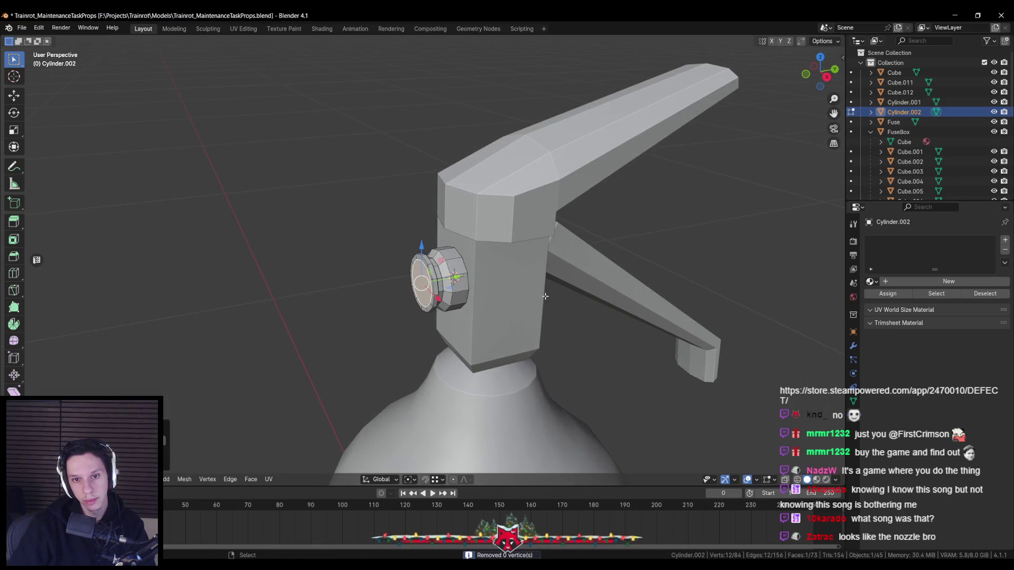
{"action": "key", "text": "Tab"}
{"action": "mouse_move", "coordinate": [545, 297]}
{"action": "middle_mouse_down"}
{"action": "mouse_move", "coordinate": [562, 261]}
{"action": "mouse_move", "coordinate": [498, 208]}
{"action": "mouse_move", "coordinate": [468, 209]}
{"action": "middle_mouse_up"}
{"action": "key", "text": "alt+a"}
{"action": "scroll", "coordinate": [438, 290], "scroll_direction": "down", "scroll_amount": 5}
Push the knob Cylinder.002's front face further out along Y
{"action": "left_click", "coordinate": [428, 258]}
{"action": "scroll", "coordinate": [429, 258], "scroll_direction": "up", "scroll_amount": 5}
{"action": "key", "text": "Tab"}
{"action": "scroll", "coordinate": [435, 267], "scroll_direction": "up", "scroll_amount": 4}
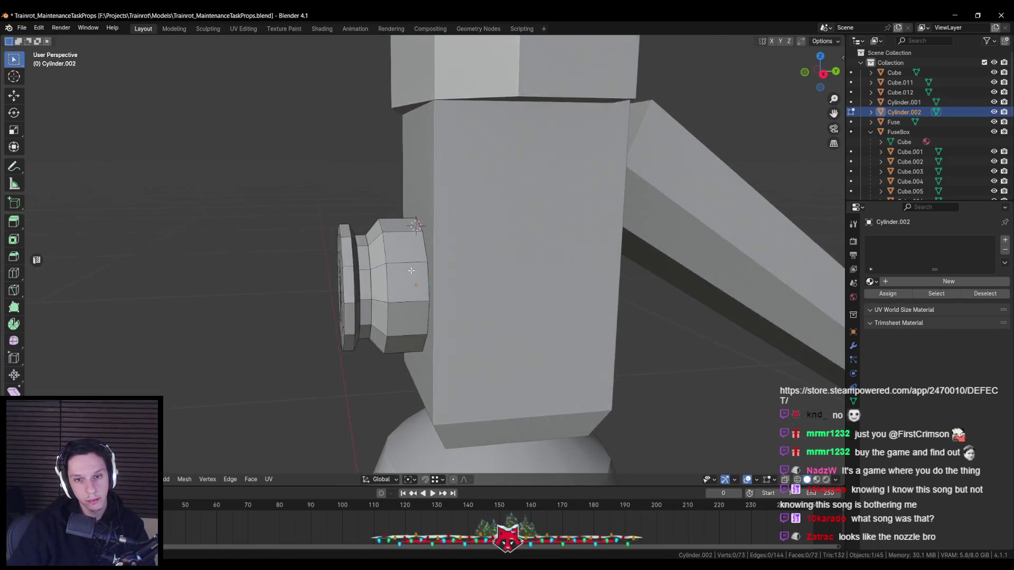
{"action": "middle_click_drag", "start_coordinate": [439, 259], "coordinate": [352, 283]}
{"action": "left_click", "coordinate": [418, 276]}
{"action": "key", "text": "g"}
{"action": "key", "text": "y"}
{"action": "left_click", "coordinate": [413, 267]}
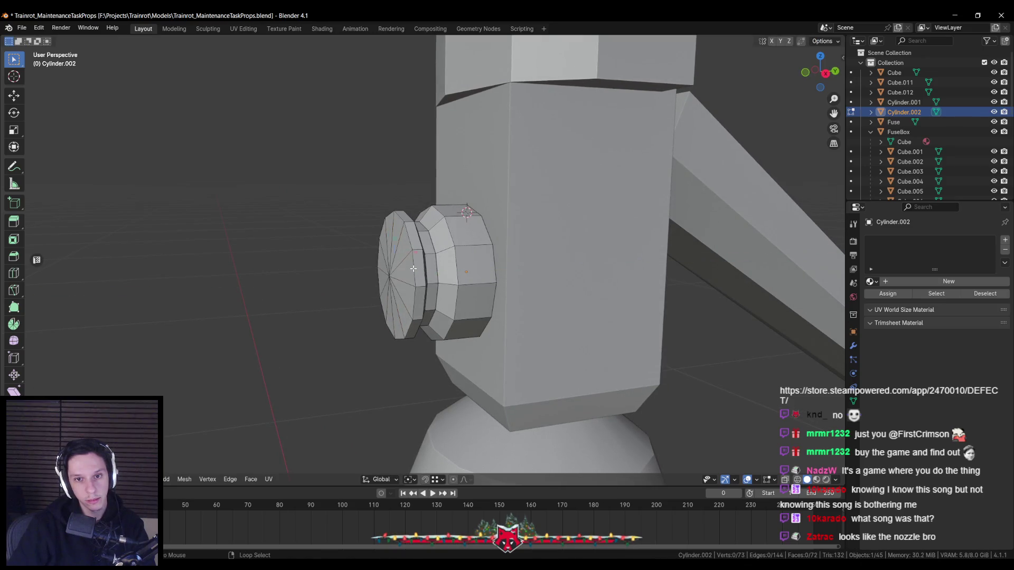
{"action": "key", "text": "Tab"}
Isolate the top lever Cube.011 in local view and enter mesh editing
{"action": "left_click", "coordinate": [760, 159]}
{"action": "key", "text": "KP_Divide"}
{"action": "key", "text": "Tab"}
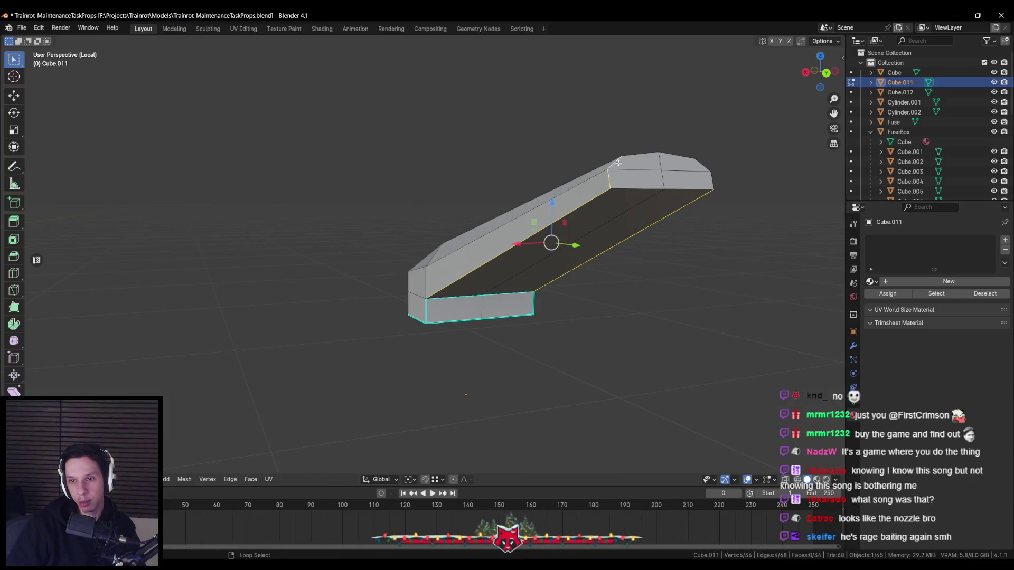
Shade the top lever Cube.011 smooth and review its crease edges in Edit Mode
{"action": "right_click", "coordinate": [639, 185]}
{"action": "left_click", "coordinate": [607, 225]}
{"action": "key", "text": "Tab"}
{"action": "right_click", "coordinate": [609, 223]}
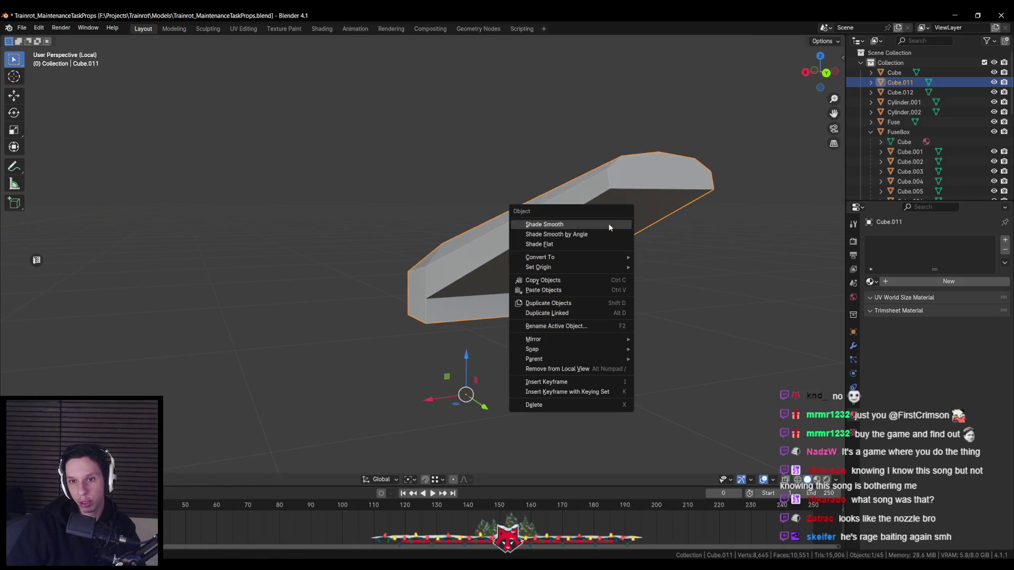
{"action": "left_click", "coordinate": [609, 223]}
{"action": "mouse_move", "coordinate": [460, 230]}
{"action": "middle_mouse_down"}
{"action": "mouse_move", "coordinate": [567, 278]}
{"action": "mouse_move", "coordinate": [465, 258]}
{"action": "middle_mouse_up"}
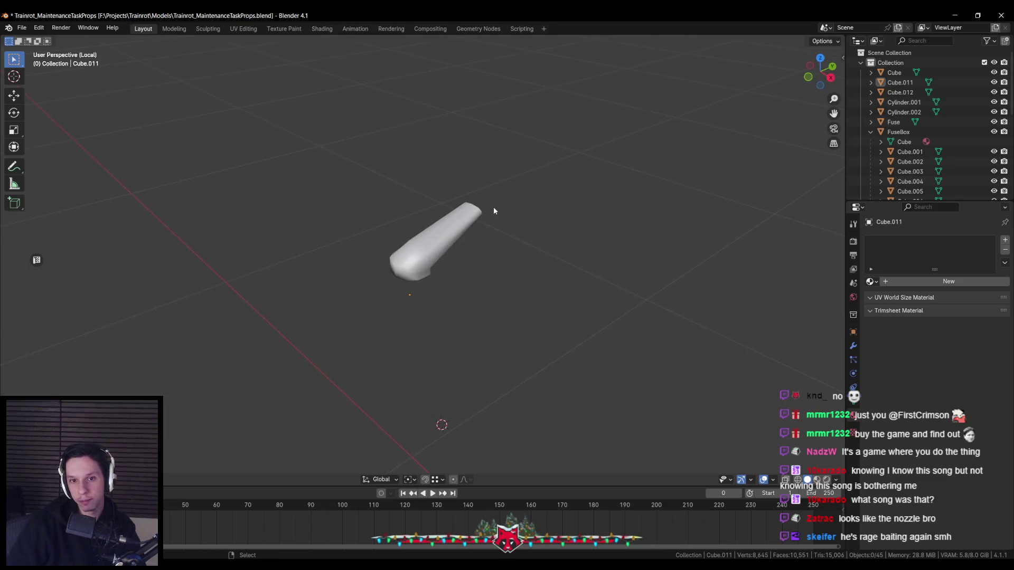
{"action": "key", "text": "KP_Divide"}
{"action": "key", "text": "Tab"}
{"action": "middle_click_drag", "start_coordinate": [494, 210], "coordinate": [497, 161]}
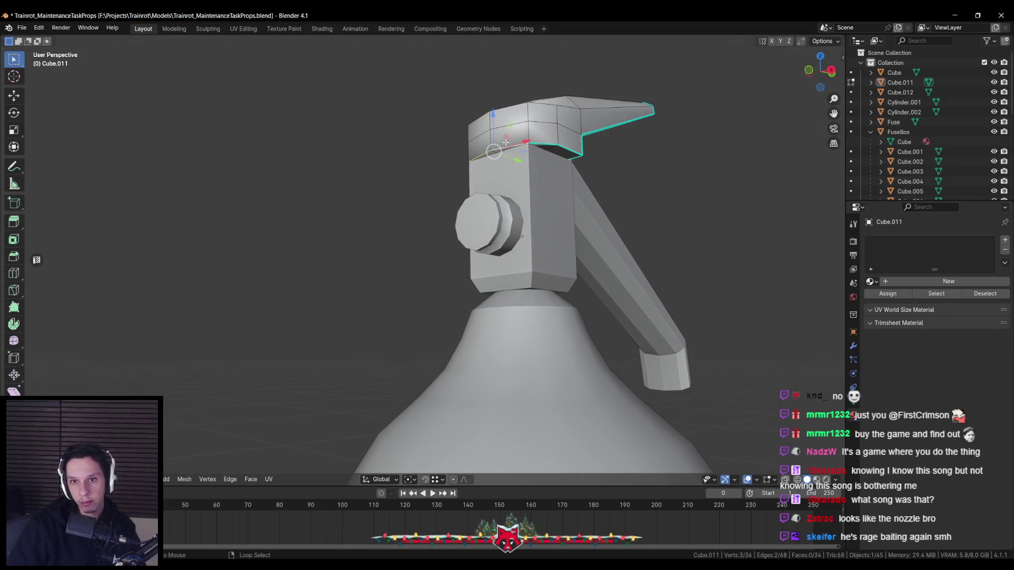
{"action": "key", "text": "ctrl+e"}
{"action": "left_click", "coordinate": [483, 223]}
{"action": "key", "text": "Tab"}
Mark the nozzle arm Cube.012's chosen edges sharp and shade the arm smooth
{"action": "mouse_move", "coordinate": [484, 223]}
{"action": "middle_mouse_down"}
{"action": "mouse_move", "coordinate": [513, 216]}
{"action": "mouse_move", "coordinate": [456, 223]}
{"action": "mouse_move", "coordinate": [441, 248]}
{"action": "middle_mouse_up"}
{"action": "left_click", "coordinate": [441, 285]}
{"action": "key", "text": "Tab"}
{"action": "scroll", "coordinate": [465, 293], "scroll_direction": "up", "scroll_amount": 3}
{"action": "middle_click_drag", "start_coordinate": [483, 301], "coordinate": [462, 272]}
{"action": "key", "text": "ctrl+e"}
{"action": "left_click", "coordinate": [462, 271]}
{"action": "key", "text": "Tab"}
{"action": "right_click", "coordinate": [461, 288]}
{"action": "left_click", "coordinate": [461, 290]}
Mark the nozzle arm's front-face and bottom edges sharp, checking them in wireframe
{"action": "key", "text": "Tab"}
{"action": "key", "text": "ctrl+e"}
{"action": "left_click", "coordinate": [464, 294]}
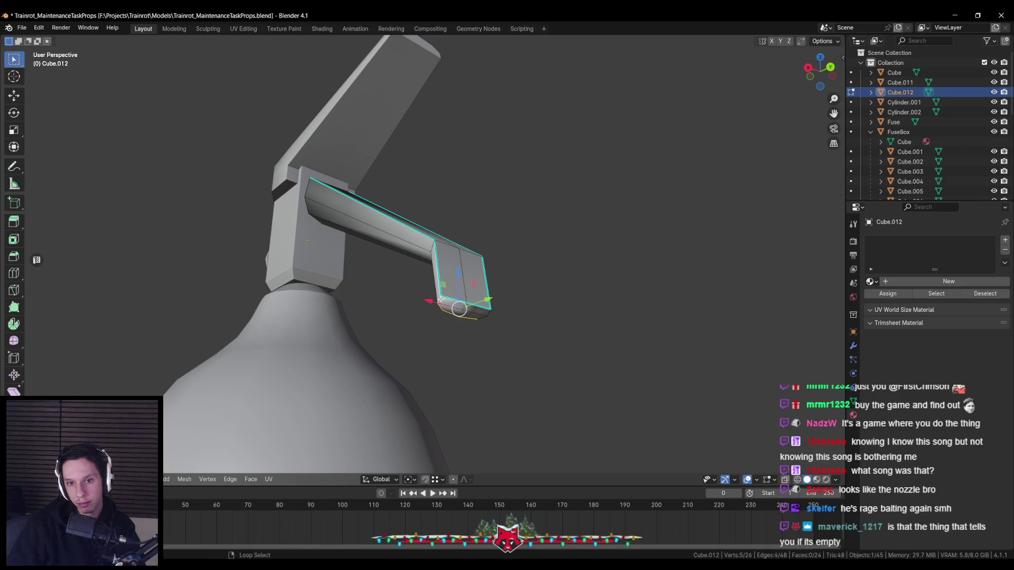
{"action": "key", "text": "ctrl+e"}
{"action": "left_click", "coordinate": [493, 313]}
{"action": "mouse_move", "coordinate": [363, 246]}
{"action": "middle_mouse_down"}
{"action": "mouse_move", "coordinate": [419, 274]}
{"action": "mouse_move", "coordinate": [320, 178]}
{"action": "mouse_move", "coordinate": [611, 396]}
{"action": "middle_mouse_up"}
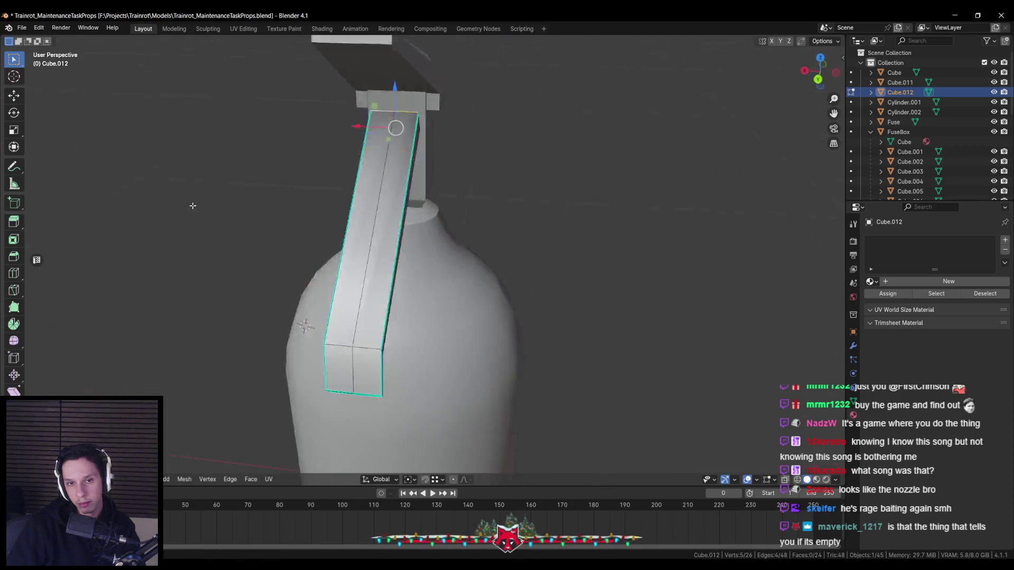
{"action": "key", "text": "shift+z"}
{"action": "mouse_move", "coordinate": [547, 158]}
{"action": "middle_mouse_down"}
{"action": "mouse_move", "coordinate": [567, 211]}
{"action": "mouse_move", "coordinate": [550, 283]}
{"action": "middle_mouse_up"}
{"action": "key", "text": "ctrl+e"}
{"action": "left_click", "coordinate": [558, 219]}
{"action": "key", "text": "shift+z"}
Save the file, then select the nozzle arm's tip edges in Edit Mode
{"action": "key", "text": "Tab"}
{"action": "scroll", "coordinate": [524, 273], "scroll_direction": "down", "scroll_amount": 3}
{"action": "scroll", "coordinate": [523, 273], "scroll_direction": "down", "scroll_amount": 3}
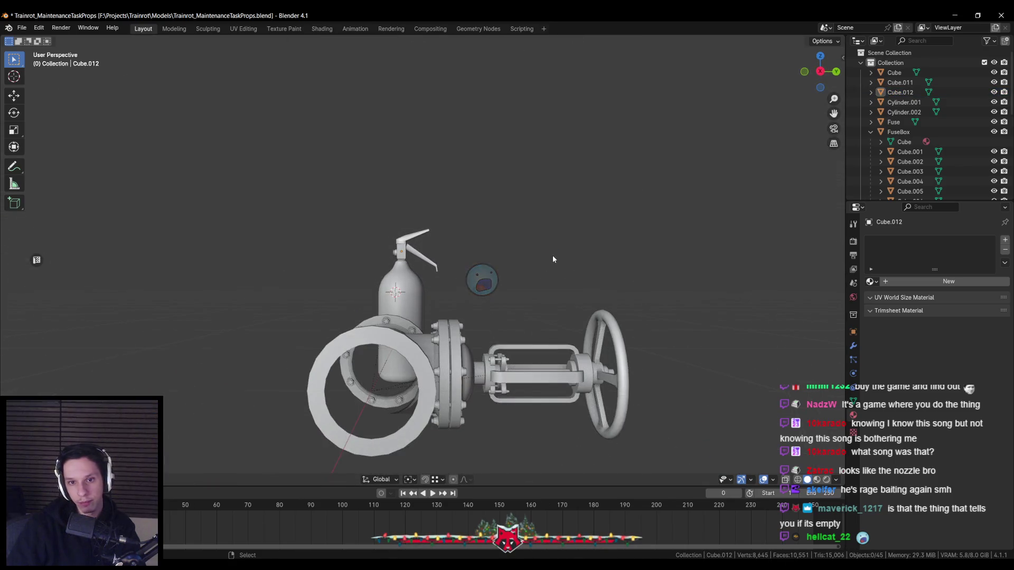
{"action": "key", "text": "ctrl+s"}
{"action": "scroll", "coordinate": [552, 255], "scroll_direction": "up", "scroll_amount": 5}
{"action": "scroll", "coordinate": [543, 260], "scroll_direction": "up", "scroll_amount": 3}
{"action": "middle_click_drag", "start_coordinate": [457, 271], "coordinate": [440, 275]}
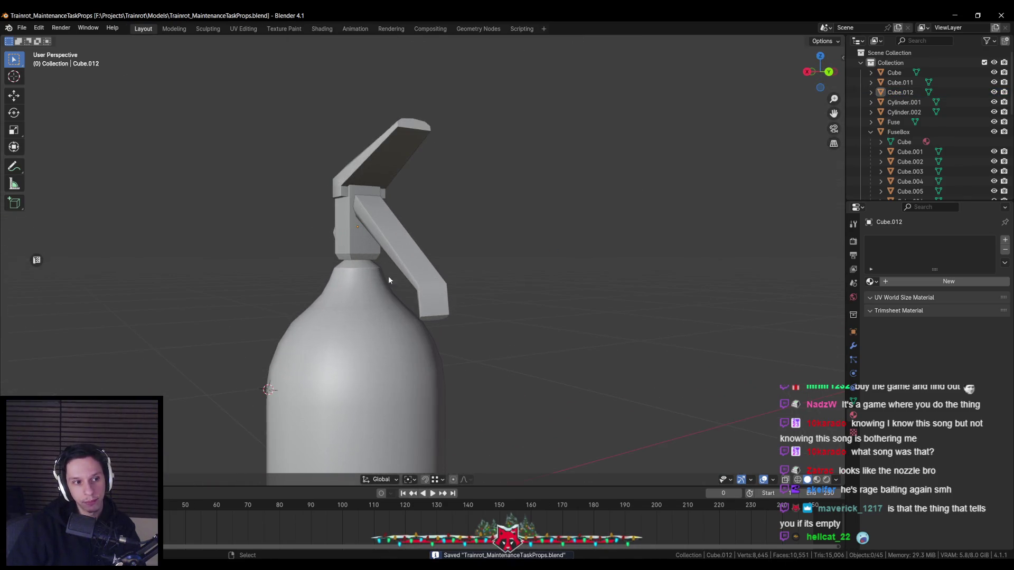
{"action": "scroll", "coordinate": [396, 281], "scroll_direction": "down", "scroll_amount": 3}
{"action": "left_click", "coordinate": [458, 290]}
{"action": "scroll", "coordinate": [433, 286], "scroll_direction": "up", "scroll_amount": 4}
{"action": "key", "text": "Tab"}
{"action": "mouse_move", "coordinate": [491, 305]}
{"action": "middle_mouse_down"}
{"action": "mouse_move", "coordinate": [462, 320]}
{"action": "mouse_move", "coordinate": [430, 301]}
{"action": "mouse_move", "coordinate": [502, 316]}
{"action": "mouse_move", "coordinate": [518, 305]}
{"action": "middle_mouse_up"}
{"action": "scroll", "coordinate": [463, 320], "scroll_direction": "up", "scroll_amount": 2}
{"action": "right_click", "coordinate": [484, 318]}
{"action": "left_click", "coordinate": [485, 318]}
{"action": "right_click", "coordinate": [462, 296]}
{"action": "left_click", "coordinate": [461, 295]}
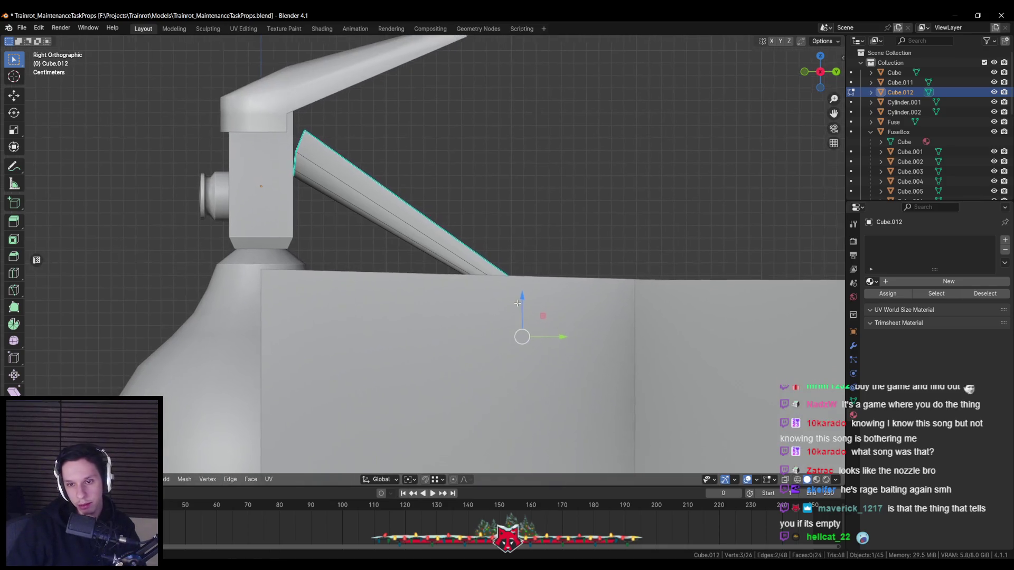
Reshape the nozzle arm's downturned tip in Local View, then return to the full scene
{"action": "key", "text": "KP_Divide"}
{"action": "scroll", "coordinate": [559, 307], "scroll_direction": "up", "scroll_amount": 2}
{"action": "scroll", "coordinate": [430, 305], "scroll_direction": "up", "scroll_amount": 3}
{"action": "key", "text": "g"}
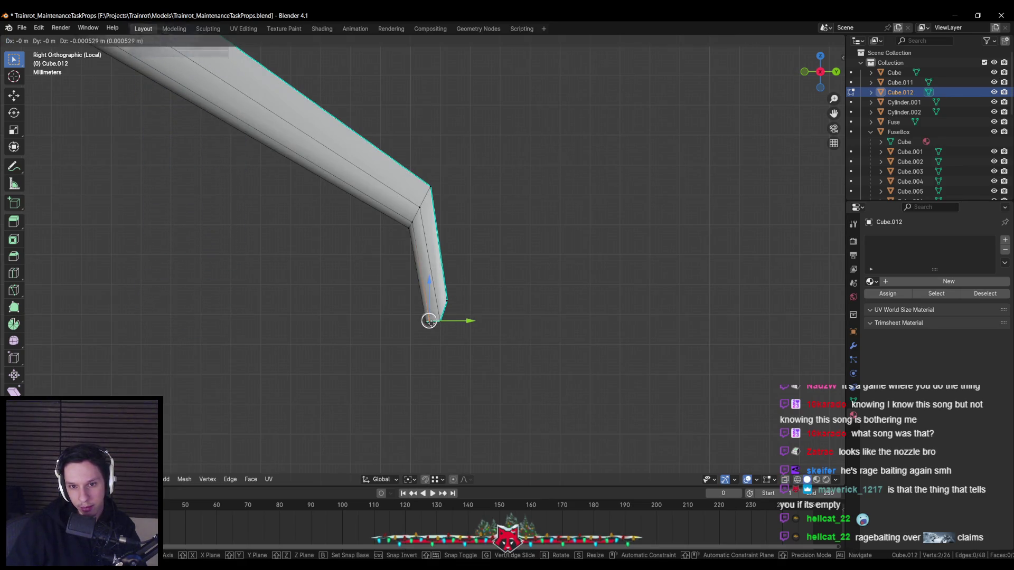
{"action": "left_click", "coordinate": [430, 323]}
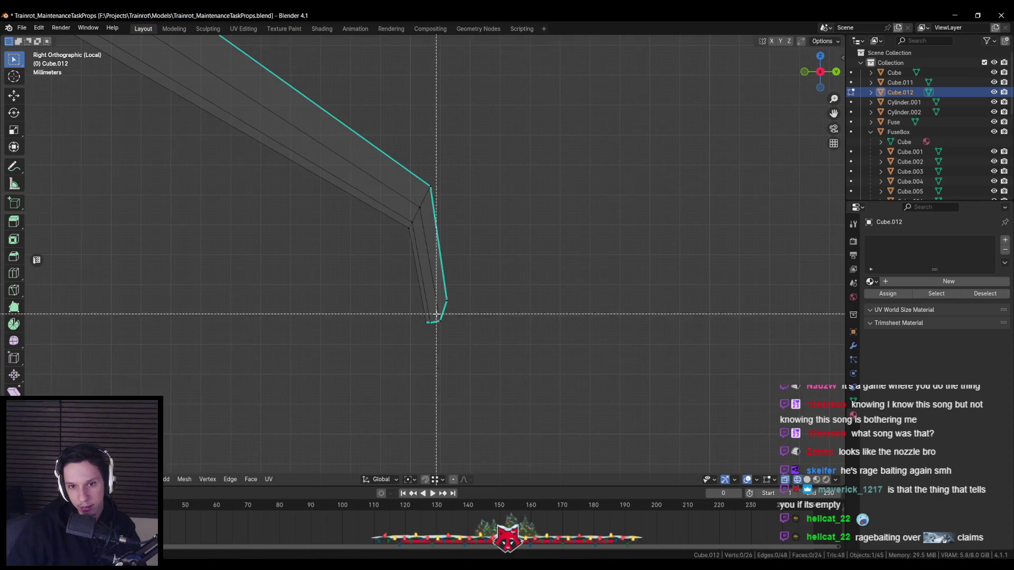
{"action": "key", "text": "g"}
{"action": "left_click", "coordinate": [439, 317]}
{"action": "key", "text": "alt+z"}
{"action": "key", "text": "alt+z"}
{"action": "key", "text": "Tab"}
{"action": "middle_click_drag", "start_coordinate": [385, 302], "coordinate": [293, 313]}
{"action": "left_click", "coordinate": [339, 303]}
{"action": "key", "text": "KP_Divide"}
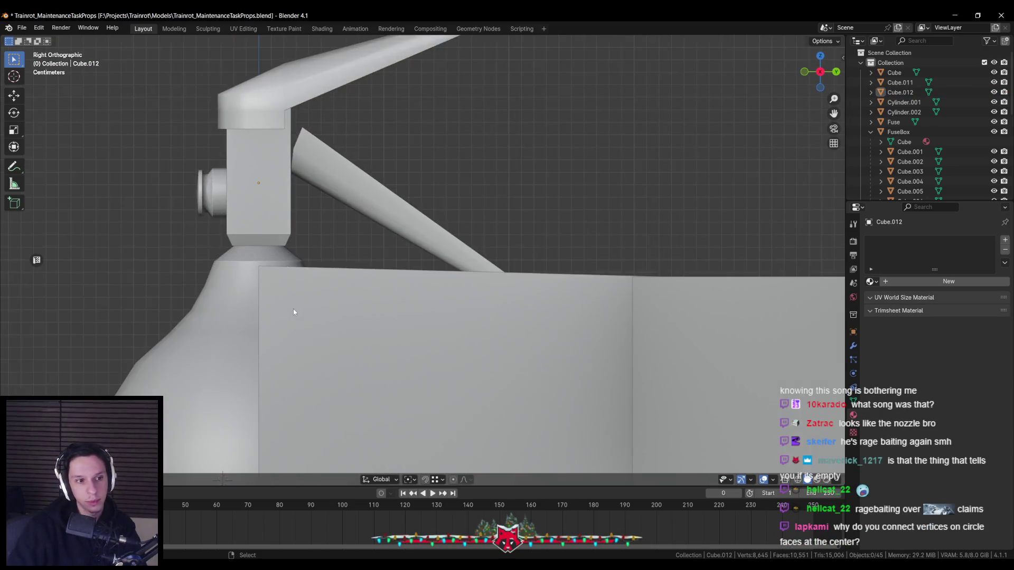
{"action": "scroll", "coordinate": [403, 287], "scroll_direction": "up", "scroll_amount": 2}
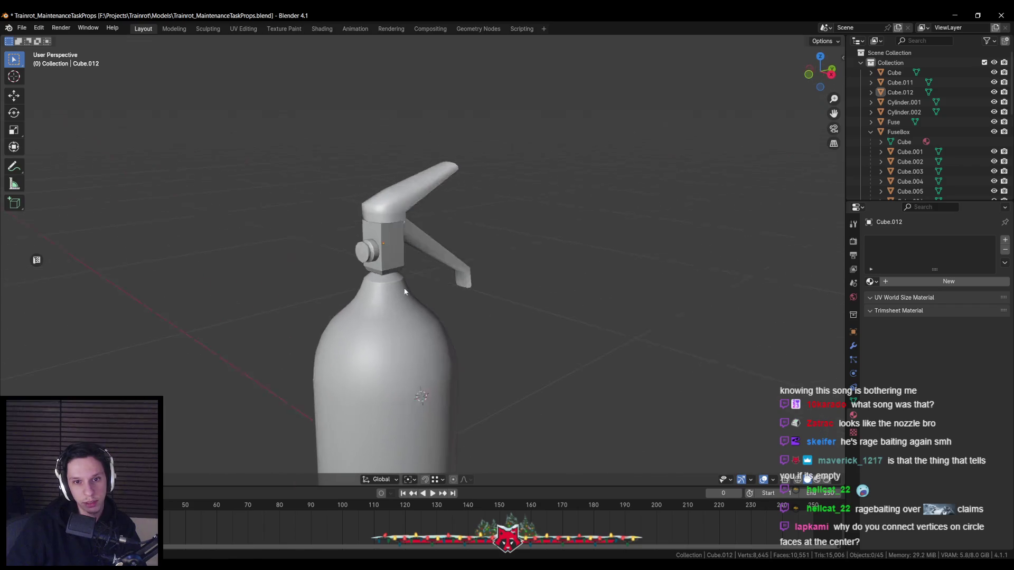
{"action": "scroll", "coordinate": [406, 289], "scroll_direction": "up", "scroll_amount": 2}
{"action": "scroll", "coordinate": [423, 265], "scroll_direction": "up", "scroll_amount": 3}
Scale the round side knob Cylinder.002 up slightly and save the project
{"action": "left_click", "coordinate": [423, 268]}
{"action": "key", "text": "Tab"}
{"action": "middle_click_drag", "start_coordinate": [423, 268], "coordinate": [456, 310]}
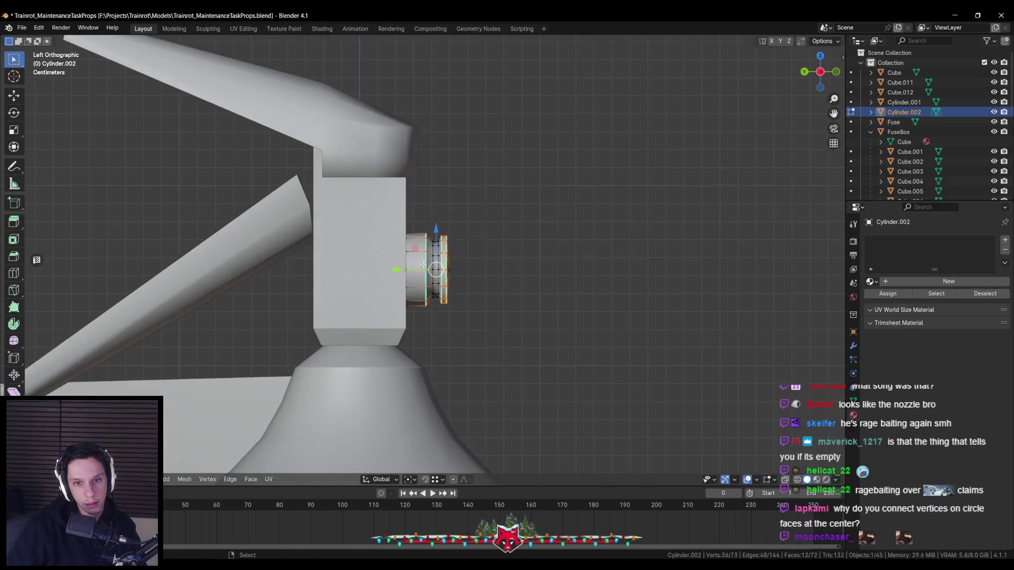
{"action": "middle_click_drag", "start_coordinate": [416, 360], "coordinate": [329, 351]}
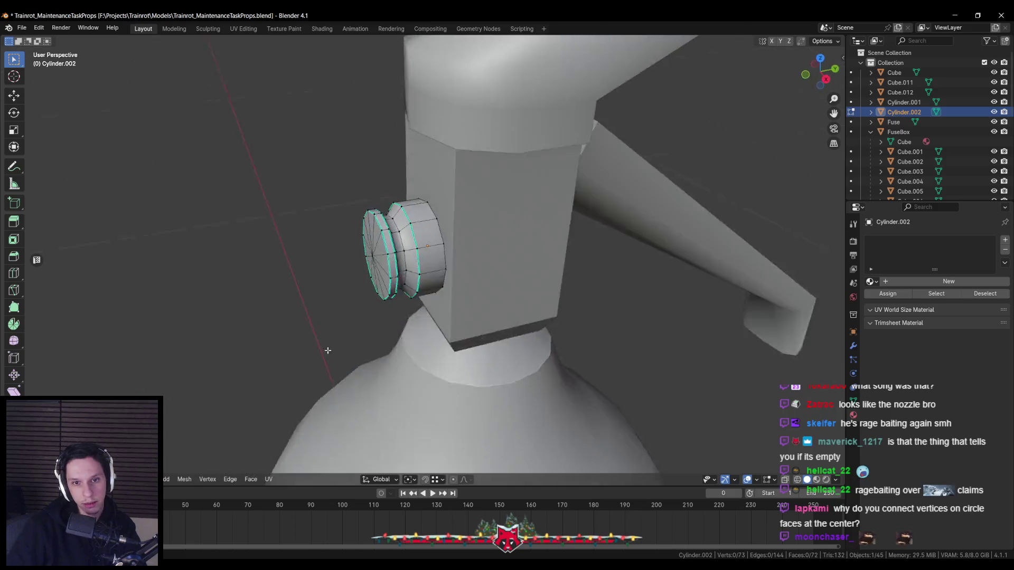
{"action": "scroll", "coordinate": [329, 351], "scroll_direction": "down", "scroll_amount": 3}
{"action": "key", "text": "Tab"}
{"action": "scroll", "coordinate": [418, 300], "scroll_direction": "up", "scroll_amount": 1}
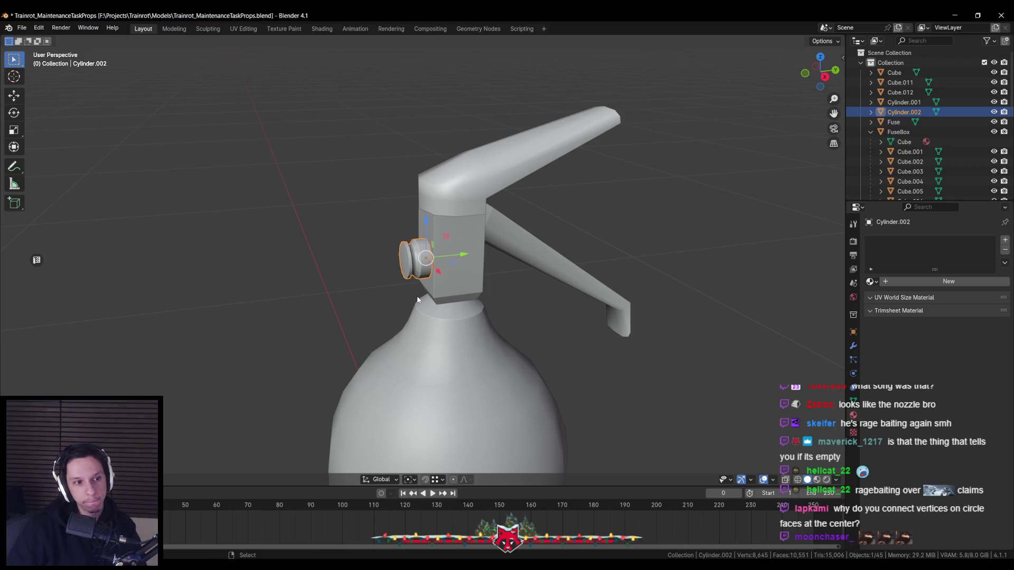
{"action": "key", "text": "ctrl+s"}
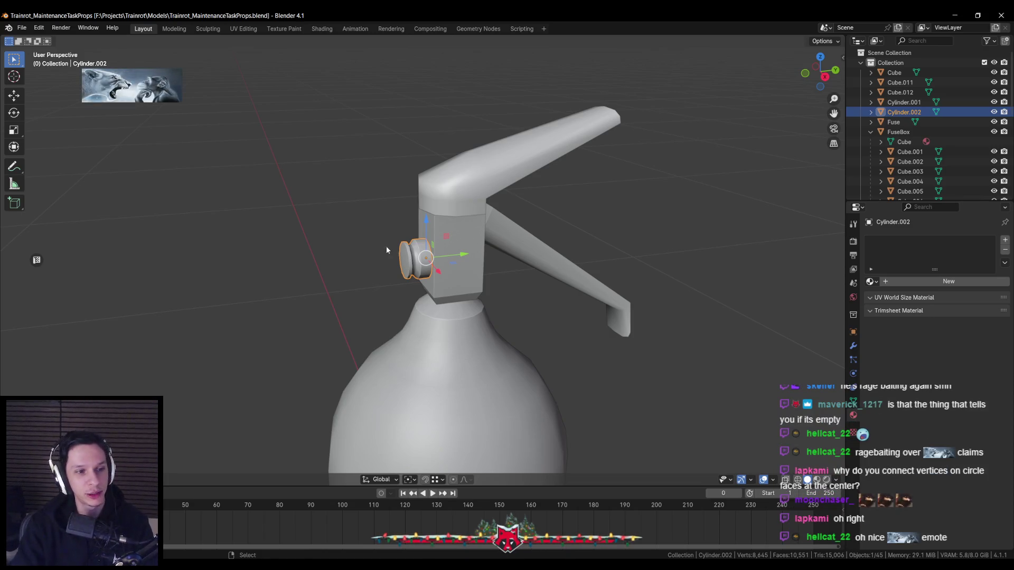
{"action": "scroll", "coordinate": [386, 244], "scroll_direction": "up", "scroll_amount": 2}
{"action": "middle_click_drag", "start_coordinate": [386, 244], "coordinate": [441, 262]}
{"action": "mouse_move", "coordinate": [365, 279]}
{"action": "middle_mouse_down"}
{"action": "mouse_move", "coordinate": [453, 300]}
{"action": "mouse_move", "coordinate": [447, 286]}
{"action": "middle_mouse_up"}
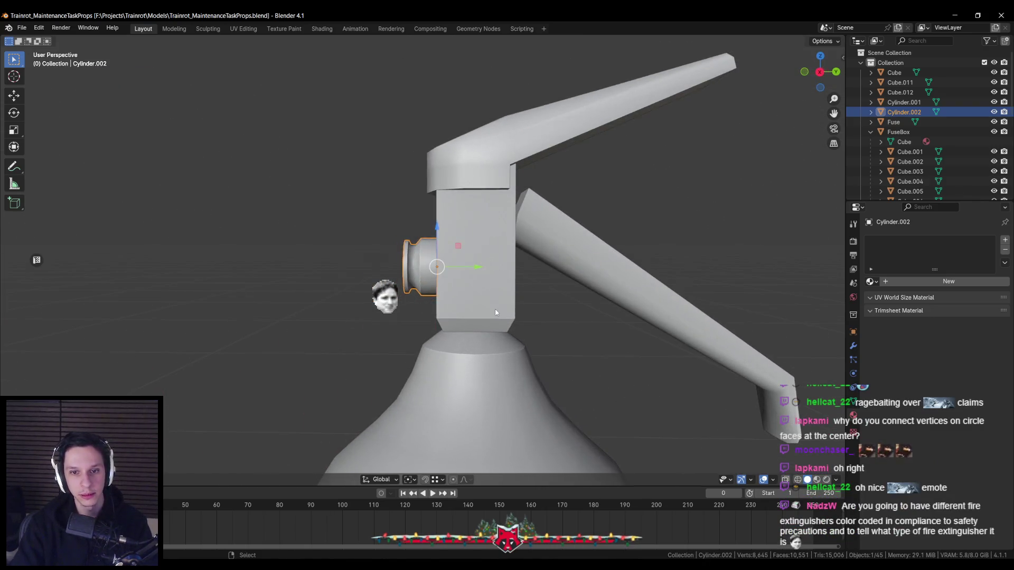
{"action": "scroll", "coordinate": [447, 287], "scroll_direction": "down", "scroll_amount": 5}
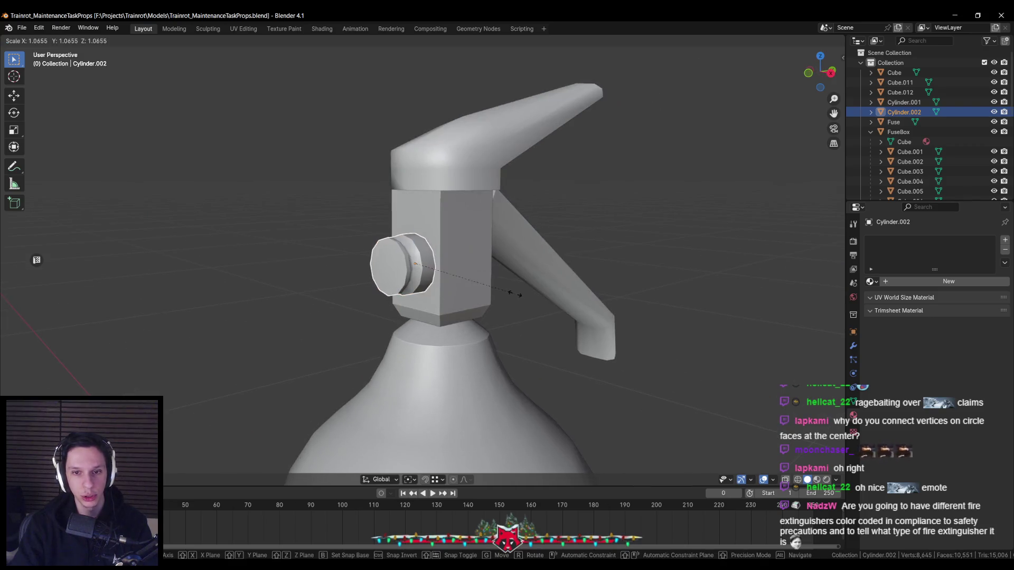
{"action": "left_click", "coordinate": [494, 279]}
{"action": "scroll", "coordinate": [494, 279], "scroll_direction": "down", "scroll_amount": 3}
Inspect the top trigger lever's mesh, clear the selection and save again
{"action": "mouse_move", "coordinate": [494, 278]}
{"action": "middle_mouse_down"}
{"action": "mouse_move", "coordinate": [454, 240]}
{"action": "mouse_move", "coordinate": [476, 222]}
{"action": "middle_mouse_up"}
{"action": "left_click", "coordinate": [469, 215]}
{"action": "key", "text": "Tab"}
{"action": "mouse_move", "coordinate": [443, 262]}
{"action": "middle_mouse_down"}
{"action": "mouse_move", "coordinate": [430, 235]}
{"action": "mouse_move", "coordinate": [354, 279]}
{"action": "mouse_move", "coordinate": [451, 287]}
{"action": "middle_mouse_up"}
{"action": "right_click", "coordinate": [429, 235]}
{"action": "scroll", "coordinate": [430, 235], "scroll_direction": "up", "scroll_amount": 2}
{"action": "key", "text": "Tab"}
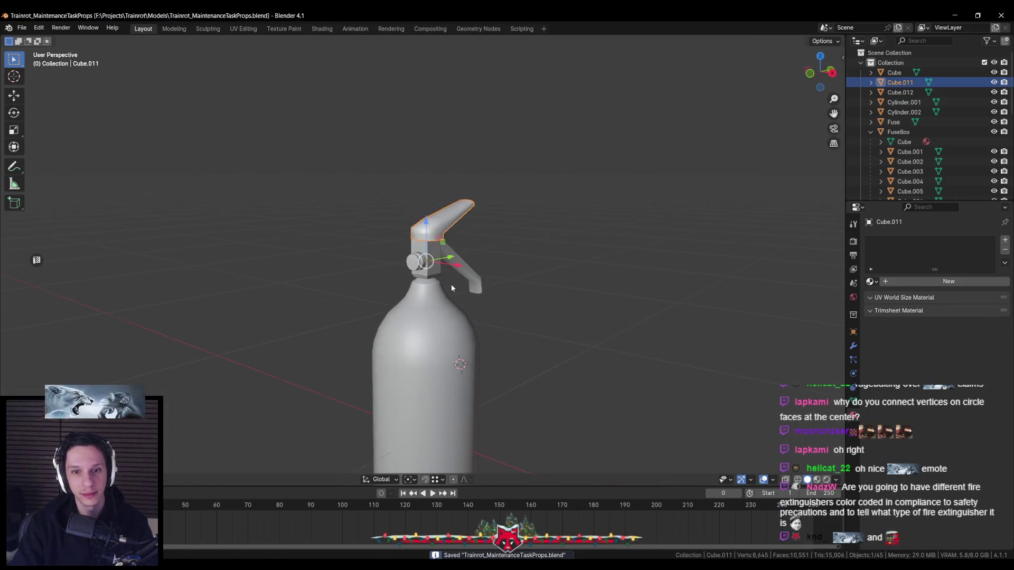
{"action": "left_click", "coordinate": [451, 288]}
{"action": "key", "text": "ctrl+s"}
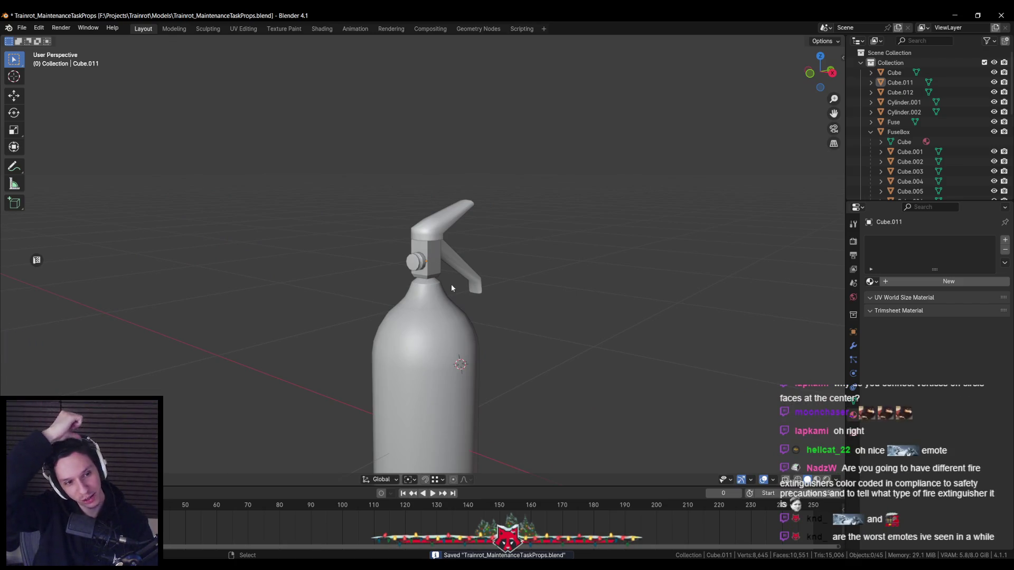
{"action": "scroll", "coordinate": [451, 288], "scroll_direction": "up", "scroll_amount": 3}
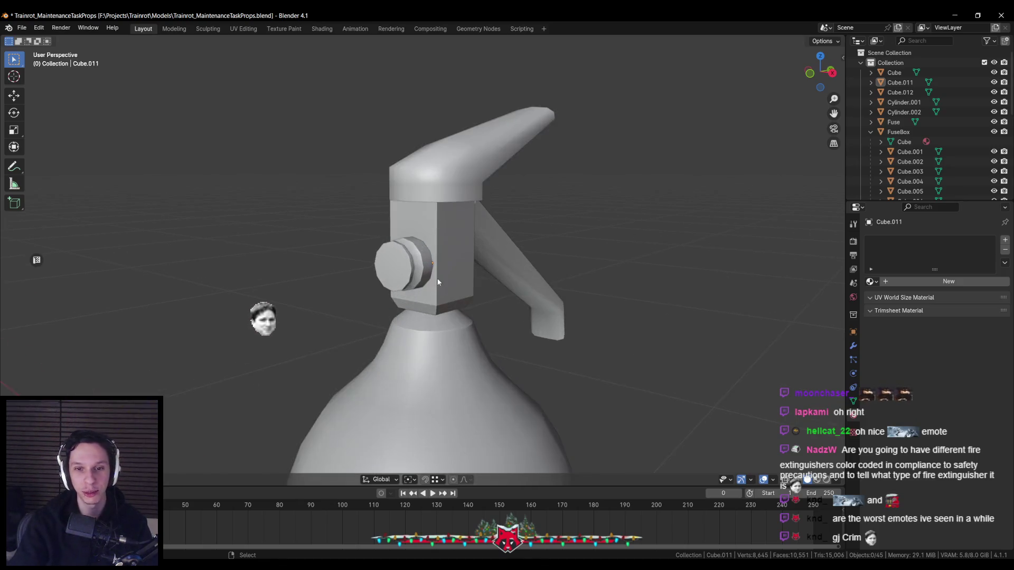
{"action": "scroll", "coordinate": [438, 282], "scroll_direction": "up", "scroll_amount": 1}
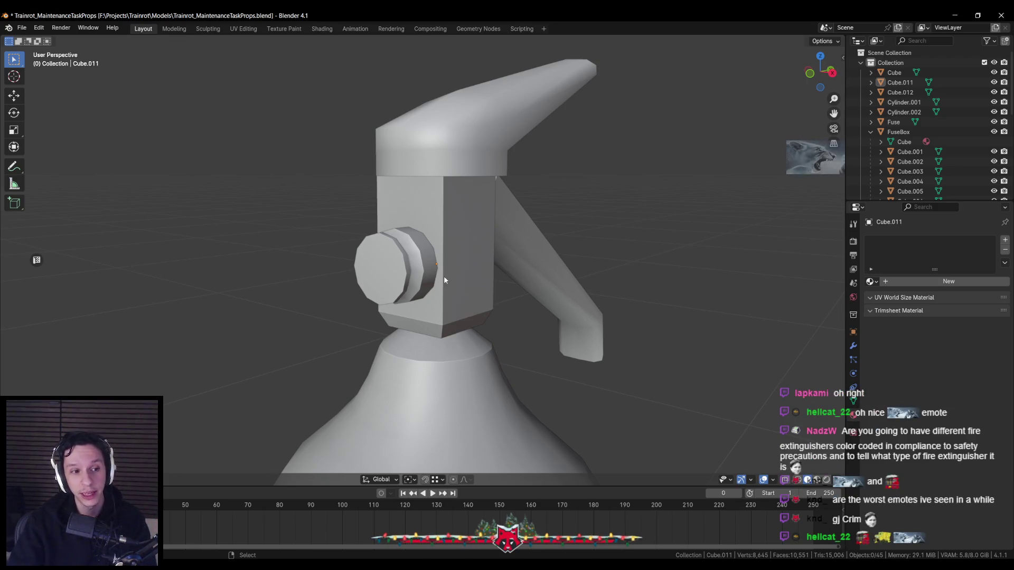
Select the top lever Cube.011 and view its head from the right side in see-through mode
{"action": "middle_click_drag", "start_coordinate": [444, 280], "coordinate": [464, 216]}
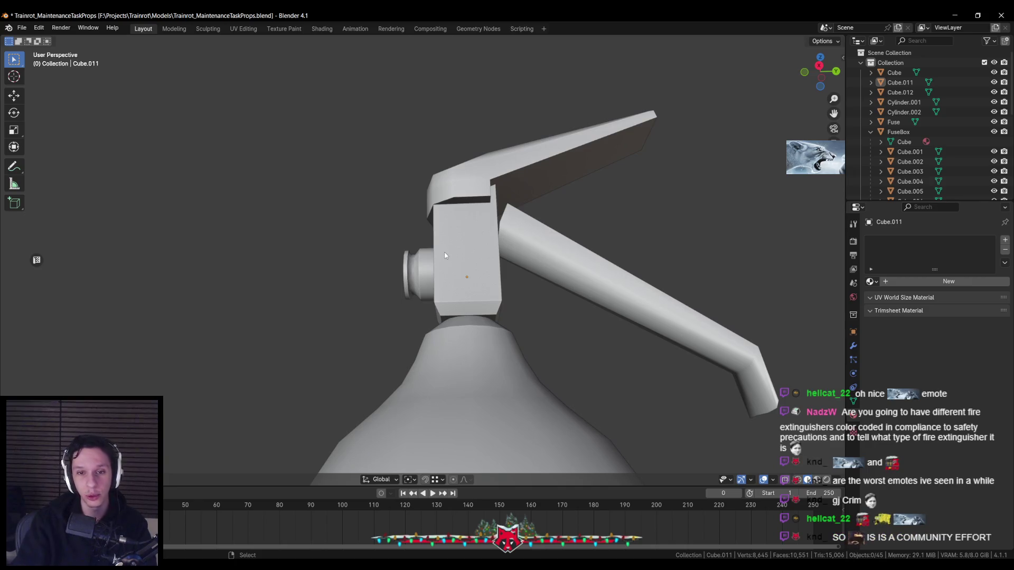
{"action": "middle_click_drag", "start_coordinate": [446, 255], "coordinate": [476, 238]}
{"action": "left_click", "coordinate": [547, 139]}
{"action": "key", "text": "Tab"}
{"action": "mouse_move", "coordinate": [547, 139]}
{"action": "middle_mouse_down"}
{"action": "mouse_move", "coordinate": [596, 225]}
{"action": "mouse_move", "coordinate": [424, 235]}
{"action": "middle_mouse_up"}
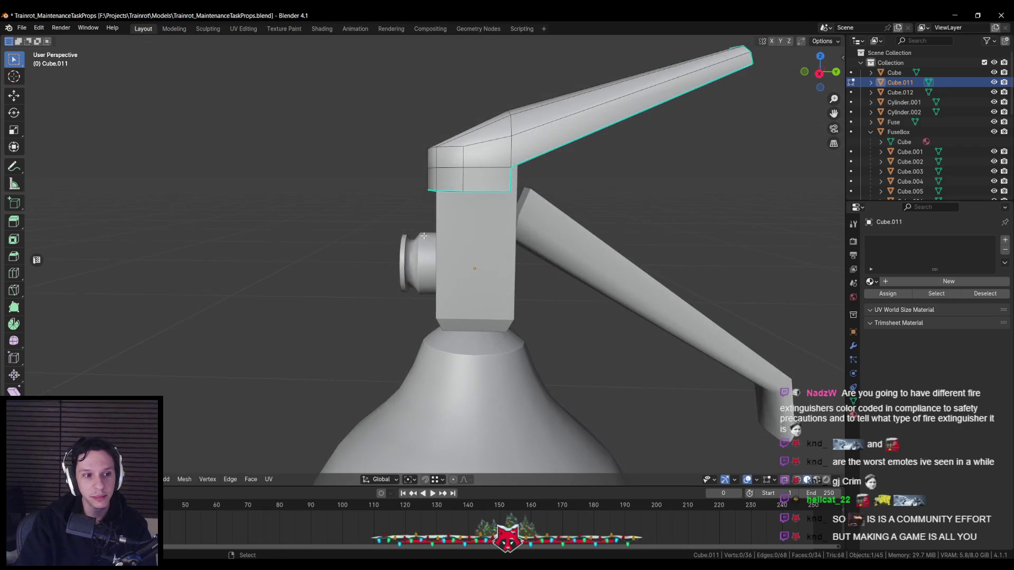
{"action": "scroll", "coordinate": [415, 258], "scroll_direction": "down", "scroll_amount": 2}
{"action": "scroll", "coordinate": [409, 284], "scroll_direction": "down", "scroll_amount": 2}
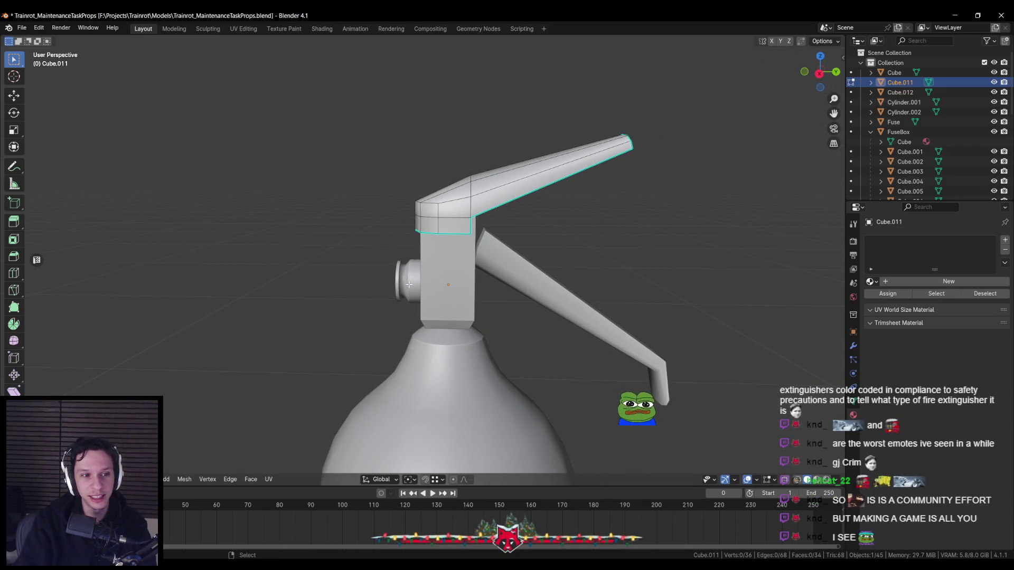
{"action": "key", "text": "KP_1"}
{"action": "key", "text": "KP_3"}
{"action": "key", "text": "alt+z"}
{"action": "scroll", "coordinate": [369, 285], "scroll_direction": "up", "scroll_amount": 3}
Box-select the lever's end-cap faces and extrude them slightly outward
{"action": "key", "text": "a"}
{"action": "key", "text": "alt+a"}
{"action": "left_click_drag", "start_coordinate": [385, 193], "coordinate": [433, 283]}
{"action": "key", "text": "alt+z"}
{"action": "key", "text": "e"}
{"action": "left_click", "coordinate": [439, 248]}
{"action": "key", "text": "alt+a"}
{"action": "key", "text": "Tab"}
{"action": "scroll", "coordinate": [442, 234], "scroll_direction": "down", "scroll_amount": 3}
{"action": "scroll", "coordinate": [441, 234], "scroll_direction": "up", "scroll_amount": 3}
Select an edge loop near the lever head and review its edge options
{"action": "middle_click_drag", "start_coordinate": [441, 235], "coordinate": [465, 296]}
{"action": "scroll", "coordinate": [464, 296], "scroll_direction": "up", "scroll_amount": 2}
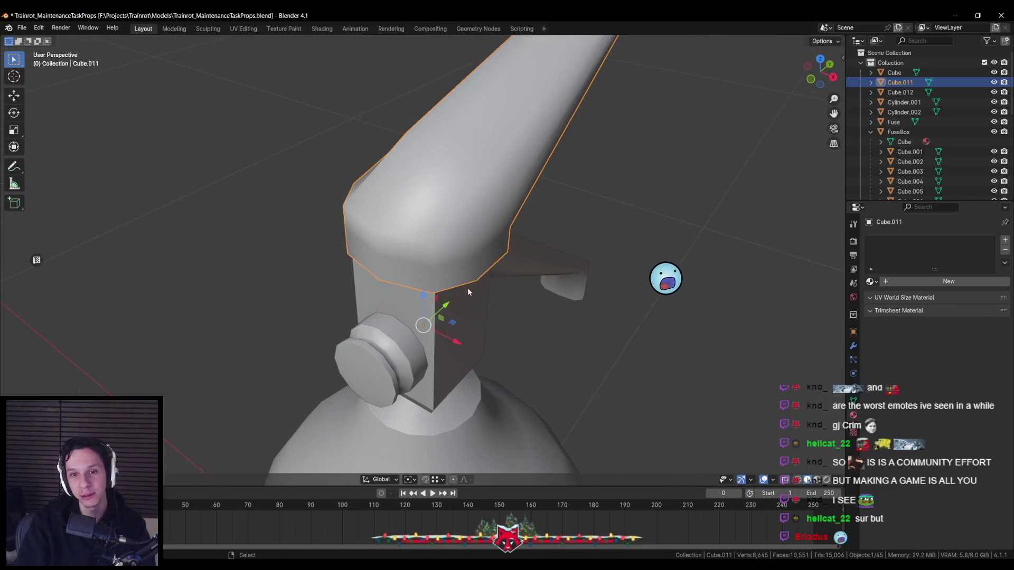
{"action": "key", "text": "Tab"}
{"action": "key", "text": "l"}
{"action": "key", "text": "alt+a"}
{"action": "scroll", "coordinate": [476, 262], "scroll_direction": "down", "scroll_amount": 2}
{"action": "scroll", "coordinate": [479, 240], "scroll_direction": "down", "scroll_amount": 2}
{"action": "left_click", "coordinate": [450, 247], "text": "alt"}
{"action": "right_click", "coordinate": [446, 242]}
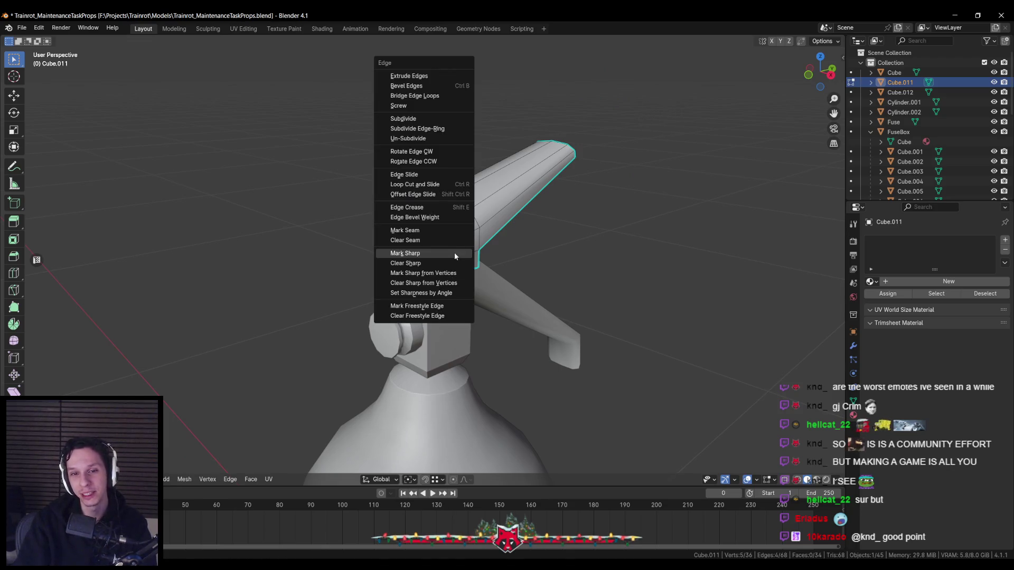
{"action": "left_click", "coordinate": [456, 256]}
{"action": "key", "text": "Tab"}
{"action": "mouse_move", "coordinate": [455, 257]}
{"action": "middle_mouse_down"}
{"action": "mouse_move", "coordinate": [523, 253]}
{"action": "mouse_move", "coordinate": [433, 279]}
{"action": "middle_mouse_up"}
{"action": "scroll", "coordinate": [433, 279], "scroll_direction": "down", "scroll_amount": 2}
{"action": "key", "text": "Tab"}
{"action": "scroll", "coordinate": [432, 279], "scroll_direction": "up", "scroll_amount": 4}
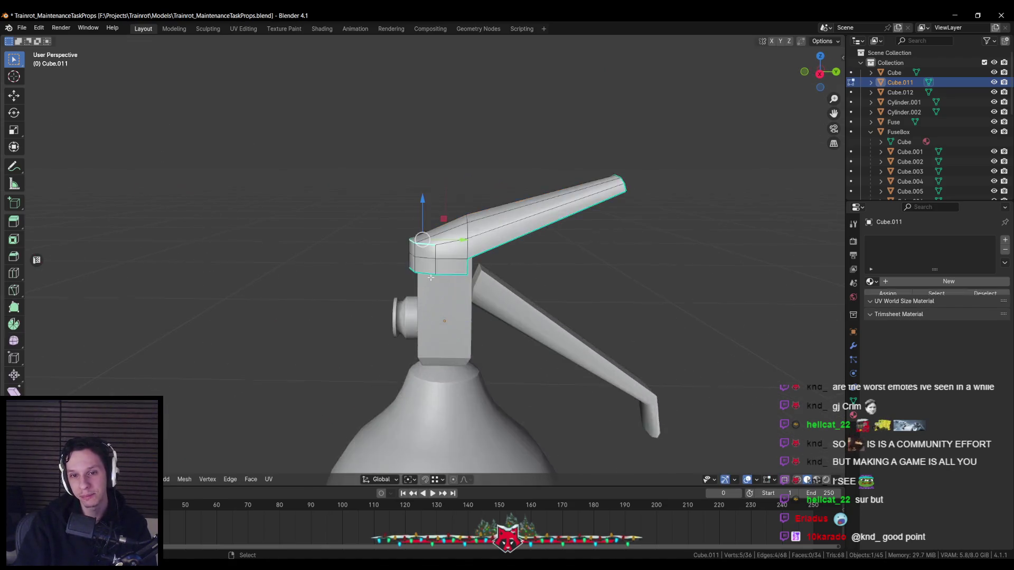
{"action": "scroll", "coordinate": [457, 234], "scroll_direction": "down", "scroll_amount": 1}
{"action": "mouse_move", "coordinate": [464, 239]}
{"action": "middle_mouse_down"}
{"action": "mouse_move", "coordinate": [383, 252]}
{"action": "mouse_move", "coordinate": [462, 278]}
{"action": "mouse_move", "coordinate": [276, 245]}
{"action": "mouse_move", "coordinate": [369, 274]}
{"action": "middle_mouse_up"}
{"action": "right_click", "coordinate": [383, 251]}
{"action": "left_click", "coordinate": [383, 251]}
{"action": "key", "text": "Tab"}
{"action": "scroll", "coordinate": [463, 277], "scroll_direction": "down", "scroll_amount": 4}
{"action": "scroll", "coordinate": [382, 291], "scroll_direction": "up", "scroll_amount": 4}
{"action": "scroll", "coordinate": [382, 291], "scroll_direction": "up", "scroll_amount": 1}
Nudge the selected lever-head edge loop sideways along the Y axis
{"action": "key", "text": "Tab"}
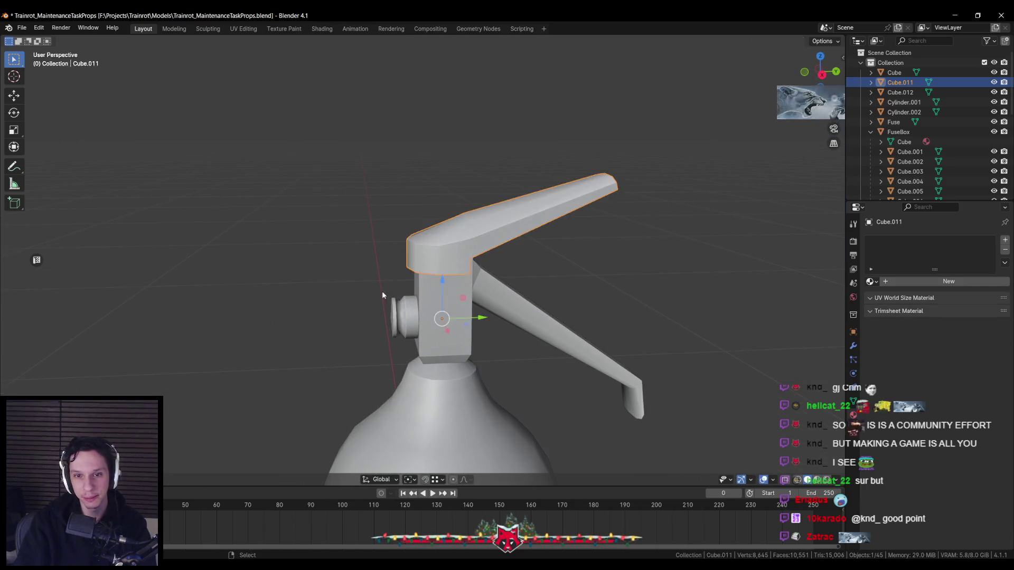
{"action": "middle_click_drag", "start_coordinate": [382, 292], "coordinate": [432, 282]}
{"action": "key", "text": "Tab"}
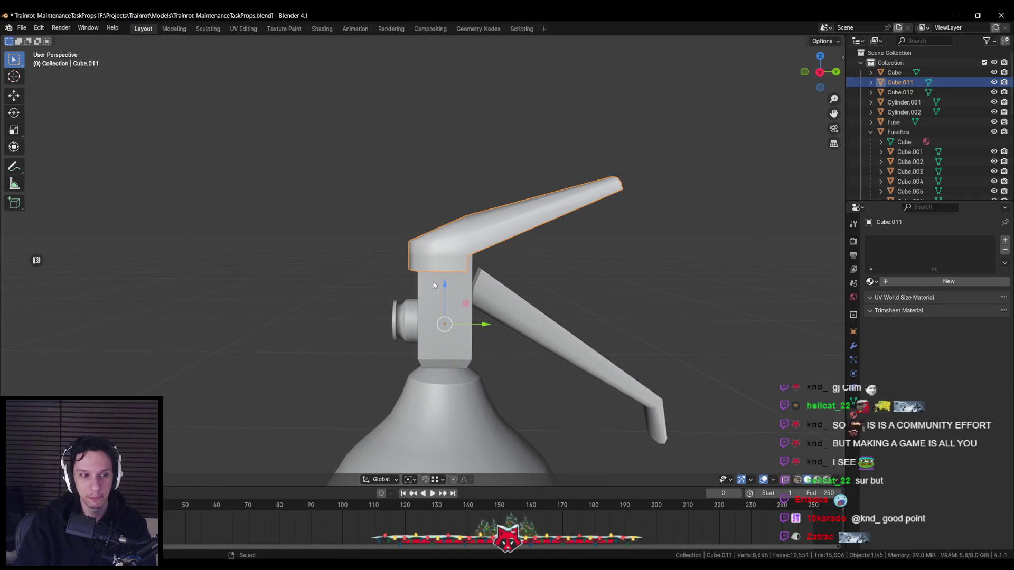
{"action": "key", "text": "Tab"}
{"action": "scroll", "coordinate": [443, 262], "scroll_direction": "up", "scroll_amount": 2}
{"action": "key", "text": "g"}
{"action": "key", "text": "y"}
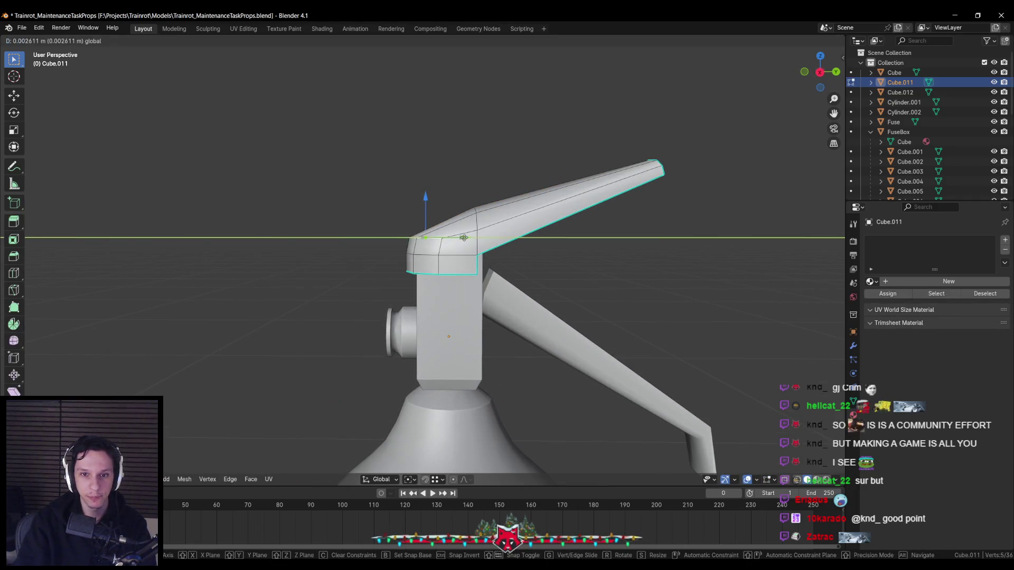
{"action": "left_click", "coordinate": [464, 236]}
{"action": "scroll", "coordinate": [475, 270], "scroll_direction": "down", "scroll_amount": 4}
{"action": "scroll", "coordinate": [503, 301], "scroll_direction": "down", "scroll_amount": 3}
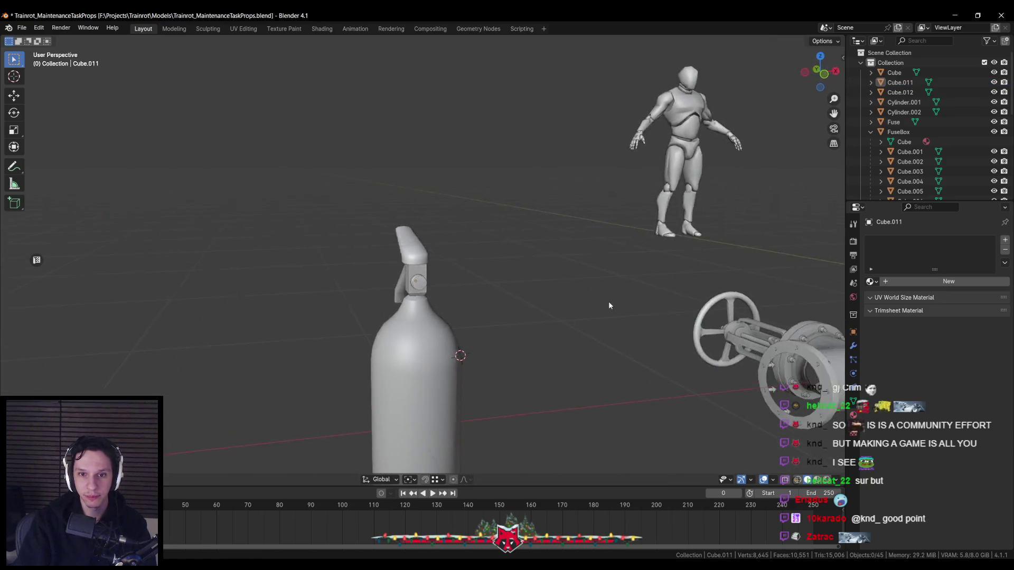
Return to object mode beside the bottle and save the project file
{"action": "key", "text": "Tab"}
{"action": "middle_click_drag", "start_coordinate": [526, 294], "coordinate": [508, 306]}
{"action": "scroll", "coordinate": [495, 311], "scroll_direction": "up", "scroll_amount": 4}
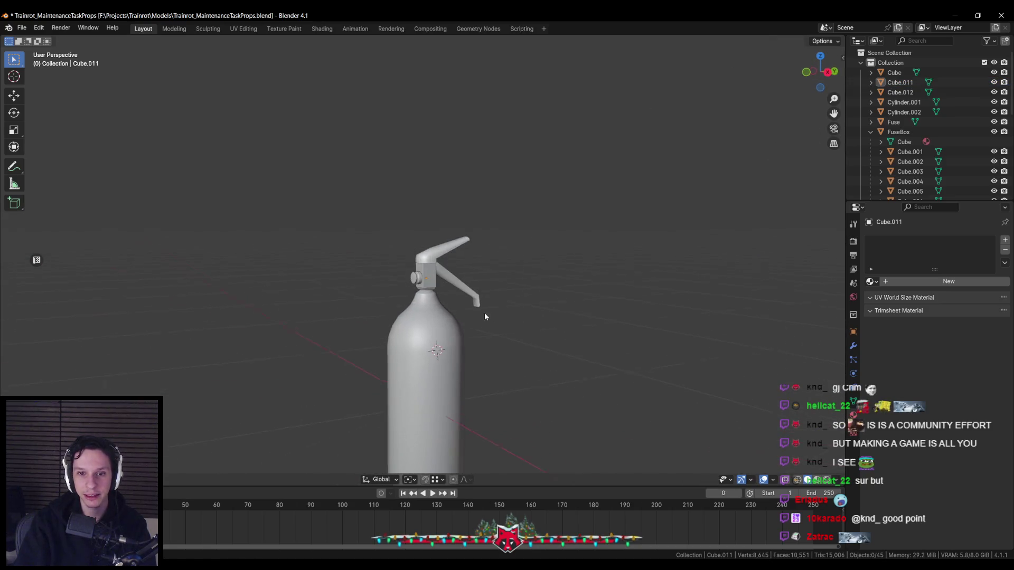
{"action": "scroll", "coordinate": [483, 315], "scroll_direction": "up", "scroll_amount": 2}
{"action": "key", "text": "ctrl+s"}
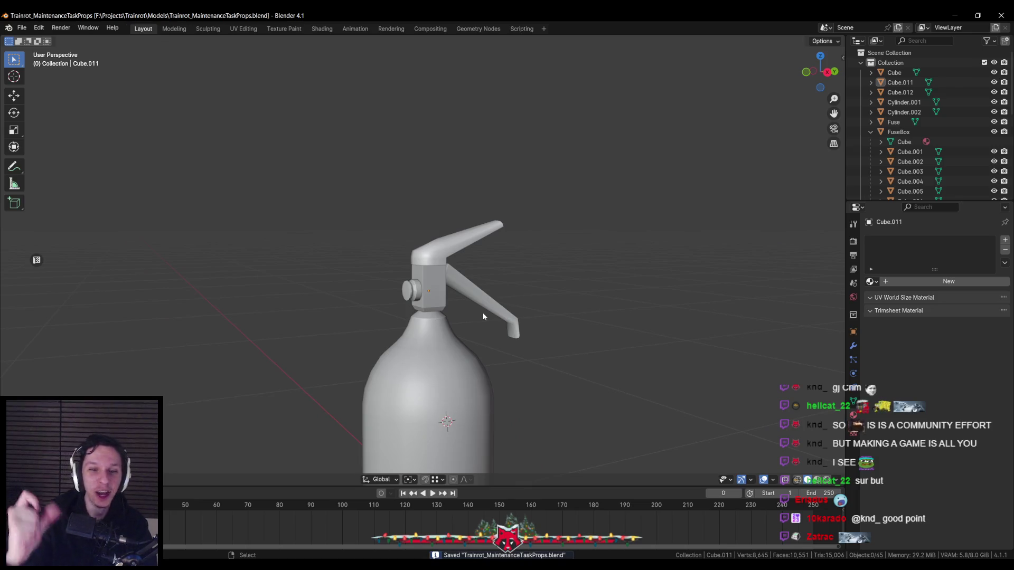
{"action": "scroll", "coordinate": [434, 350], "scroll_direction": "down", "scroll_amount": 2}
{"action": "scroll", "coordinate": [431, 347], "scroll_direction": "up", "scroll_amount": 3}
{"action": "scroll", "coordinate": [429, 341], "scroll_direction": "up", "scroll_amount": 1}
{"action": "scroll", "coordinate": [428, 337], "scroll_direction": "down", "scroll_amount": 1}
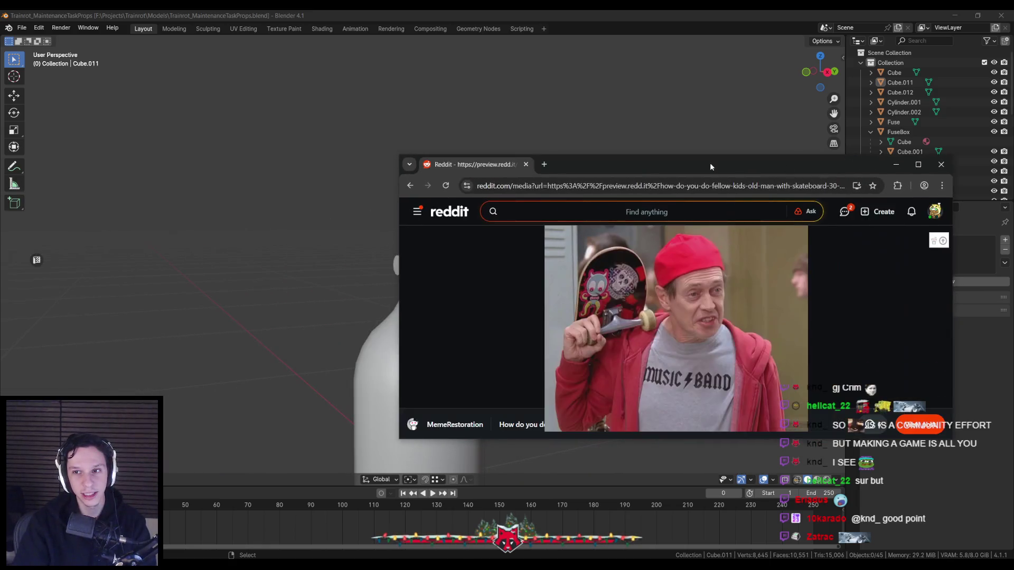
Place the Reddit browser window over the right side of the Blender viewport
{"action": "left_click_drag", "start_coordinate": [710, 163], "coordinate": [826, 91]}
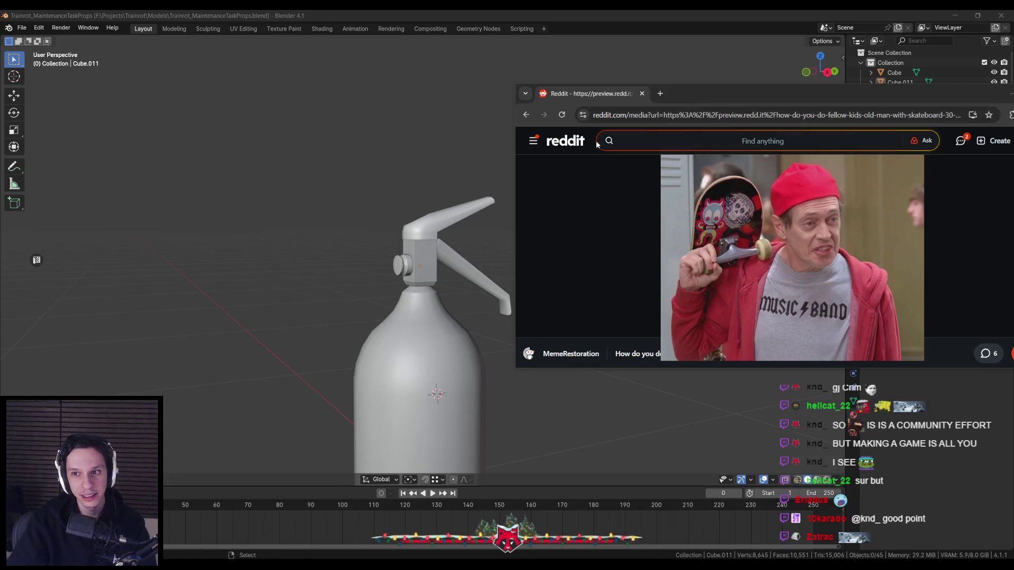
{"action": "middle_click_drag", "start_coordinate": [638, 126], "coordinate": [381, 300]}
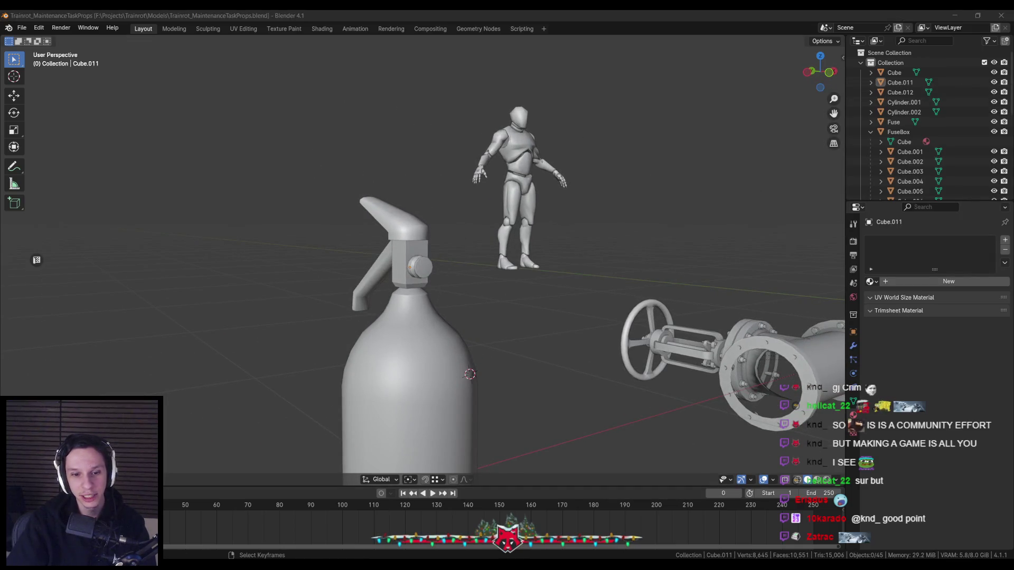
{"action": "key", "text": "alt+Tab"}
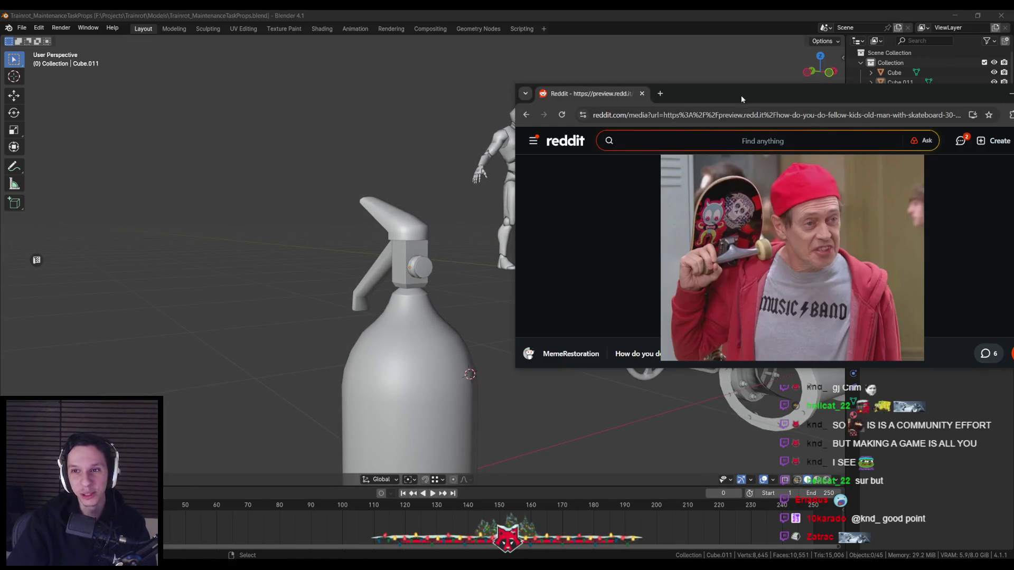
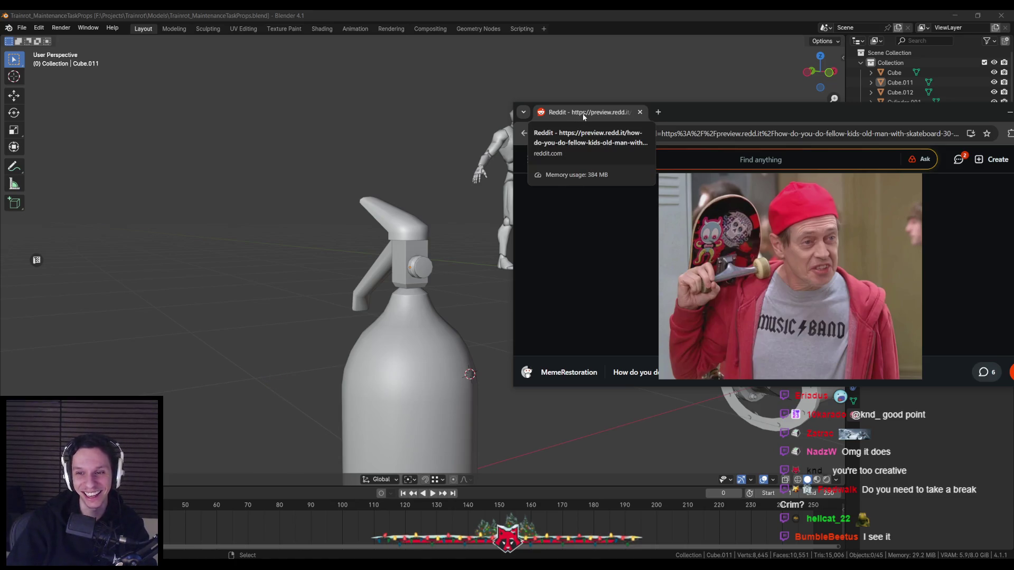
Save the siphon bottle project after returning from the browser
{"action": "mouse_move", "coordinate": [481, 290]}
{"action": "middle_mouse_down"}
{"action": "mouse_move", "coordinate": [423, 311]}
{"action": "mouse_move", "coordinate": [441, 281]}
{"action": "mouse_move", "coordinate": [366, 391]}
{"action": "middle_mouse_up"}
{"action": "scroll", "coordinate": [441, 281], "scroll_direction": "up", "scroll_amount": 4}
{"action": "key", "text": "ctrl+s"}
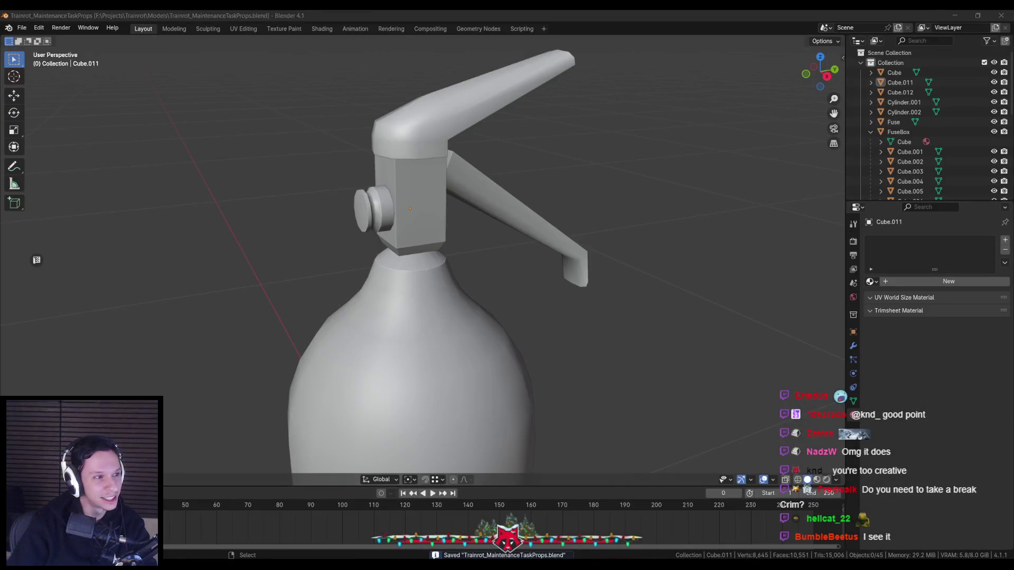
Duplicate the side knob and rotate the copy around Z to face outward
{"action": "mouse_move", "coordinate": [240, 225]}
{"action": "middle_mouse_down"}
{"action": "mouse_move", "coordinate": [311, 193]}
{"action": "mouse_move", "coordinate": [442, 233]}
{"action": "middle_mouse_up"}
{"action": "scroll", "coordinate": [317, 191], "scroll_direction": "up", "scroll_amount": 3}
{"action": "left_click", "coordinate": [353, 186]}
{"action": "scroll", "coordinate": [351, 188], "scroll_direction": "down", "scroll_amount": 3}
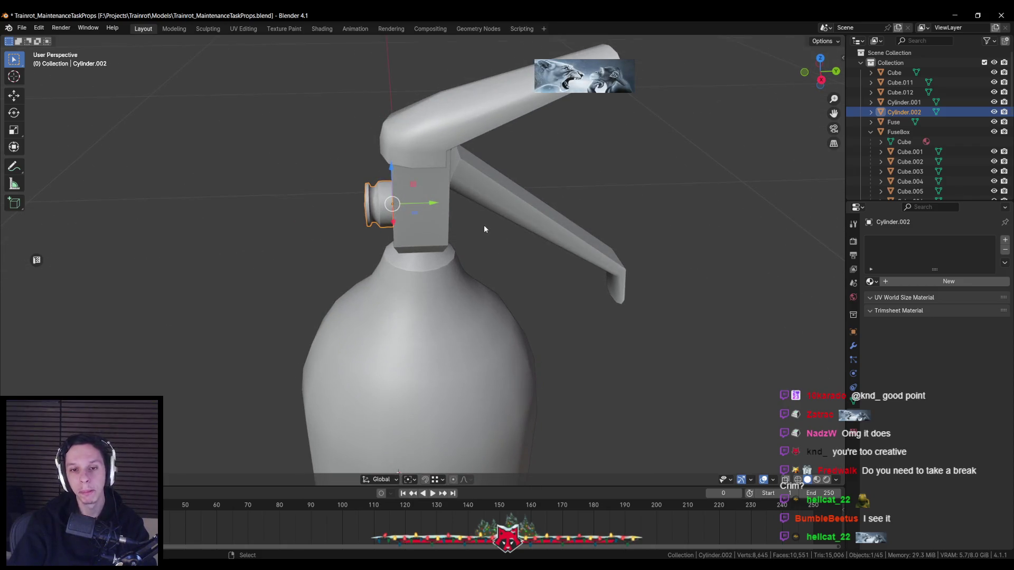
{"action": "key", "text": "shift+d"}
{"action": "key", "text": "Escape"}
{"action": "key", "text": "ctrl+s"}
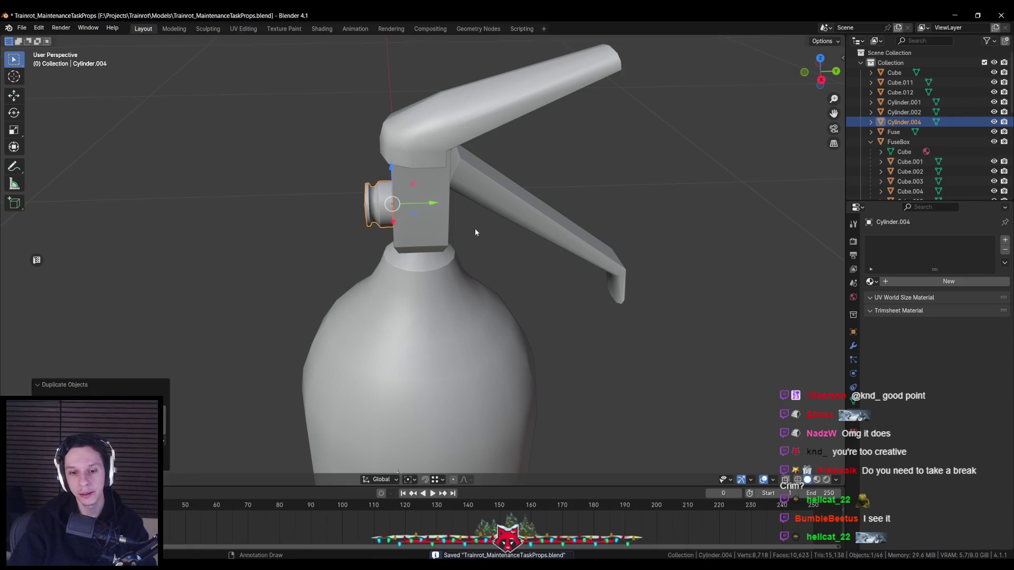
{"action": "key", "text": "r"}
{"action": "key", "text": "z"}
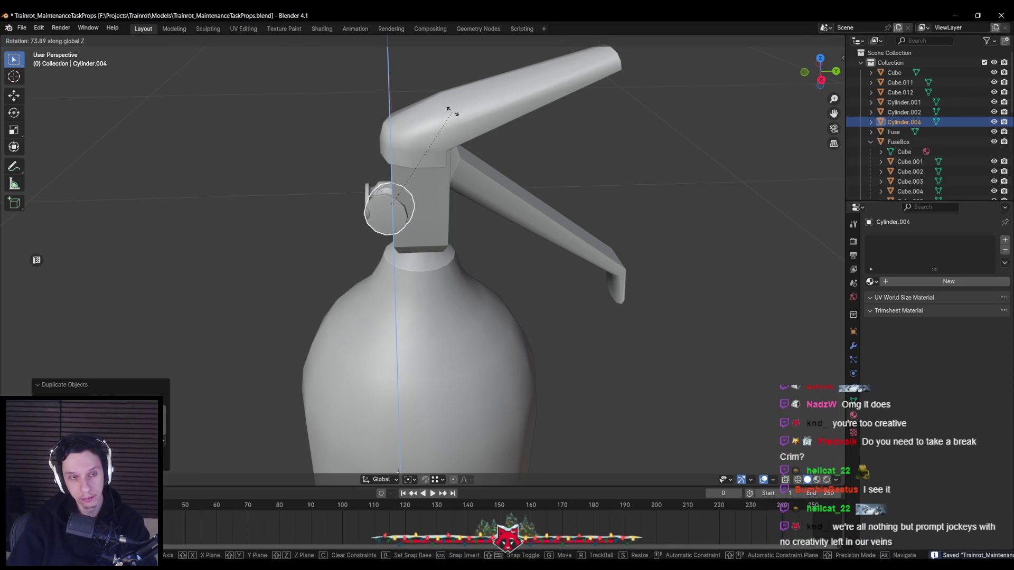
{"action": "left_click", "coordinate": [354, 206]}
Move the copy along X and Y onto the opposite side of the valve head
{"action": "middle_click_drag", "start_coordinate": [354, 207], "coordinate": [409, 248]}
{"action": "key", "text": "g"}
{"action": "key", "text": "x"}
{"action": "left_click", "coordinate": [470, 262]}
{"action": "key", "text": "g"}
{"action": "key", "text": "x"}
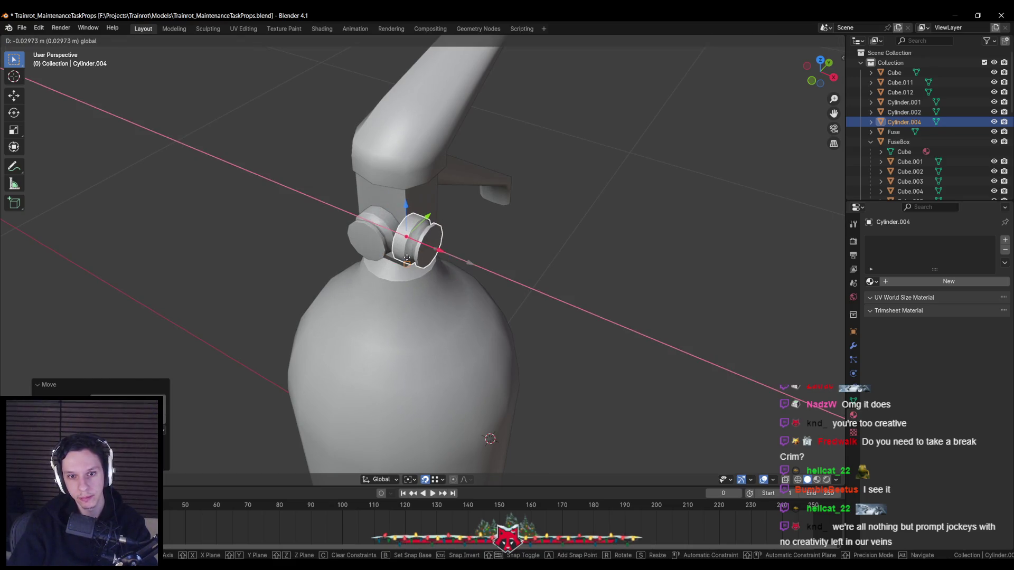
{"action": "middle_click_drag", "start_coordinate": [407, 259], "coordinate": [355, 167], "text": "alt"}
{"action": "key", "text": "y"}
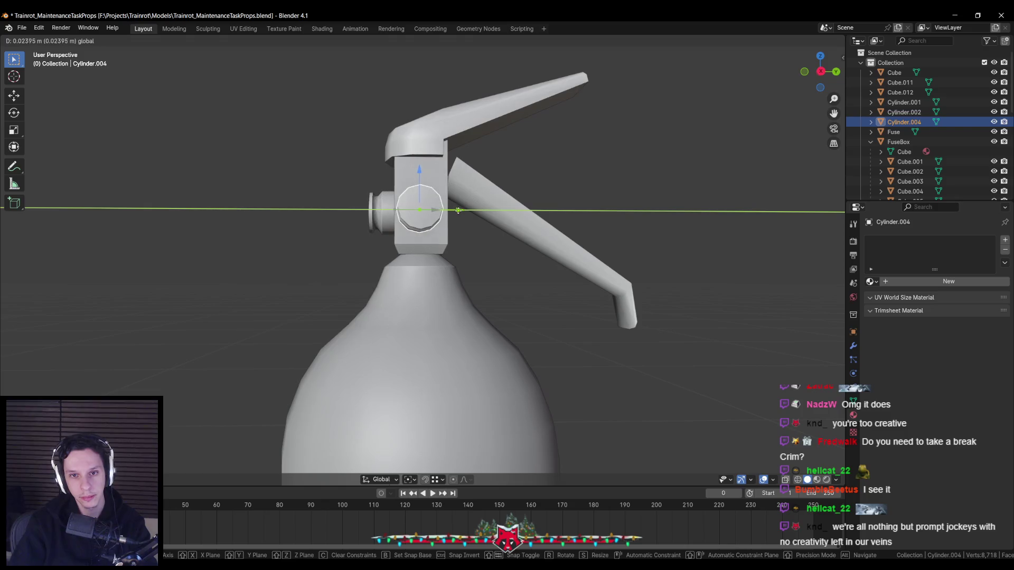
{"action": "left_click", "coordinate": [460, 213]}
Enlarge the copy without changing its X length and adjust its height along Z
{"action": "middle_click_drag", "start_coordinate": [460, 213], "coordinate": [455, 228]}
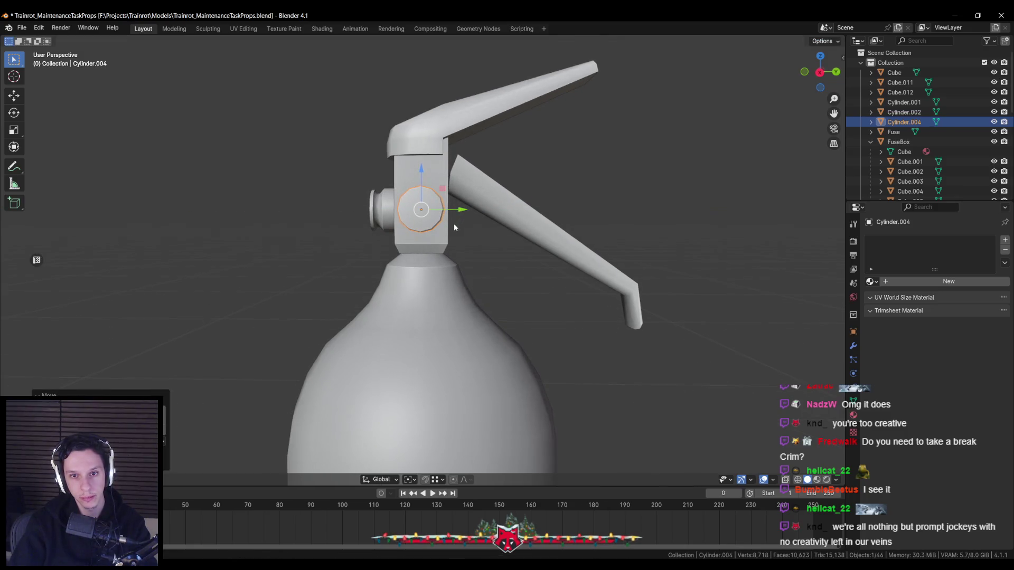
{"action": "key", "text": "s"}
{"action": "key", "text": "shift+z"}
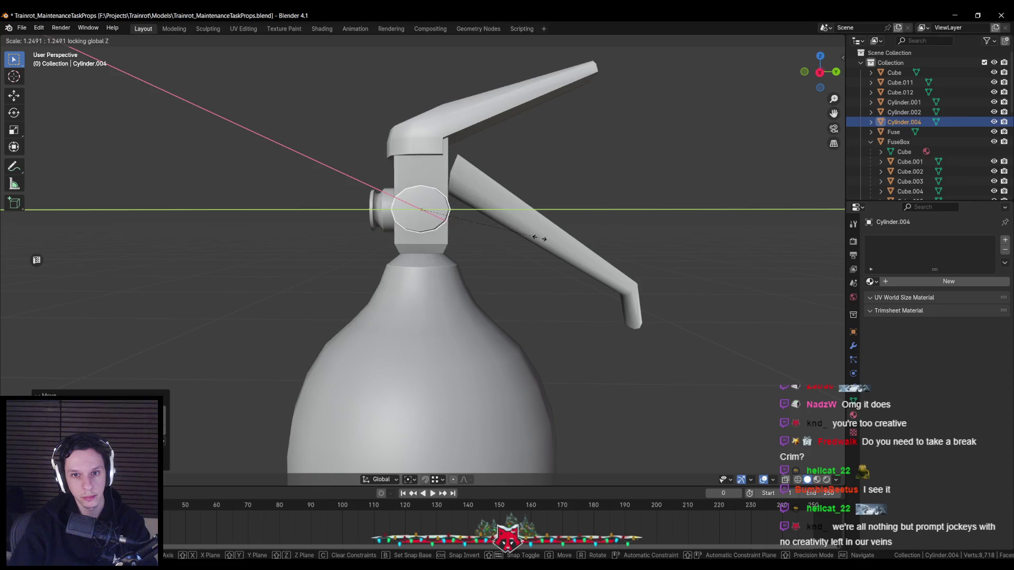
{"action": "key", "text": "shift+x"}
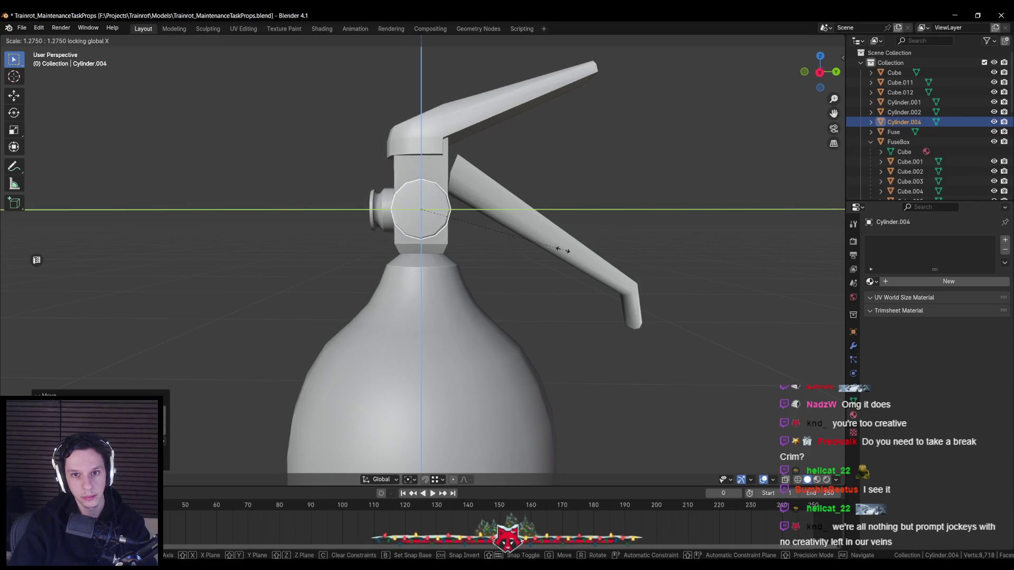
{"action": "left_click", "coordinate": [563, 249]}
{"action": "middle_click_drag", "start_coordinate": [563, 249], "coordinate": [424, 157]}
{"action": "key", "text": "g"}
{"action": "key", "text": "z"}
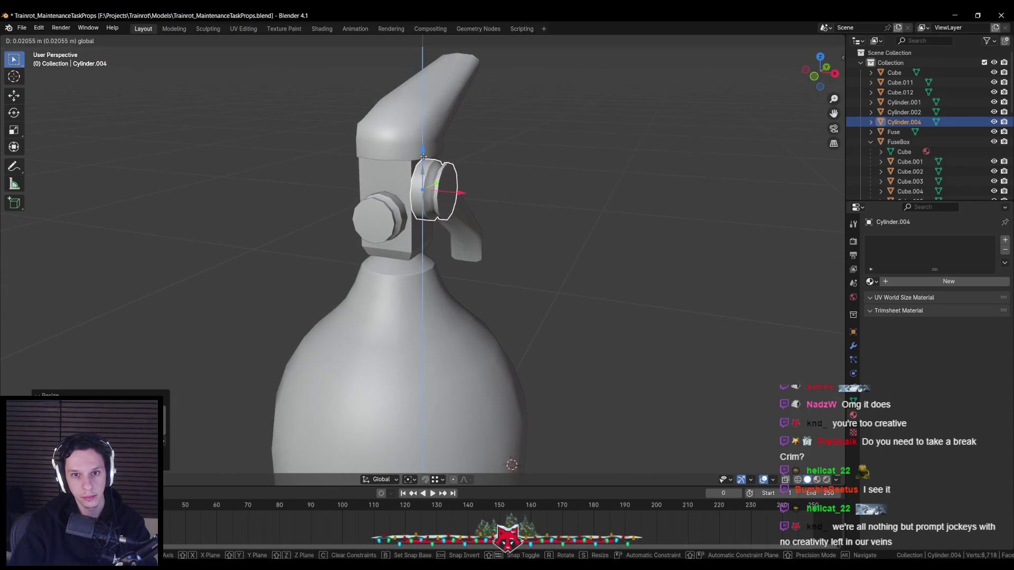
{"action": "left_click", "coordinate": [423, 156]}
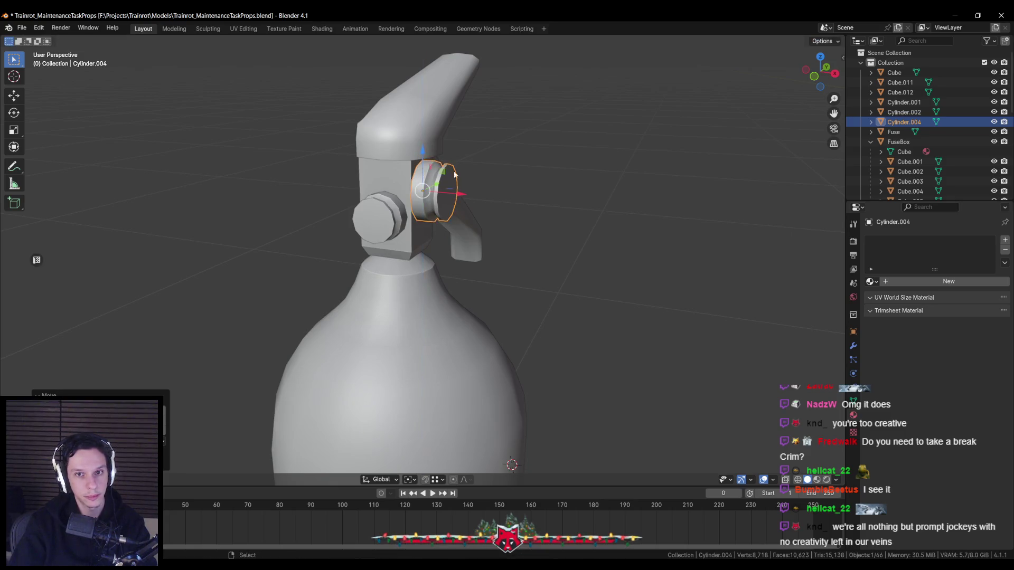
{"action": "scroll", "coordinate": [428, 238], "scroll_direction": "down", "scroll_amount": 3}
{"action": "key", "text": "alt+a"}
{"action": "scroll", "coordinate": [465, 229], "scroll_direction": "down", "scroll_amount": 4}
{"action": "scroll", "coordinate": [427, 264], "scroll_direction": "up", "scroll_amount": 3}
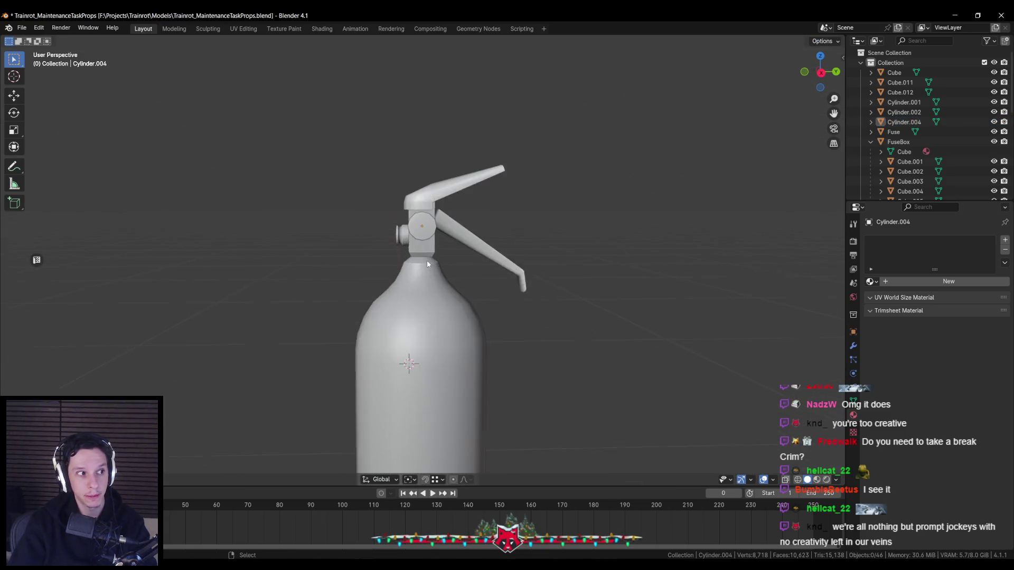
{"action": "scroll", "coordinate": [517, 262], "scroll_direction": "up", "scroll_amount": 2}
{"action": "scroll", "coordinate": [438, 204], "scroll_direction": "up", "scroll_amount": 3}
Select the fitting's outer vertices in edit mode and push them further out along X
{"action": "left_click", "coordinate": [438, 204]}
{"action": "key", "text": "Tab"}
{"action": "middle_click_drag", "start_coordinate": [445, 219], "coordinate": [456, 207]}
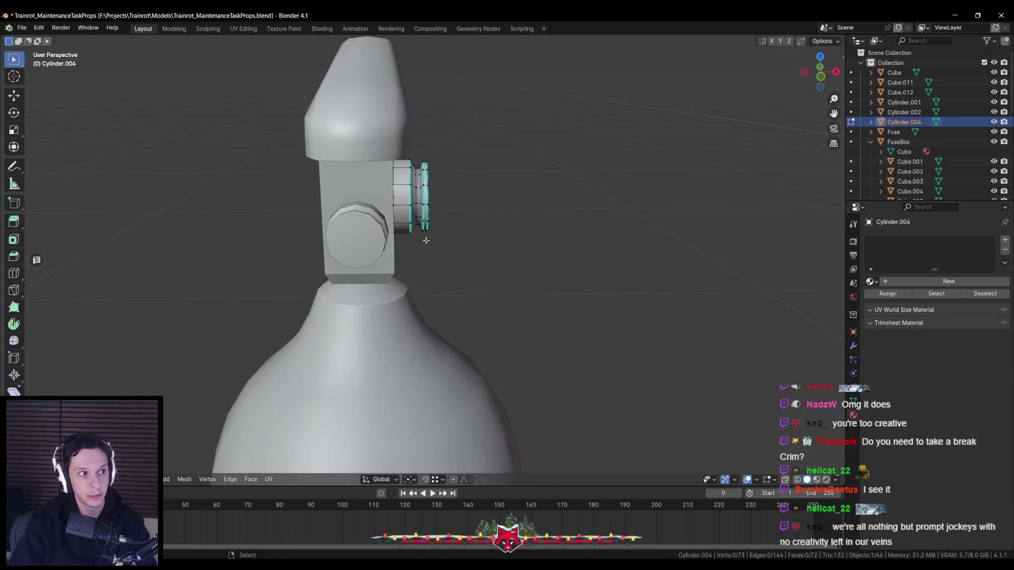
{"action": "key", "text": "alt+z"}
{"action": "left_click_drag", "start_coordinate": [407, 147], "coordinate": [468, 233]}
{"action": "key", "text": "alt+z"}
{"action": "left_click_drag", "start_coordinate": [460, 199], "coordinate": [469, 199]}
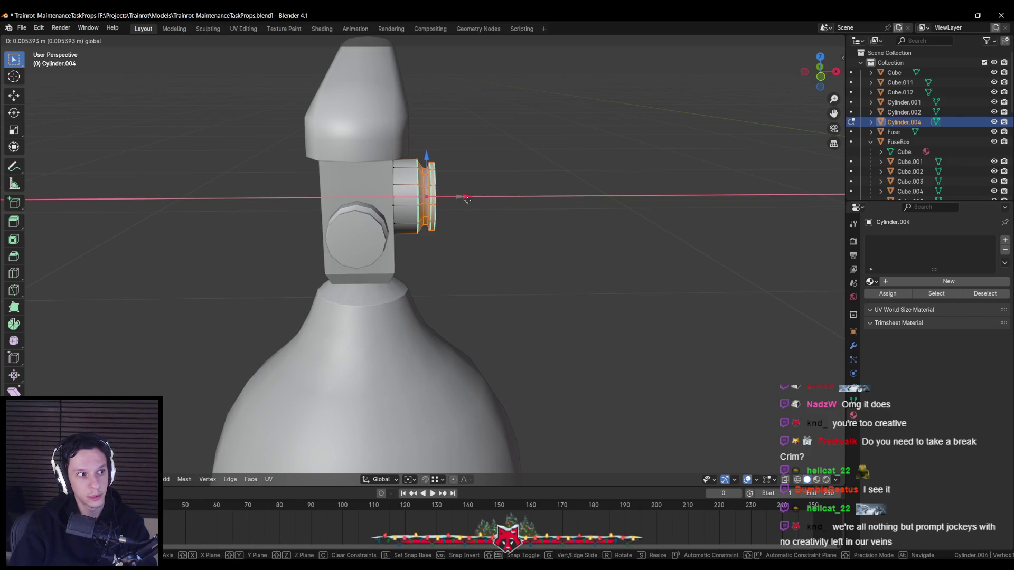
{"action": "left_click", "coordinate": [466, 199]}
Nudge the selected vertices slightly along Y, then clear the selection
{"action": "middle_click_drag", "start_coordinate": [467, 198], "coordinate": [525, 220]}
{"action": "key", "text": "g"}
{"action": "key", "text": "y"}
{"action": "left_click", "coordinate": [509, 219]}
{"action": "key", "text": "g"}
{"action": "key", "text": "y"}
{"action": "left_click", "coordinate": [504, 215]}
{"action": "key", "text": "alt+a"}
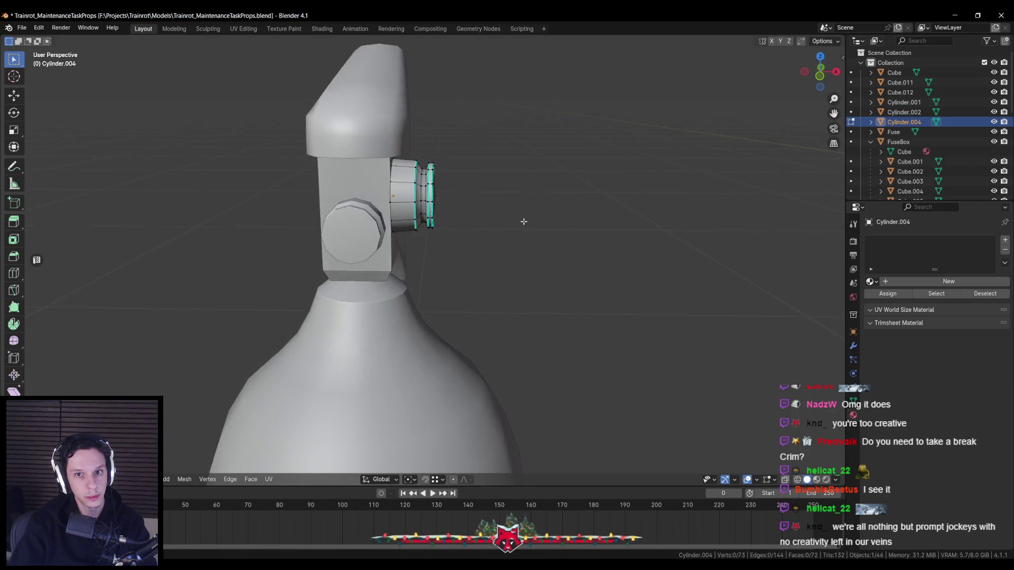
Box-select the fitting's outer end through X-ray and extend it further out from a front view
{"action": "key", "text": "alt+z"}
{"action": "key", "text": "b"}
{"action": "left_click_drag", "start_coordinate": [436, 159], "coordinate": [513, 288]}
{"action": "key", "text": "KP_1"}
{"action": "key", "text": "alt+z"}
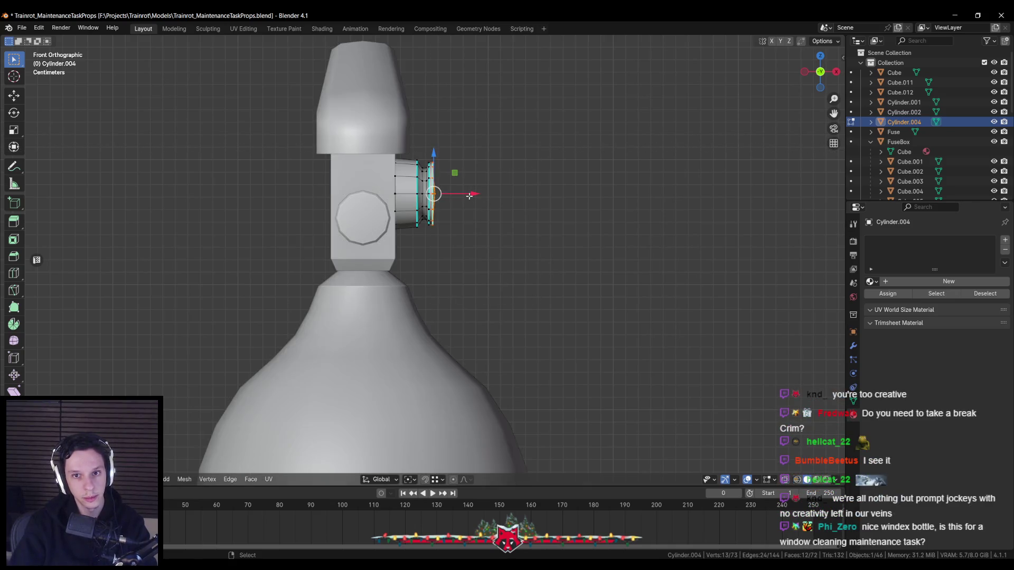
{"action": "left_click_drag", "start_coordinate": [470, 194], "coordinate": [489, 198]}
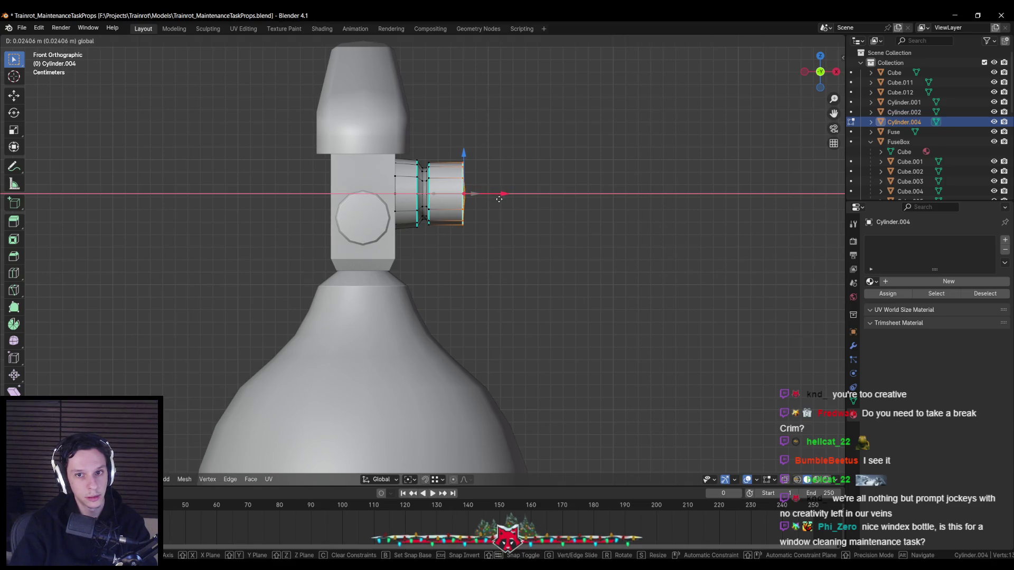
{"action": "left_click", "coordinate": [499, 199]}
{"action": "middle_click_drag", "start_coordinate": [499, 199], "coordinate": [421, 204]}
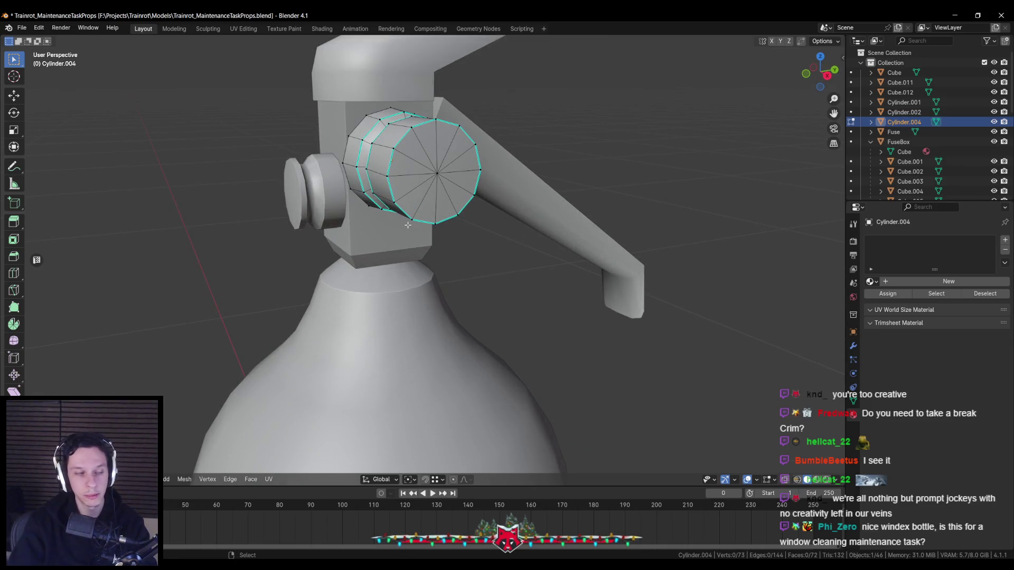
Slide the middle edge loops along X to narrow the neck, then pick the outer section's faces
{"action": "middle_click_drag", "start_coordinate": [407, 225], "coordinate": [488, 224]}
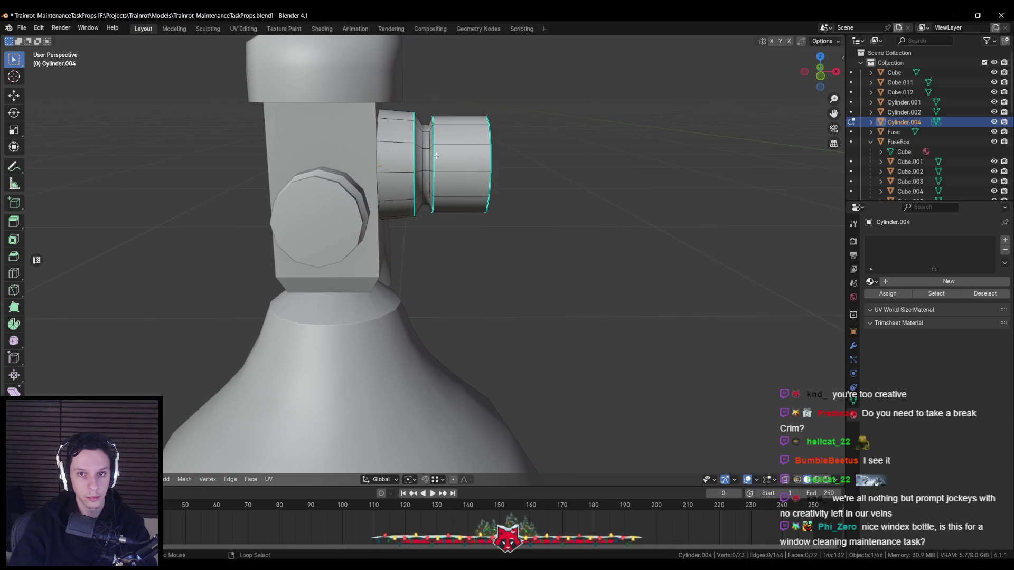
{"action": "key", "text": "g"}
{"action": "key", "text": "x"}
{"action": "key", "text": "Escape"}
{"action": "middle_click_drag", "start_coordinate": [467, 179], "coordinate": [469, 185]}
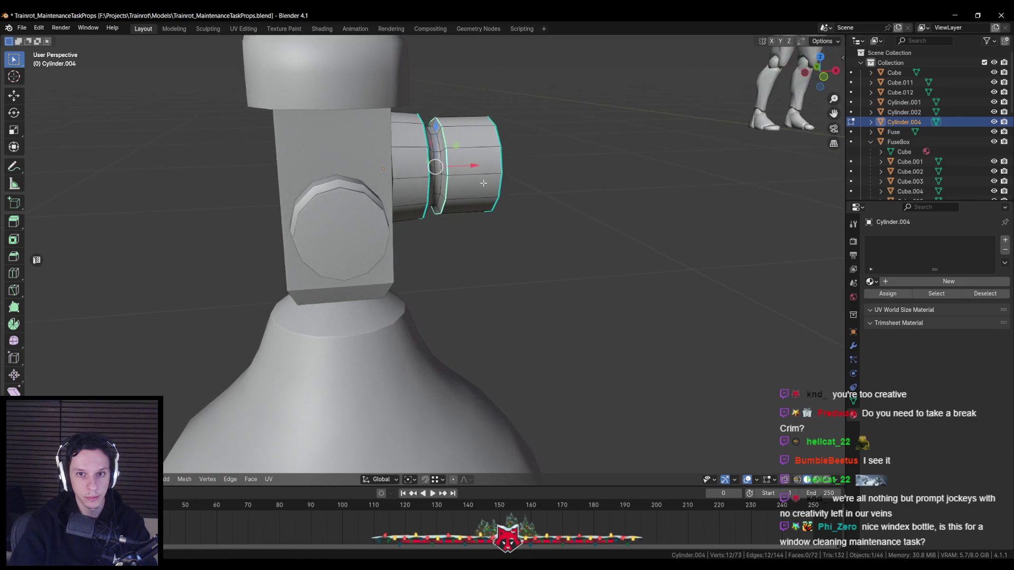
{"action": "key", "text": "g"}
{"action": "key", "text": "x"}
{"action": "left_click", "coordinate": [460, 172]}
{"action": "mouse_move", "coordinate": [460, 172]}
{"action": "middle_mouse_down"}
{"action": "mouse_move", "coordinate": [460, 158]}
{"action": "mouse_move", "coordinate": [462, 167]}
{"action": "middle_mouse_up"}
{"action": "key", "text": "l"}
{"action": "scroll", "coordinate": [459, 158], "scroll_direction": "down", "scroll_amount": 3}
{"action": "scroll", "coordinate": [459, 172], "scroll_direction": "up", "scroll_amount": 3}
Separate the outer section's faces into their own object and start editing it
{"action": "key", "text": "p"}
{"action": "left_click", "coordinate": [467, 171]}
{"action": "key", "text": "Tab"}
{"action": "left_click", "coordinate": [472, 153]}
{"action": "key", "text": "Tab"}
{"action": "mouse_move", "coordinate": [472, 154]}
{"action": "middle_mouse_down"}
{"action": "mouse_move", "coordinate": [380, 139]}
{"action": "mouse_move", "coordinate": [369, 158]}
{"action": "middle_mouse_up"}
Merge and dissolve vertex pairs around the cap to reduce it to a hexagon
{"action": "key", "text": "m"}
{"action": "left_click", "coordinate": [364, 208]}
{"action": "mouse_move", "coordinate": [365, 207]}
{"action": "middle_mouse_down"}
{"action": "mouse_move", "coordinate": [415, 141]}
{"action": "mouse_move", "coordinate": [413, 165]}
{"action": "middle_mouse_up"}
{"action": "key", "text": "m"}
{"action": "left_click", "coordinate": [421, 147]}
{"action": "key", "text": "m"}
{"action": "left_click", "coordinate": [416, 140]}
{"action": "key", "text": "ctrl+z"}
{"action": "key", "text": "ctrl+z"}
{"action": "key", "text": "ctrl+z"}
{"action": "mouse_move", "coordinate": [366, 174]}
{"action": "middle_mouse_down"}
{"action": "mouse_move", "coordinate": [404, 162]}
{"action": "mouse_move", "coordinate": [452, 179]}
{"action": "middle_mouse_up"}
{"action": "left_click", "coordinate": [452, 180], "text": "alt"}
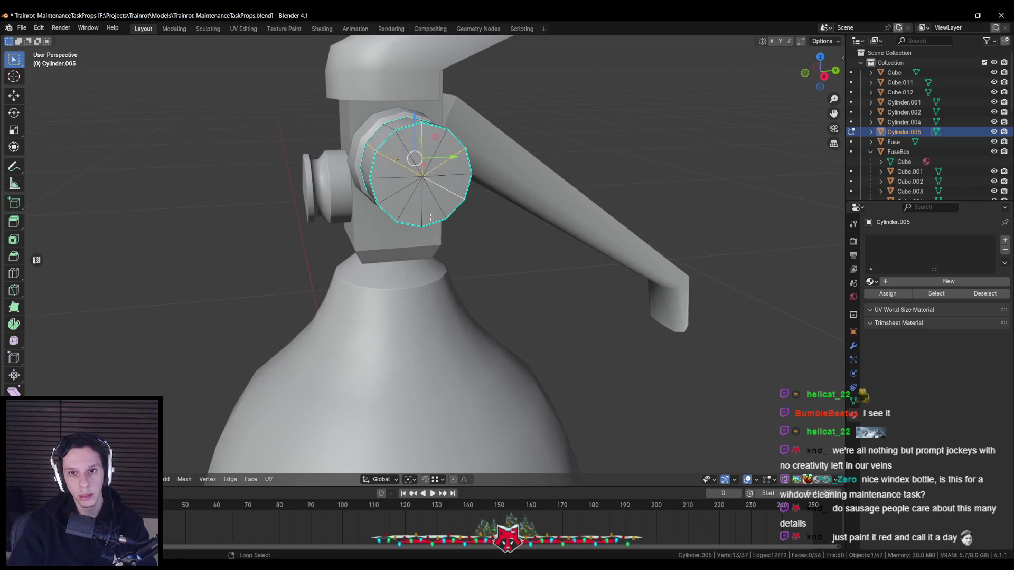
{"action": "key", "text": "ctrl+z"}
Rotate the hexagonal cap face around X to realign it
{"action": "mouse_move", "coordinate": [428, 216]}
{"action": "middle_mouse_down"}
{"action": "mouse_move", "coordinate": [464, 201]}
{"action": "mouse_move", "coordinate": [428, 182]}
{"action": "middle_mouse_up"}
{"action": "left_click", "coordinate": [406, 162]}
{"action": "key", "text": "r"}
{"action": "key", "text": "x"}
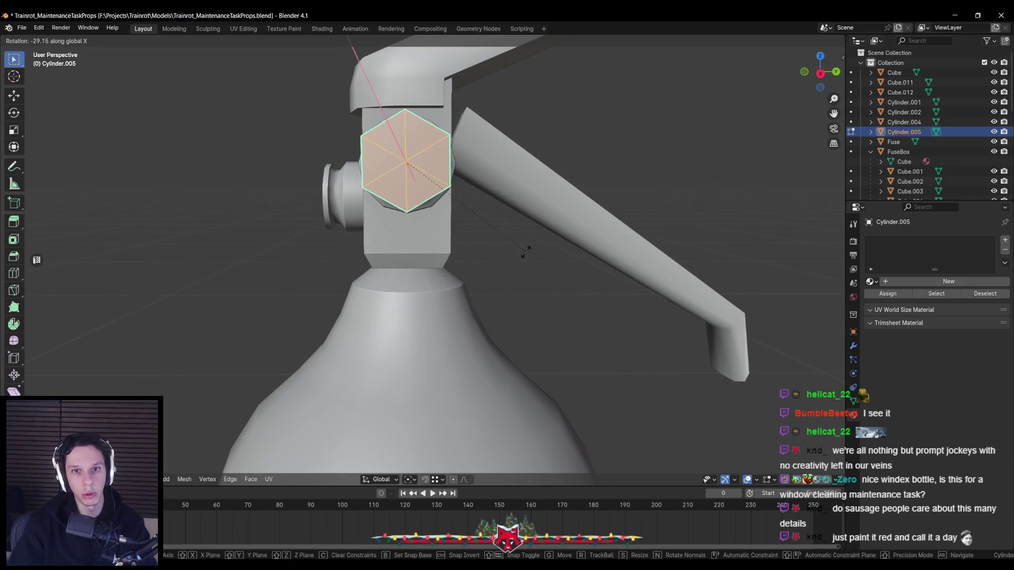
{"action": "left_click", "coordinate": [523, 252]}
{"action": "key", "text": "r"}
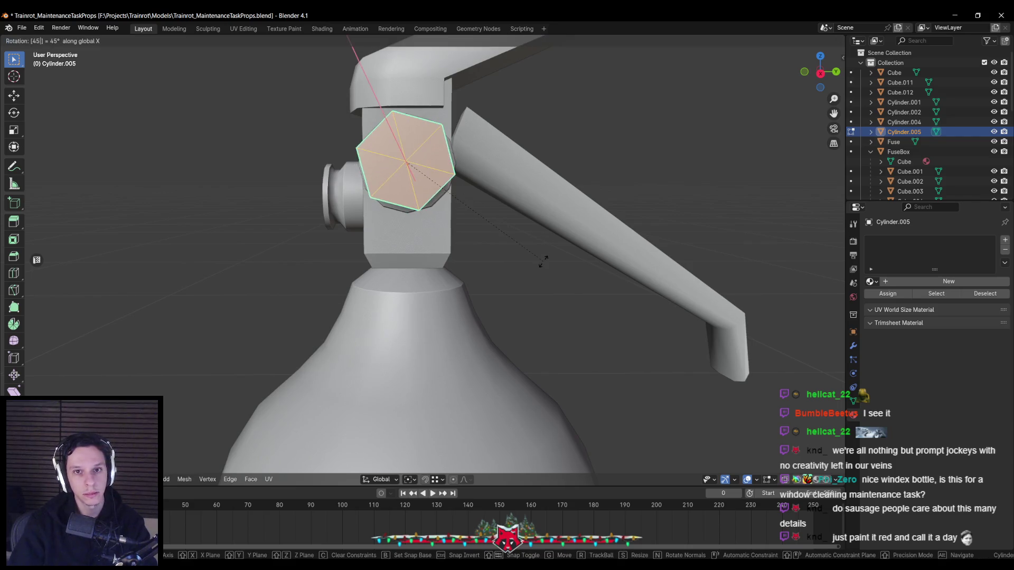
{"action": "key", "text": "x"}
{"action": "key", "text": "Escape"}
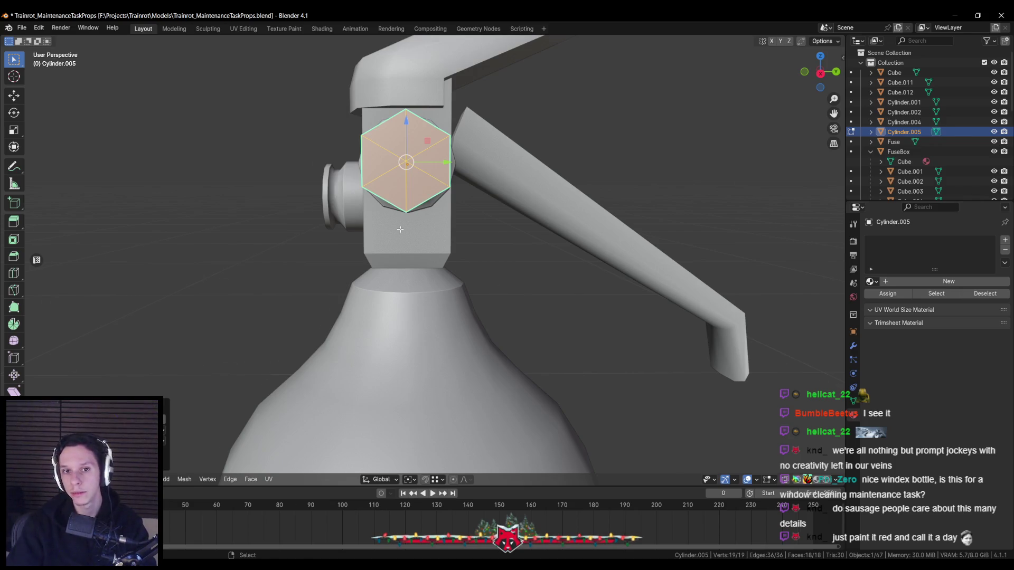
Check the edge options, then leave mesh editing with nothing selected
{"action": "middle_click_drag", "start_coordinate": [395, 229], "coordinate": [426, 172]}
{"action": "key", "text": "alt+a"}
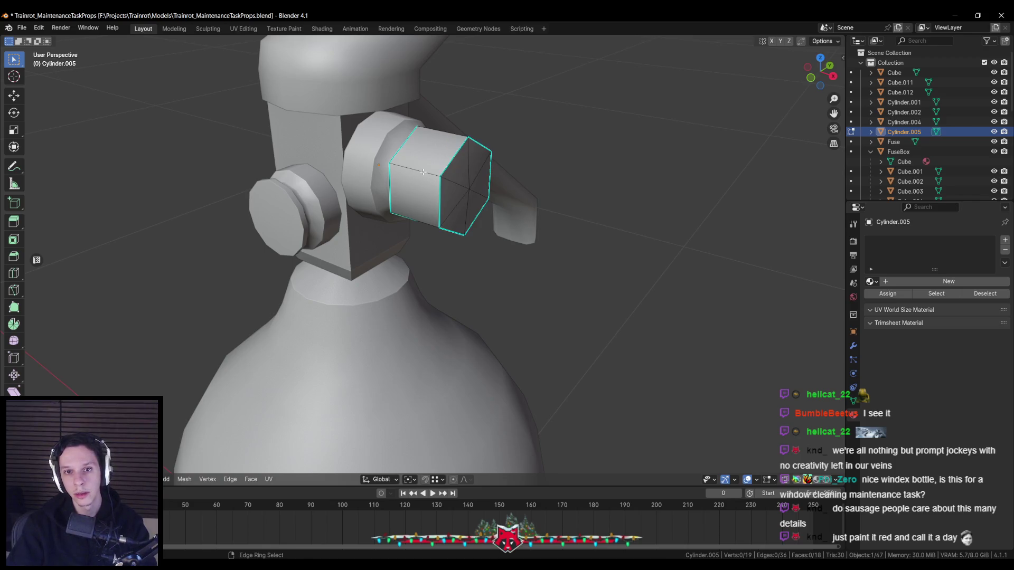
{"action": "key", "text": "ctrl+e"}
{"action": "key", "text": "Escape"}
{"action": "key", "text": "Tab"}
{"action": "scroll", "coordinate": [399, 250], "scroll_direction": "down", "scroll_amount": 5}
{"action": "key", "text": "alt+a"}
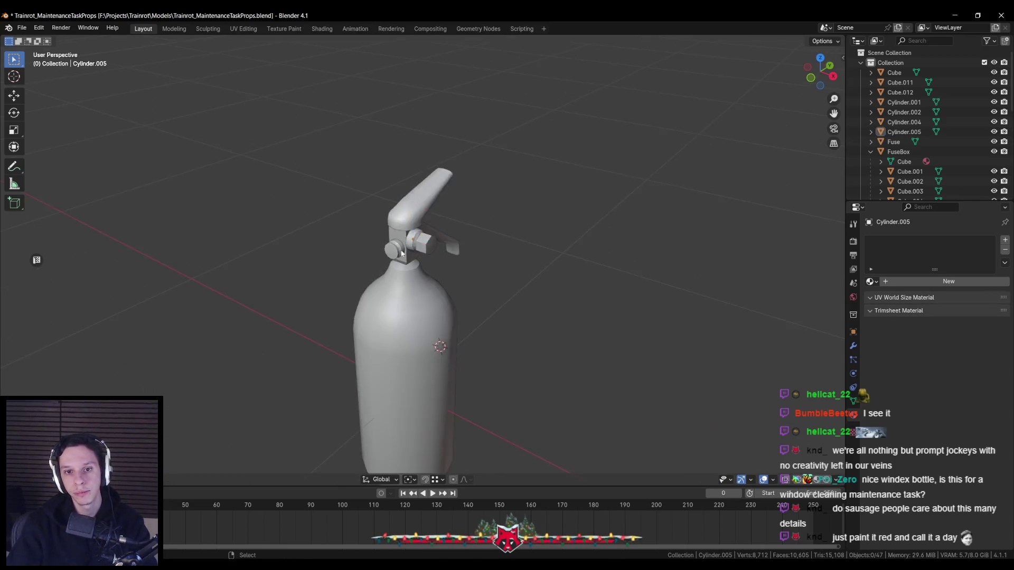
Inspect the hex nut's mesh, trying a small X move before clearing the selection
{"action": "middle_click_drag", "start_coordinate": [400, 251], "coordinate": [340, 233]}
{"action": "scroll", "coordinate": [339, 233], "scroll_direction": "up", "scroll_amount": 5}
{"action": "left_click", "coordinate": [443, 182]}
{"action": "key", "text": "Tab"}
{"action": "key", "text": "g"}
{"action": "key", "text": "x"}
{"action": "left_click", "coordinate": [509, 182]}
{"action": "key", "text": "alt+a"}
{"action": "mouse_move", "coordinate": [510, 181]}
{"action": "middle_mouse_down"}
{"action": "mouse_move", "coordinate": [513, 205]}
{"action": "mouse_move", "coordinate": [483, 184]}
{"action": "mouse_move", "coordinate": [419, 234]}
{"action": "mouse_move", "coordinate": [430, 238]}
{"action": "mouse_move", "coordinate": [380, 334]}
{"action": "middle_mouse_up"}
{"action": "scroll", "coordinate": [512, 205], "scroll_direction": "down", "scroll_amount": 4}
{"action": "scroll", "coordinate": [512, 221], "scroll_direction": "up", "scroll_amount": 5}
{"action": "key", "text": "Tab"}
{"action": "scroll", "coordinate": [420, 236], "scroll_direction": "up", "scroll_amount": 4}
{"action": "key", "text": "Tab"}
{"action": "key", "text": "Tab"}
{"action": "scroll", "coordinate": [446, 256], "scroll_direction": "down", "scroll_amount": 4}
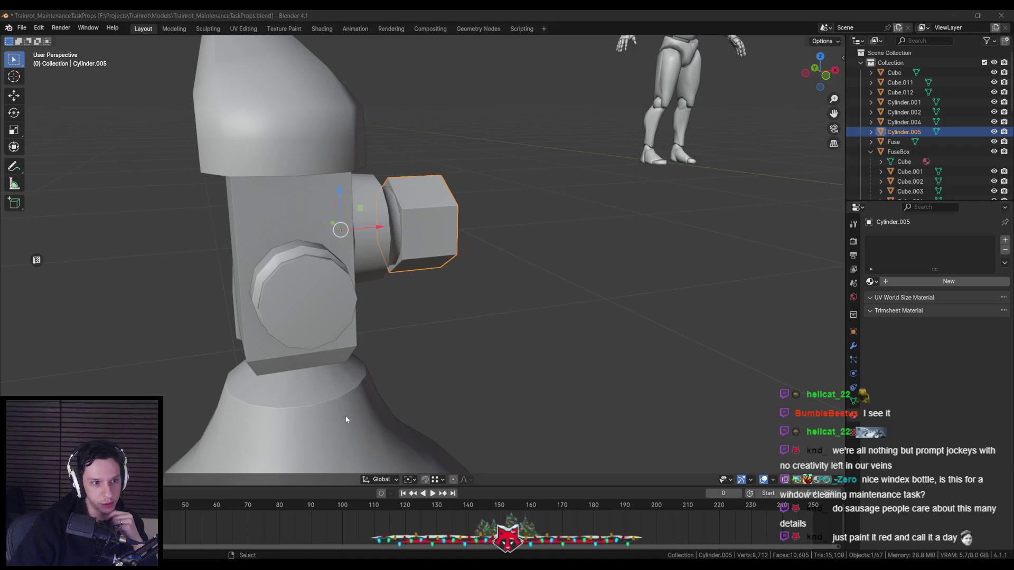
{"action": "scroll", "coordinate": [347, 358], "scroll_direction": "down", "scroll_amount": 3}
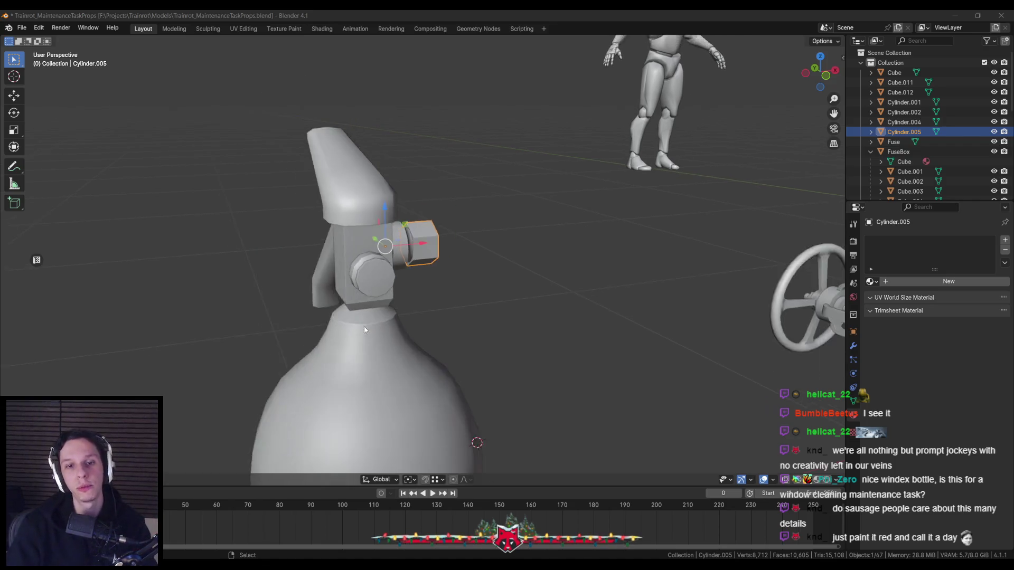
{"action": "scroll", "coordinate": [364, 327], "scroll_direction": "up", "scroll_amount": 3}
{"action": "key", "text": "alt+a"}
Check an edge loop on the fitting's neck piece, save the file and select the hex-nut fitting
{"action": "middle_click_drag", "start_coordinate": [315, 333], "coordinate": [435, 269]}
{"action": "scroll", "coordinate": [435, 269], "scroll_direction": "down", "scroll_amount": 3}
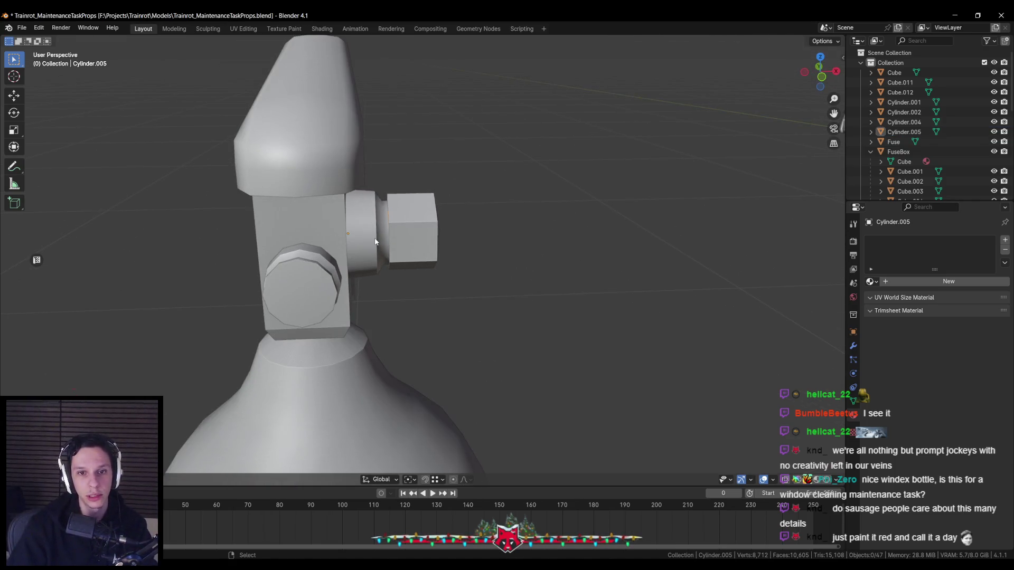
{"action": "left_click", "coordinate": [368, 238]}
{"action": "scroll", "coordinate": [393, 283], "scroll_direction": "up", "scroll_amount": 3}
{"action": "key", "text": "Tab"}
{"action": "left_click", "coordinate": [375, 212], "text": "alt"}
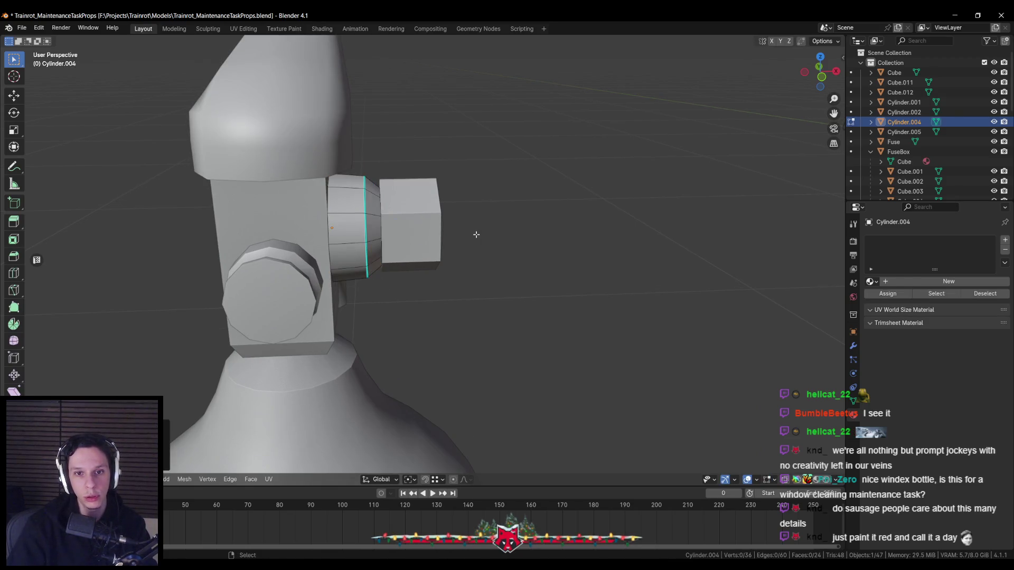
{"action": "key", "text": "Tab"}
{"action": "key", "text": "alt+a"}
{"action": "scroll", "coordinate": [460, 253], "scroll_direction": "down", "scroll_amount": 4}
{"action": "scroll", "coordinate": [401, 340], "scroll_direction": "down", "scroll_amount": 2}
{"action": "scroll", "coordinate": [396, 320], "scroll_direction": "down", "scroll_amount": 3}
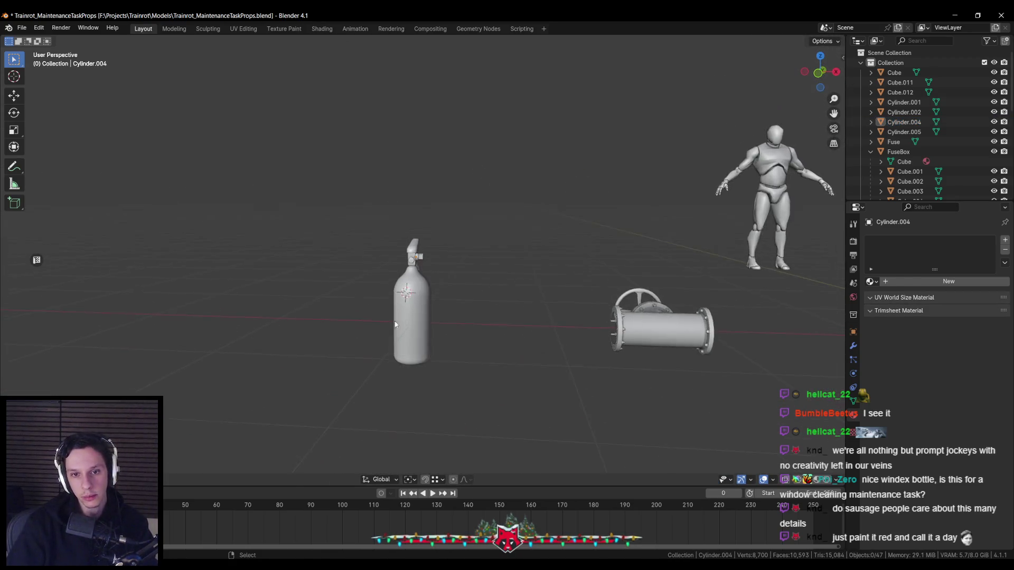
{"action": "scroll", "coordinate": [402, 320], "scroll_direction": "up", "scroll_amount": 6}
{"action": "scroll", "coordinate": [422, 312], "scroll_direction": "down", "scroll_amount": 2}
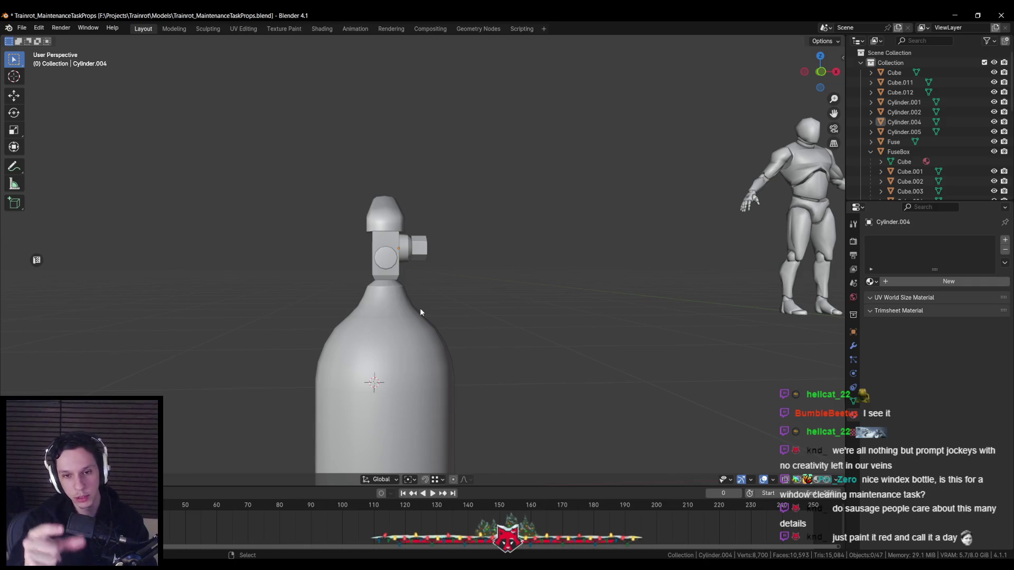
{"action": "scroll", "coordinate": [405, 221], "scroll_direction": "up", "scroll_amount": 6}
{"action": "key", "text": "ctrl+s"}
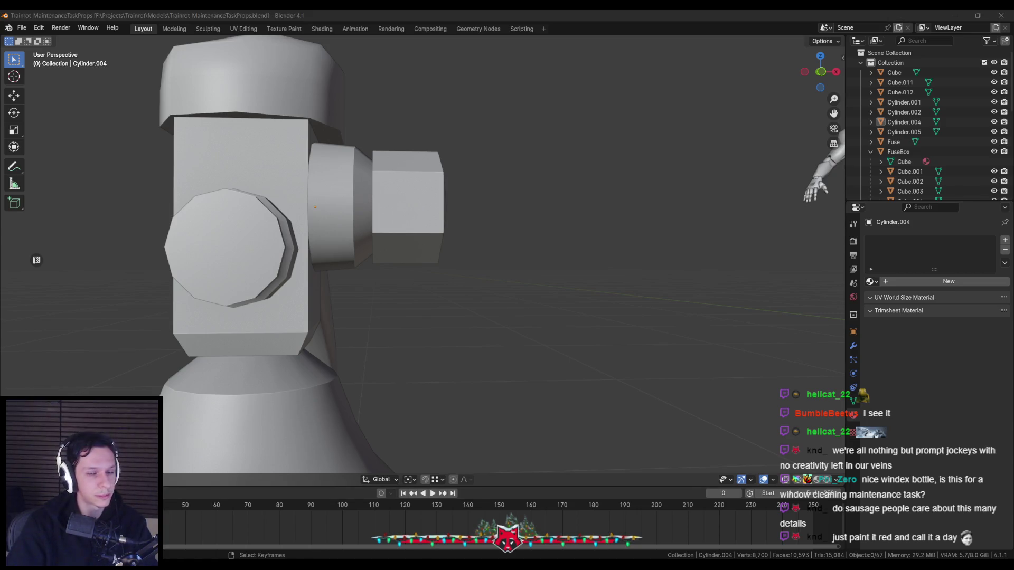
{"action": "scroll", "coordinate": [285, 313], "scroll_direction": "down", "scroll_amount": 5}
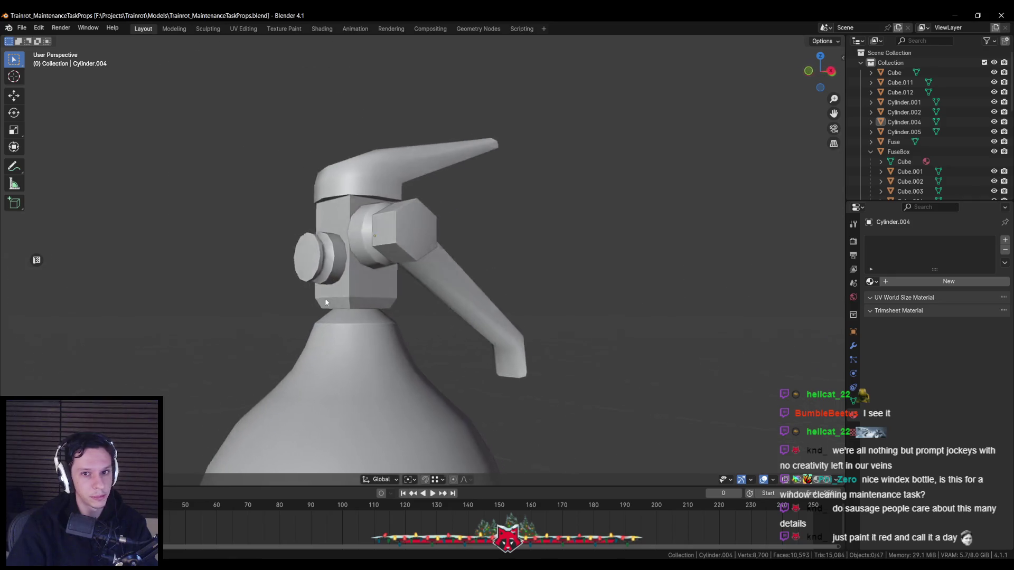
{"action": "middle_click_drag", "start_coordinate": [327, 298], "coordinate": [281, 314]}
{"action": "scroll", "coordinate": [303, 313], "scroll_direction": "up", "scroll_amount": 6}
{"action": "left_click", "coordinate": [385, 242]}
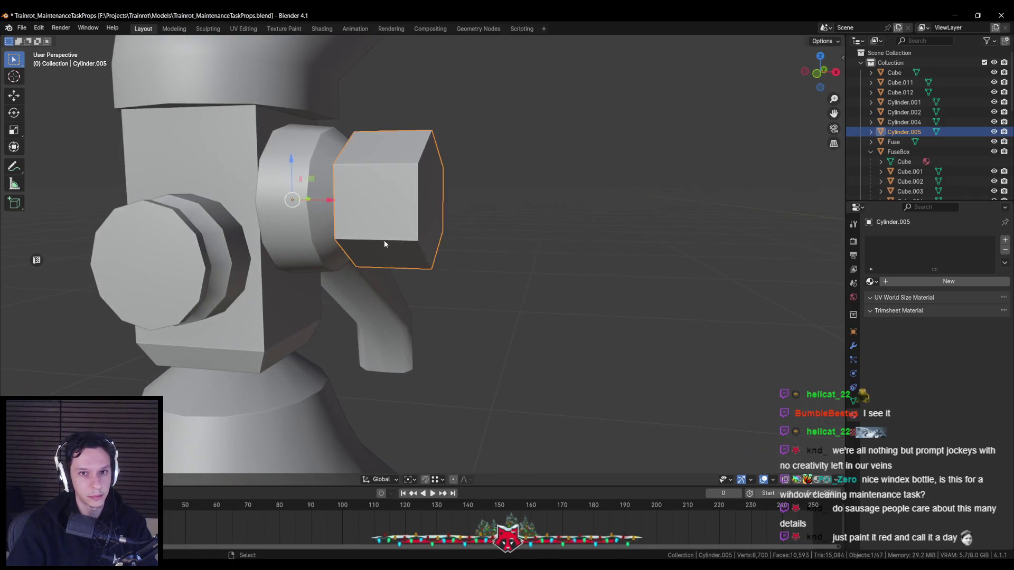
Snap the 3D cursor to the fitting's outer end face via Cursor to Selected
{"action": "key", "text": "Tab"}
{"action": "key", "text": "alt+a"}
{"action": "middle_click_drag", "start_coordinate": [386, 225], "coordinate": [371, 231]}
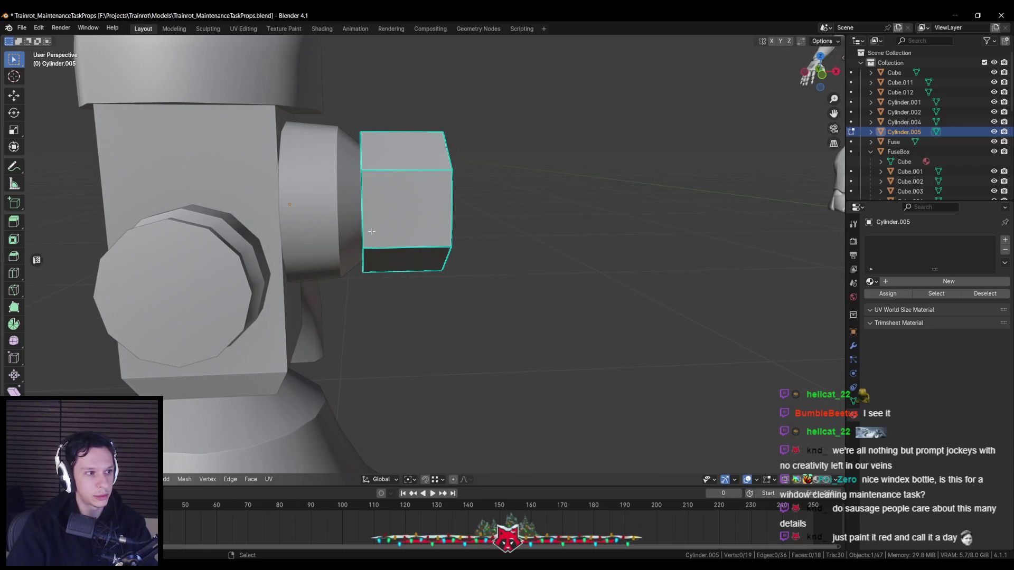
{"action": "scroll", "coordinate": [409, 231], "scroll_direction": "down", "scroll_amount": 3}
{"action": "middle_click_drag", "start_coordinate": [410, 231], "coordinate": [400, 254]}
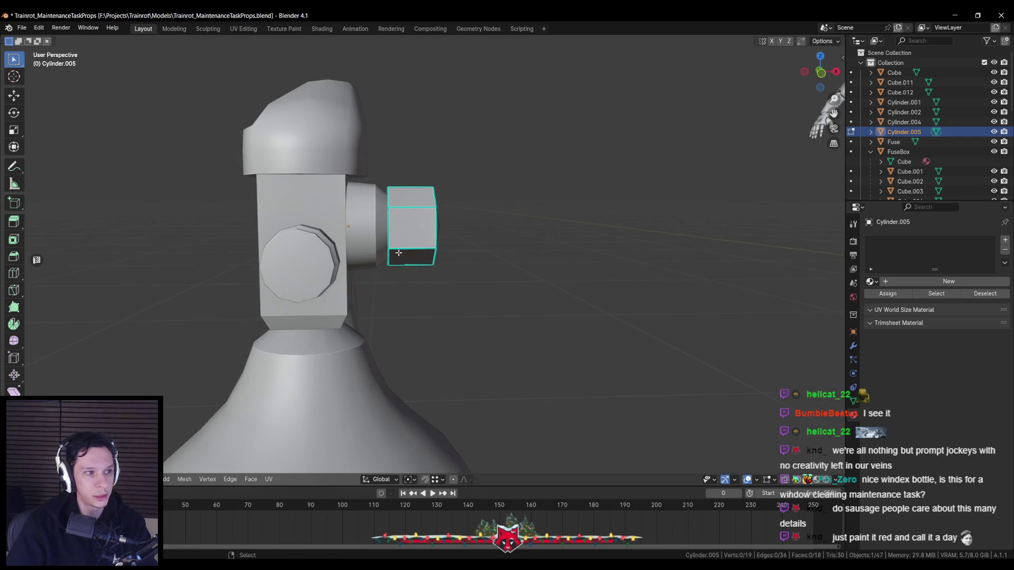
{"action": "left_click", "coordinate": [416, 232]}
{"action": "key", "text": "shift+s"}
{"action": "left_click", "coordinate": [440, 252]}
{"action": "scroll", "coordinate": [444, 261], "scroll_direction": "down", "scroll_amount": 2}
{"action": "scroll", "coordinate": [452, 269], "scroll_direction": "down", "scroll_amount": 2}
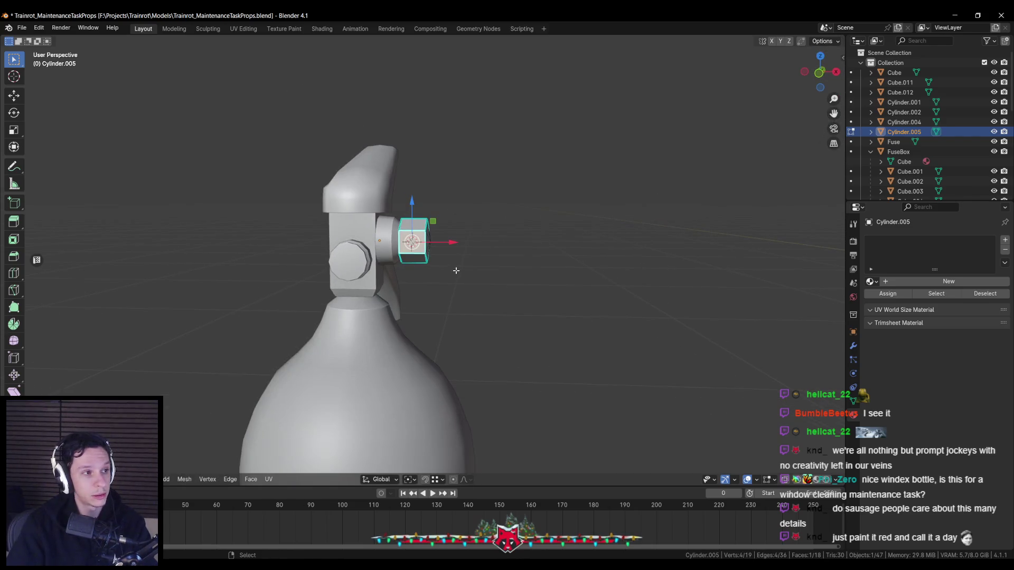
{"action": "key", "text": "Tab"}
Add a new cylinder at the 3D cursor through the command search
{"action": "middle_click_drag", "start_coordinate": [456, 270], "coordinate": [364, 284]}
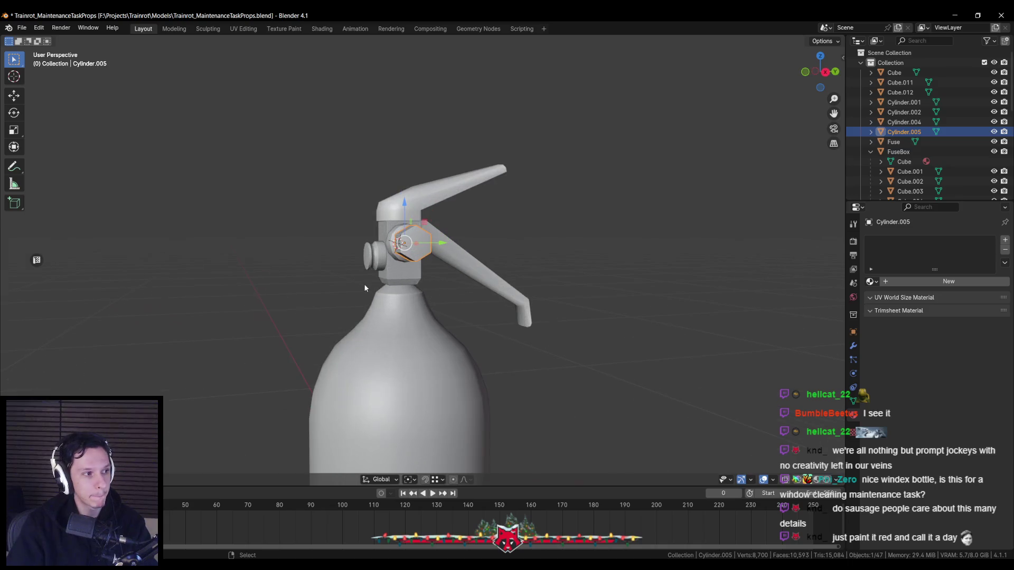
{"action": "scroll", "coordinate": [364, 284], "scroll_direction": "up", "scroll_amount": 1}
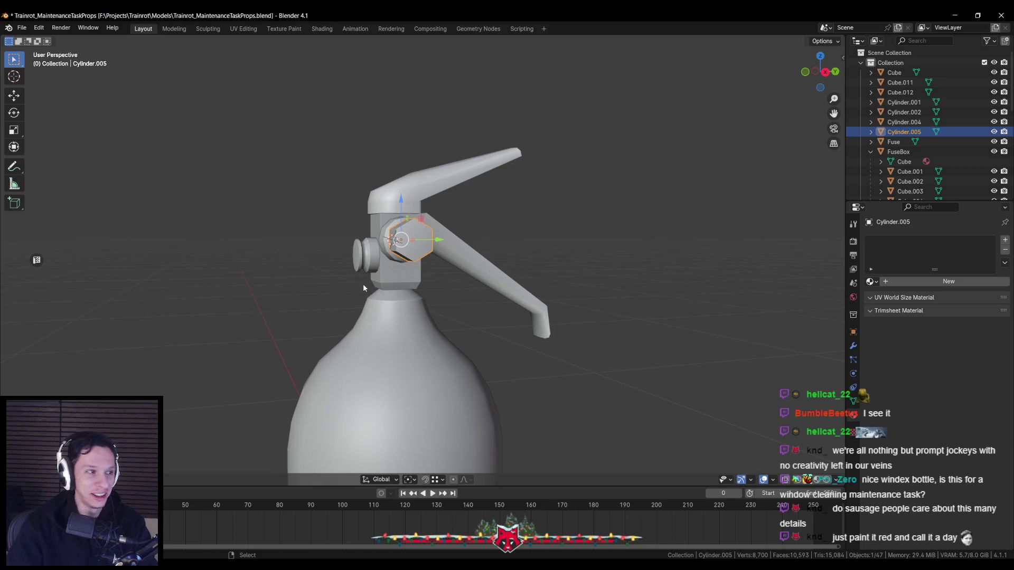
{"action": "key", "text": "F3"}
{"action": "type", "text": "cylind"}
{"action": "key", "text": "Return"}
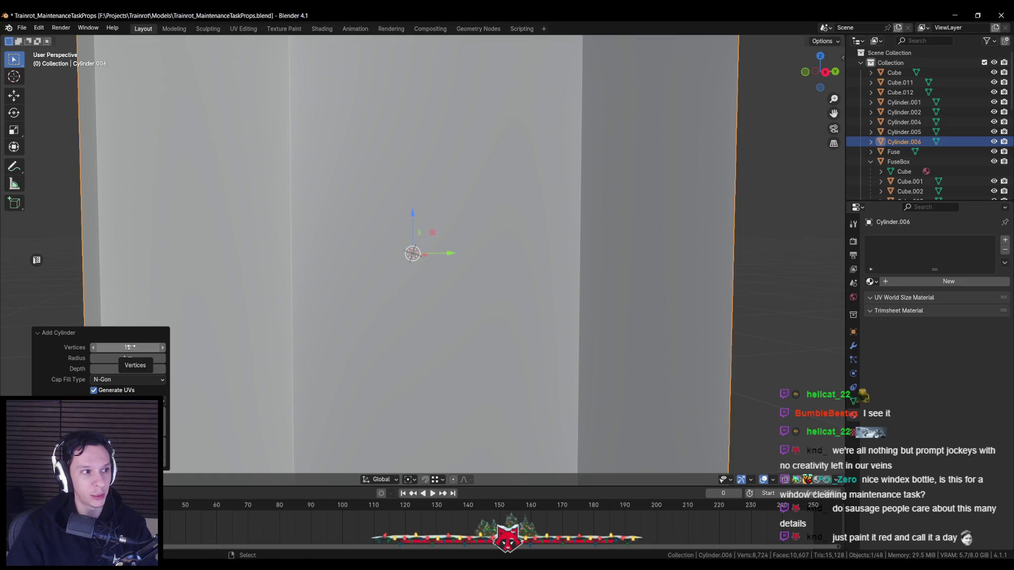
Add a 12-vertex cylinder, rotate it on its side around X and shrink it to pipe thickness
{"action": "key", "text": "Return"}
{"action": "scroll", "coordinate": [586, 302], "scroll_direction": "down", "scroll_amount": 5}
{"action": "key", "text": "r"}
{"action": "key", "text": "x"}
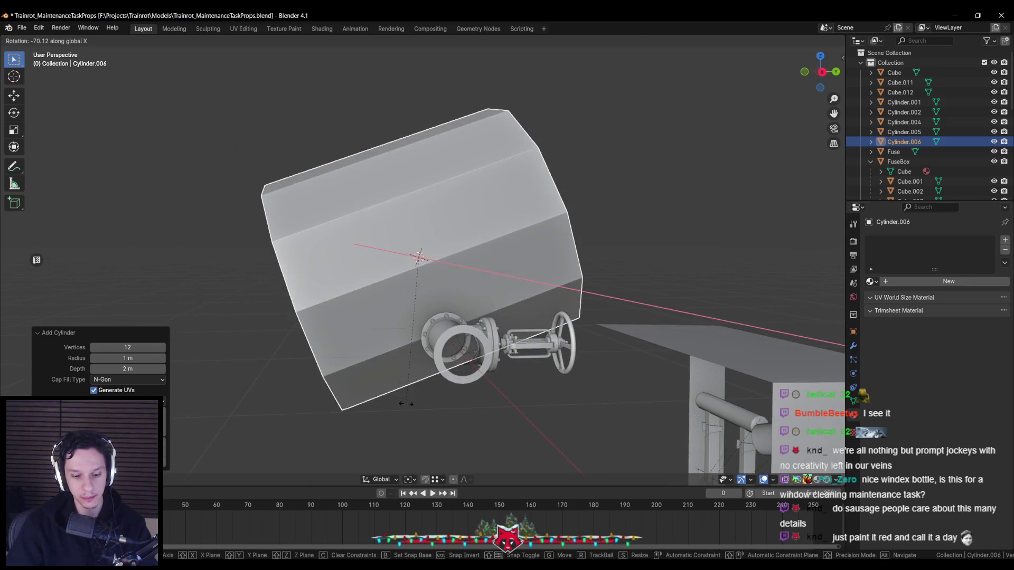
{"action": "key", "text": "Return"}
{"action": "key", "text": "s"}
{"action": "key", "text": "Return"}
{"action": "scroll", "coordinate": [472, 238], "scroll_direction": "up", "scroll_amount": 8}
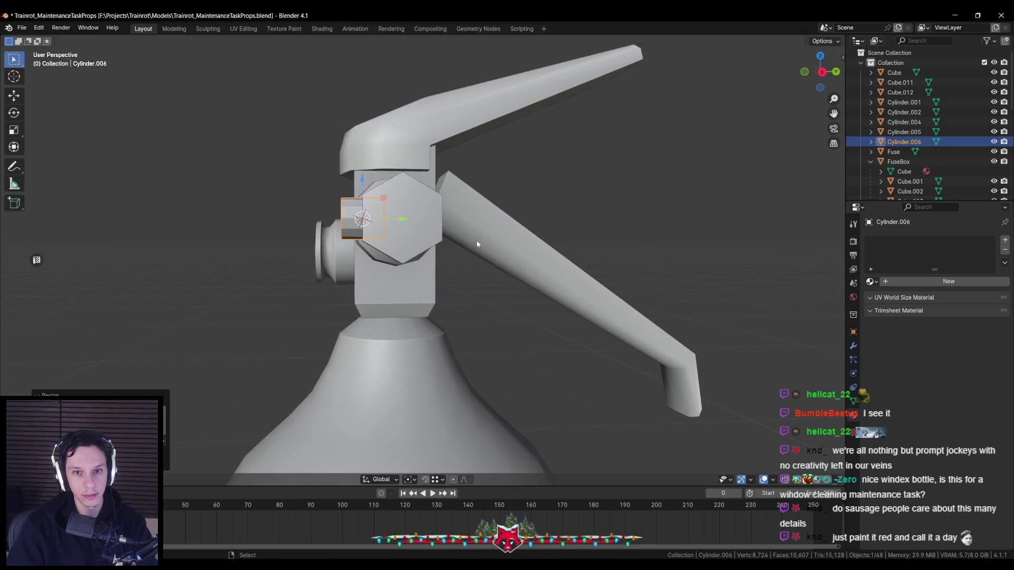
{"action": "middle_click_drag", "start_coordinate": [473, 239], "coordinate": [545, 246]}
{"action": "key", "text": "s"}
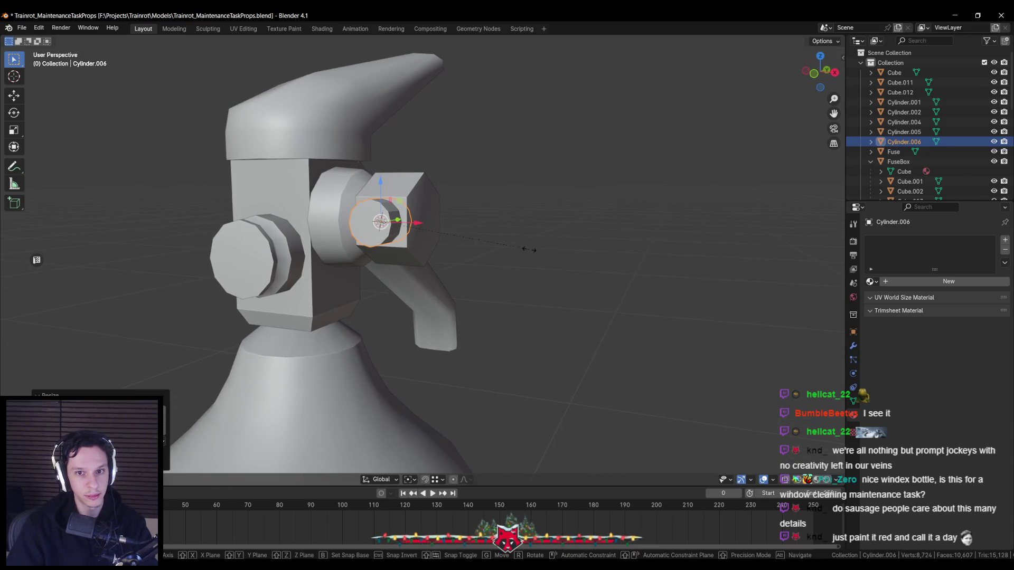
{"action": "key", "text": "Return"}
Enter Edit Mode, select the cylinder's outer cap face and view it from the right orthographic side
{"action": "middle_click_drag", "start_coordinate": [477, 239], "coordinate": [395, 232]}
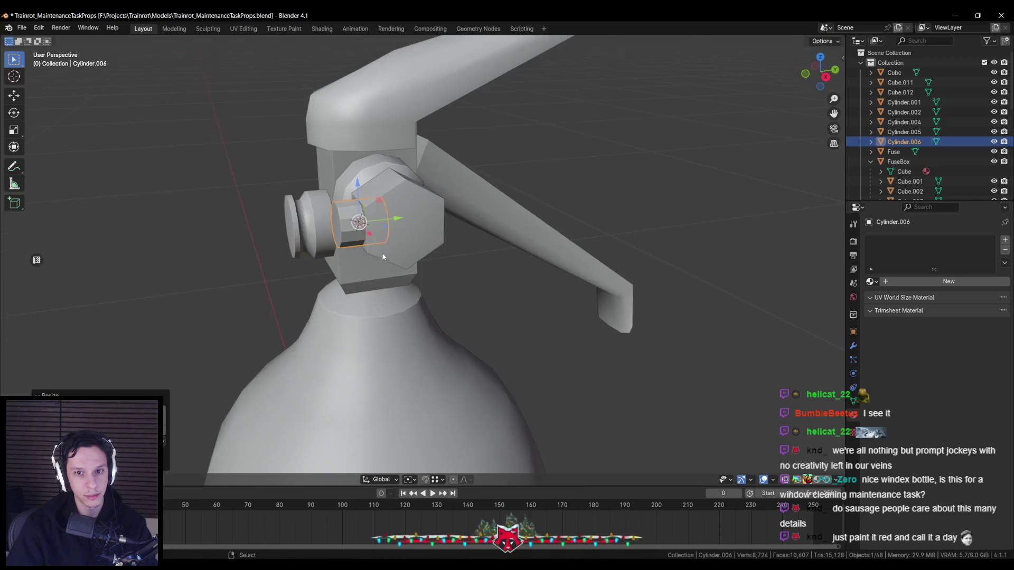
{"action": "key", "text": "Tab"}
{"action": "key", "text": "shift+z"}
{"action": "left_click_drag", "start_coordinate": [371, 173], "coordinate": [487, 302]}
{"action": "key", "text": "shift+z"}
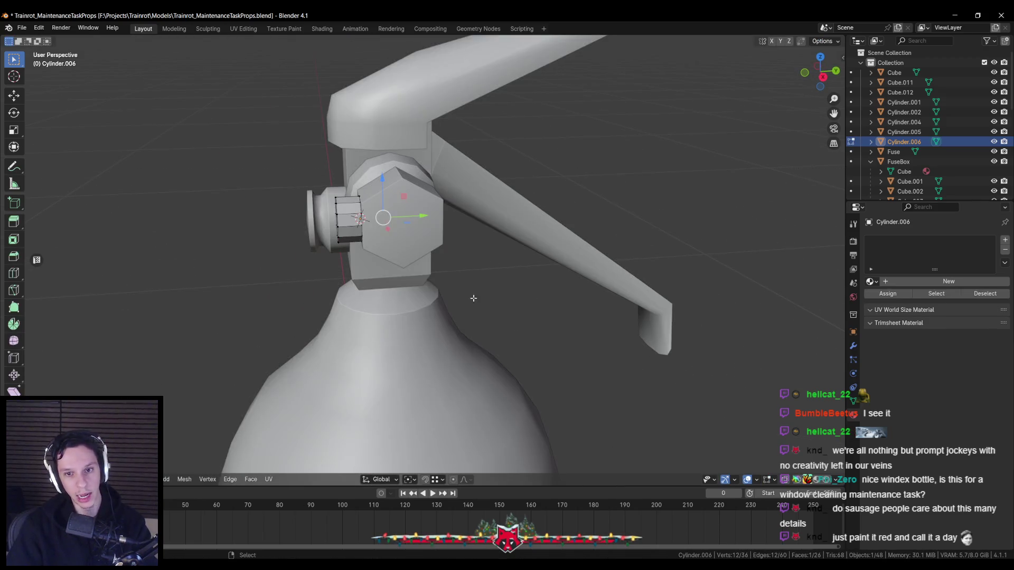
{"action": "mouse_move", "coordinate": [464, 297]}
{"action": "middle_mouse_down"}
{"action": "mouse_move", "coordinate": [509, 233]}
{"action": "mouse_move", "coordinate": [532, 230]}
{"action": "mouse_move", "coordinate": [485, 231]}
{"action": "middle_mouse_up"}
{"action": "left_click", "coordinate": [511, 213]}
{"action": "key", "text": "KP_5"}
{"action": "key", "text": "KP_3"}
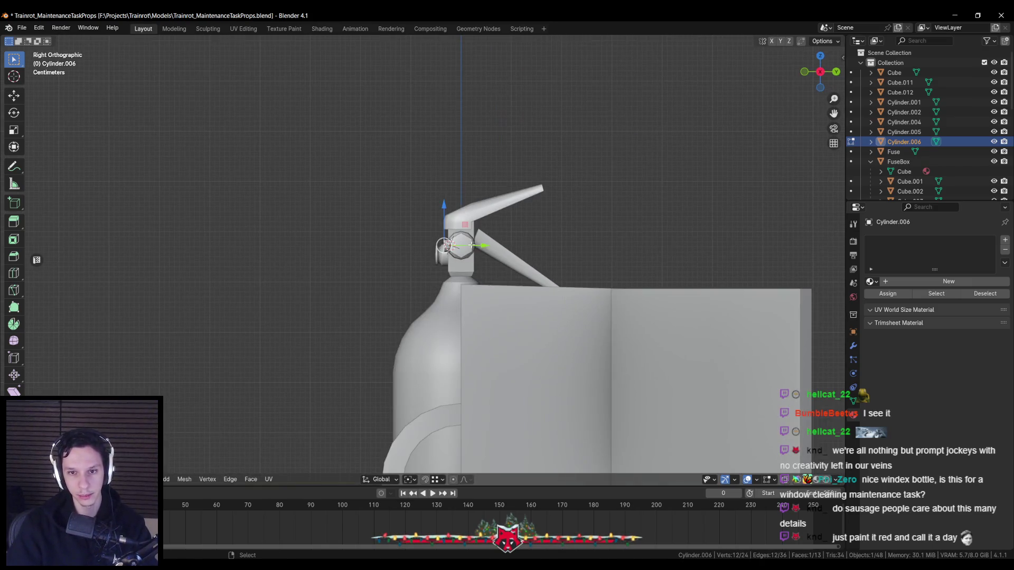
{"action": "scroll", "coordinate": [485, 232], "scroll_direction": "up", "scroll_amount": 2}
{"action": "scroll", "coordinate": [479, 230], "scroll_direction": "up", "scroll_amount": 2}
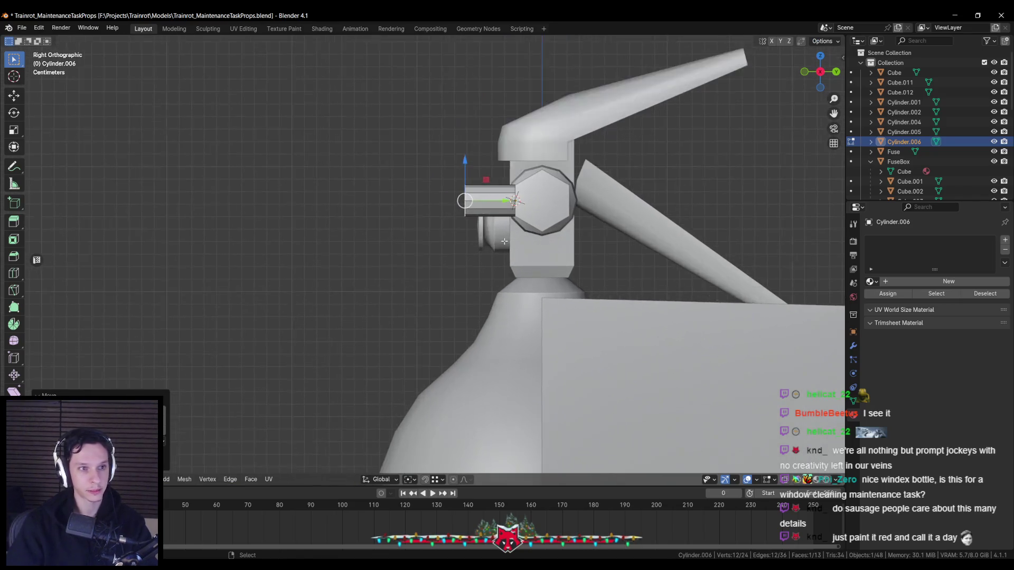
Cancel a first extrude attempt and set the Transform Orientation to Normal
{"action": "middle_click_drag", "start_coordinate": [484, 229], "coordinate": [524, 189], "text": "shift"}
{"action": "scroll", "coordinate": [541, 184], "scroll_direction": "down", "scroll_amount": 2}
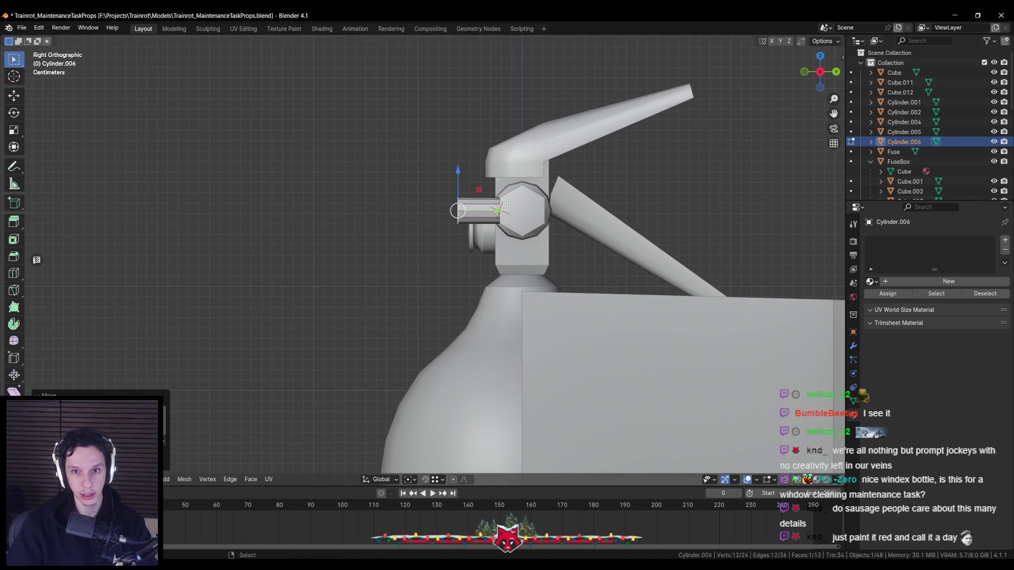
{"action": "key", "text": "e"}
{"action": "right_click", "coordinate": [521, 212]}
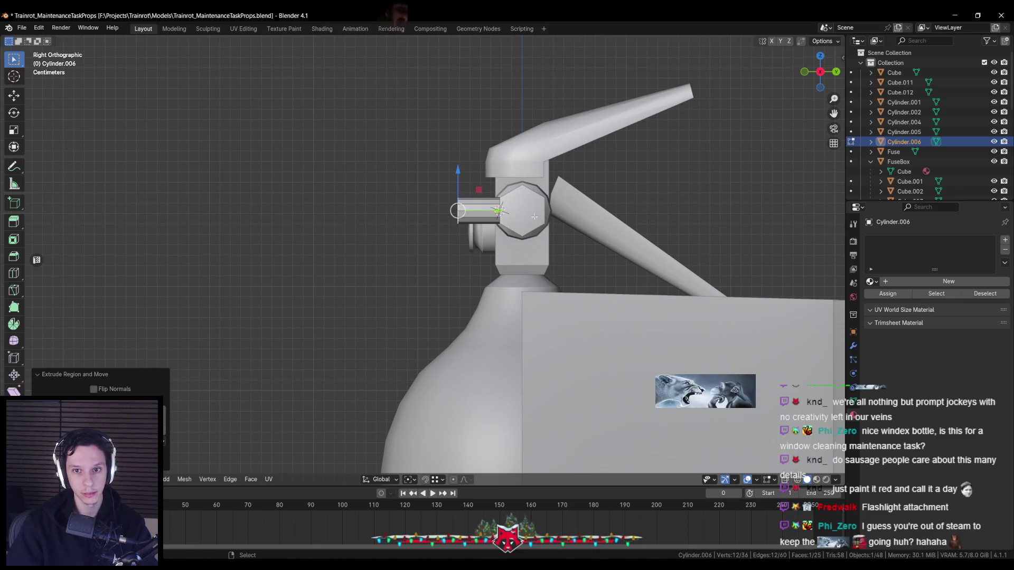
{"action": "right_click", "coordinate": [400, 499]}
{"action": "left_click", "coordinate": [381, 479]}
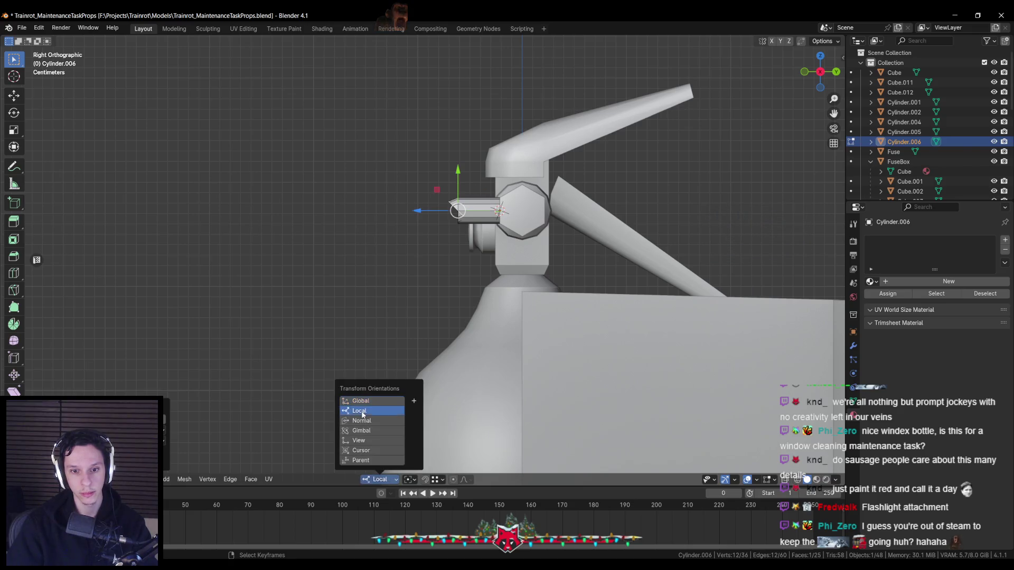
{"action": "left_click", "coordinate": [361, 411]}
{"action": "left_click", "coordinate": [382, 480]}
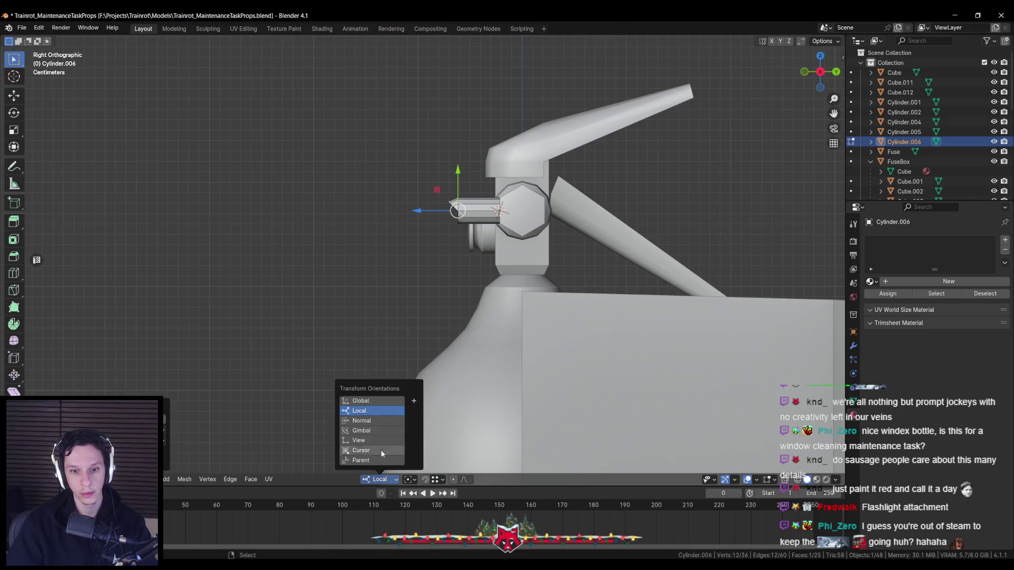
{"action": "left_click", "coordinate": [378, 416]}
Undo a test move, then extrude the cap face along its normal into a long straight tube
{"action": "left_click_drag", "start_coordinate": [428, 238], "coordinate": [395, 297]}
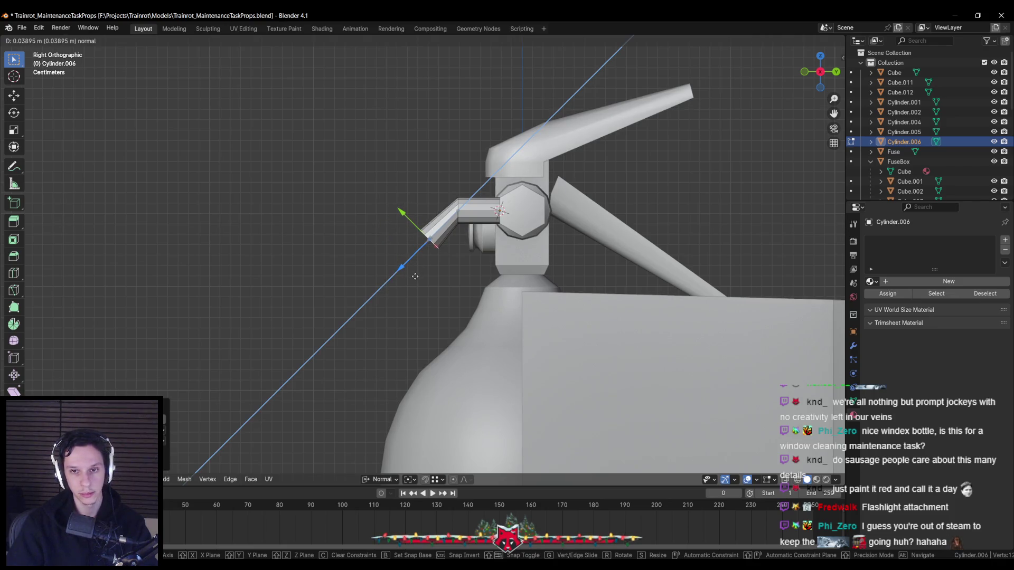
{"action": "left_click", "coordinate": [414, 275]}
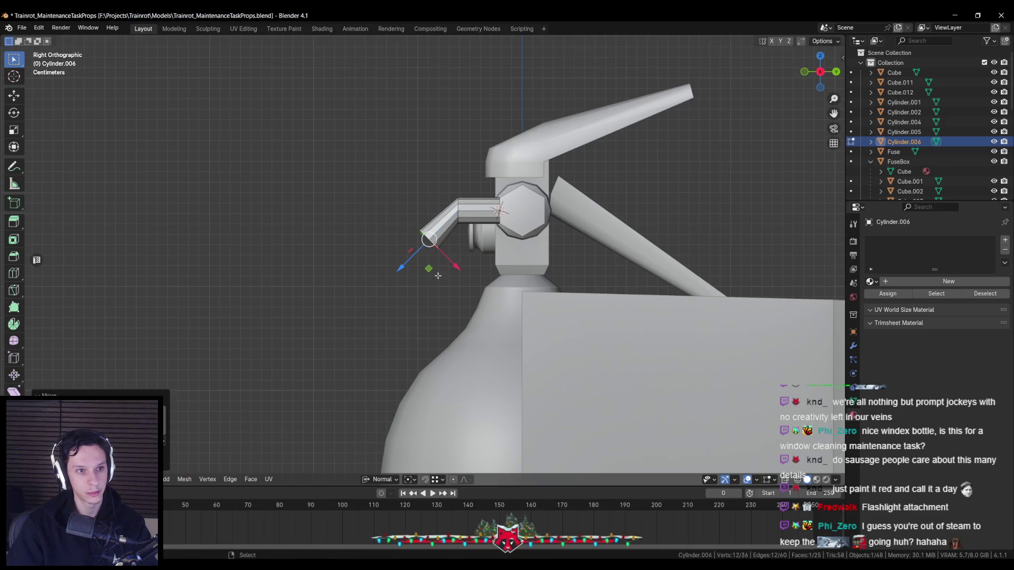
{"action": "key", "text": "ctrl+z"}
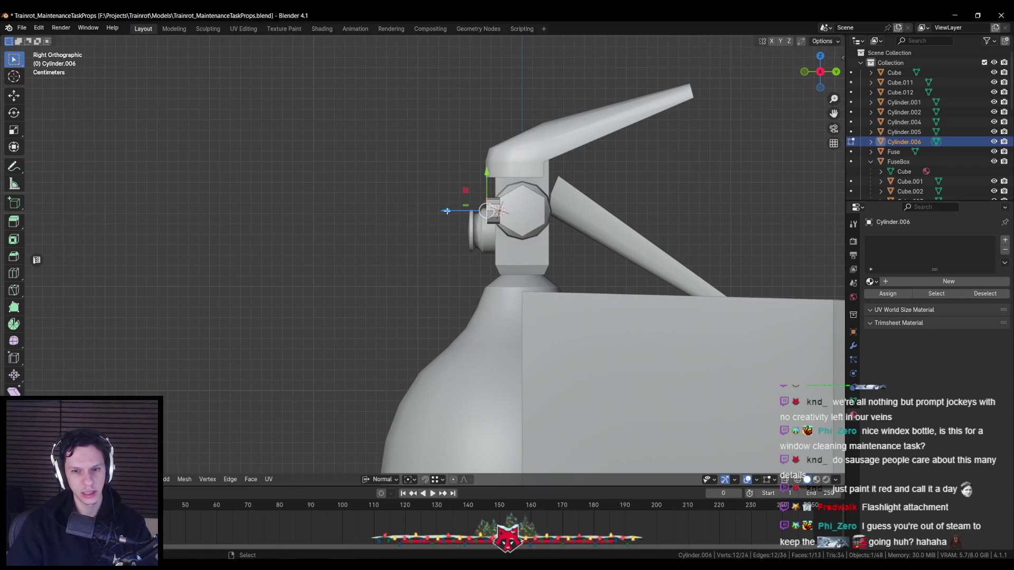
{"action": "key", "text": "e"}
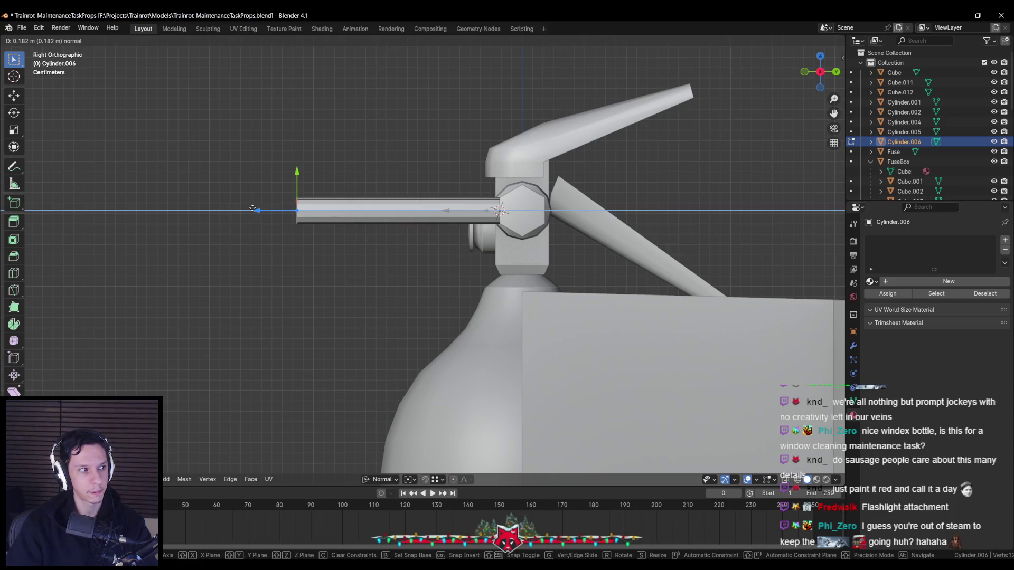
{"action": "left_click", "coordinate": [297, 210]}
Adjust the tube's length by moving its far end along the pipe's Y axis
{"action": "key", "text": "g"}
{"action": "left_click", "coordinate": [394, 248]}
{"action": "key", "text": "g"}
{"action": "key", "text": "y"}
{"action": "left_click", "coordinate": [243, 212]}
Knife-cut a diagonal line across the tube near its outer end
{"action": "key", "text": "k"}
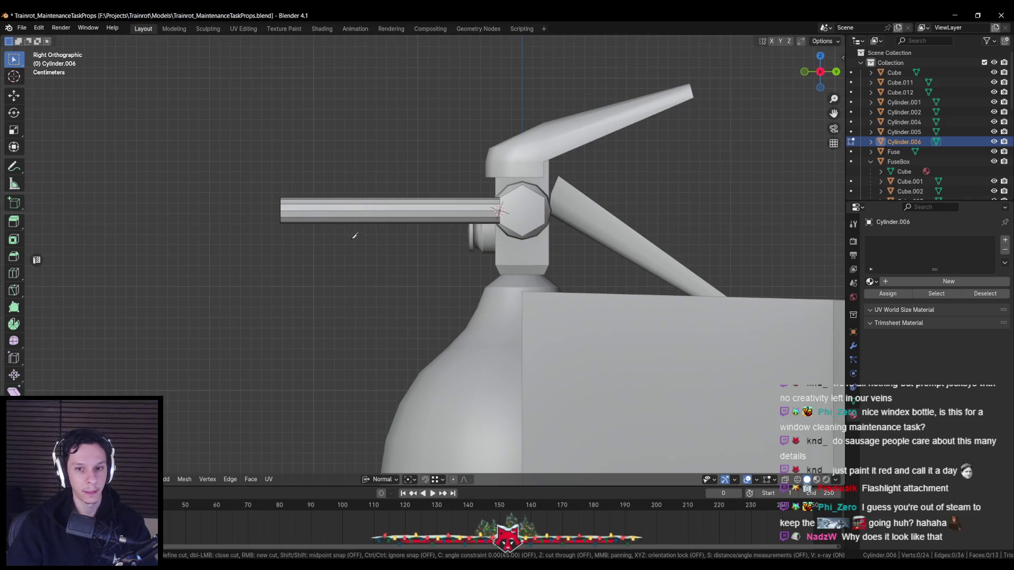
{"action": "key", "text": "Escape"}
{"action": "key", "text": "k"}
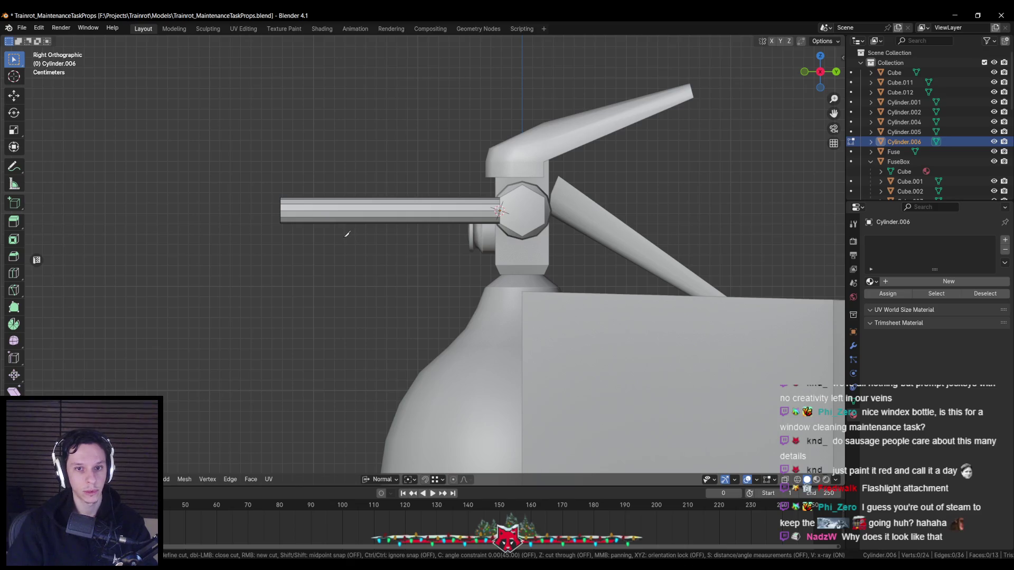
{"action": "left_click", "coordinate": [336, 184]}
{"action": "left_click", "coordinate": [414, 256]}
{"action": "key", "text": "Return"}
Delete the tube's end geometry beyond the diagonal cut
{"action": "key", "text": "a"}
{"action": "key", "text": "shift+z"}
{"action": "left_click_drag", "start_coordinate": [259, 176], "coordinate": [315, 248]}
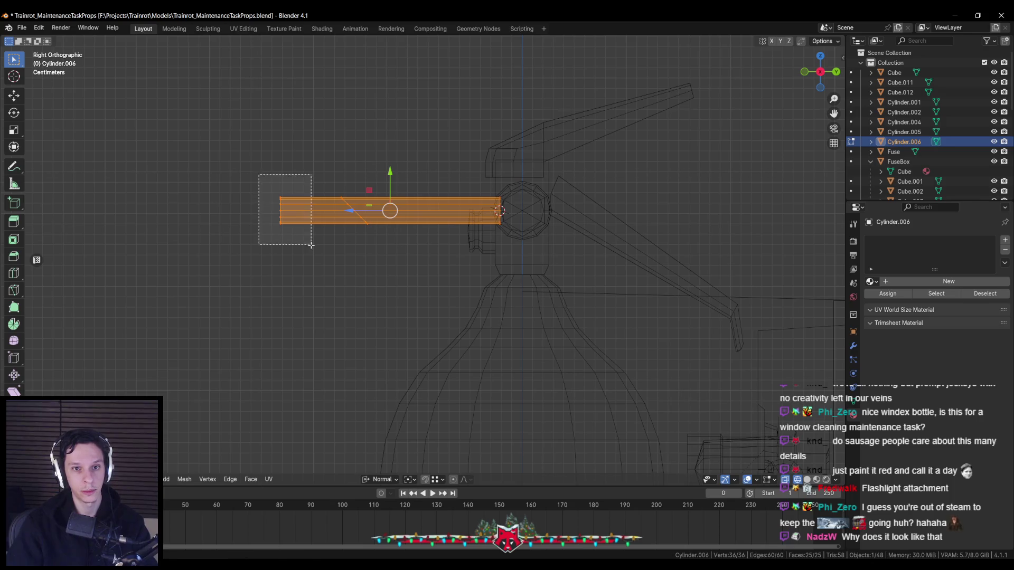
{"action": "key", "text": "x"}
{"action": "left_click", "coordinate": [318, 260]}
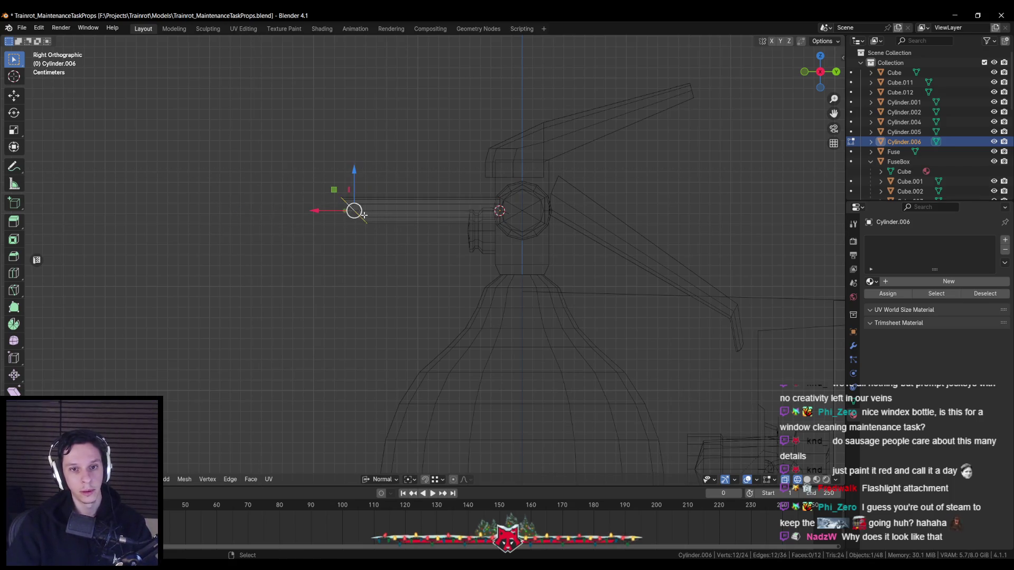
{"action": "key", "text": "shift+z"}
Extrude the open end downward into an L and flatten its bottom with S Z 0 in Global orientation
{"action": "key", "text": "e"}
{"action": "left_click", "coordinate": [355, 306]}
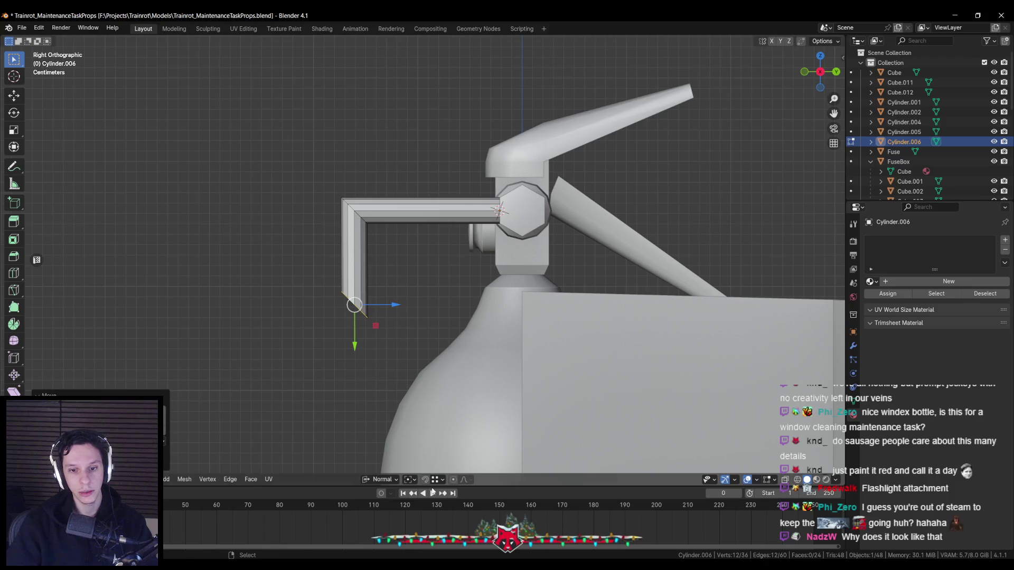
{"action": "left_click", "coordinate": [383, 479]}
{"action": "left_click", "coordinate": [385, 401]}
{"action": "mouse_move", "coordinate": [384, 402]}
{"action": "middle_mouse_down"}
{"action": "mouse_move", "coordinate": [481, 321]}
{"action": "mouse_move", "coordinate": [511, 355]}
{"action": "middle_mouse_up"}
{"action": "key", "text": "s"}
{"action": "key", "text": "z"}
{"action": "key", "text": "0"}
{"action": "key", "text": "Return"}
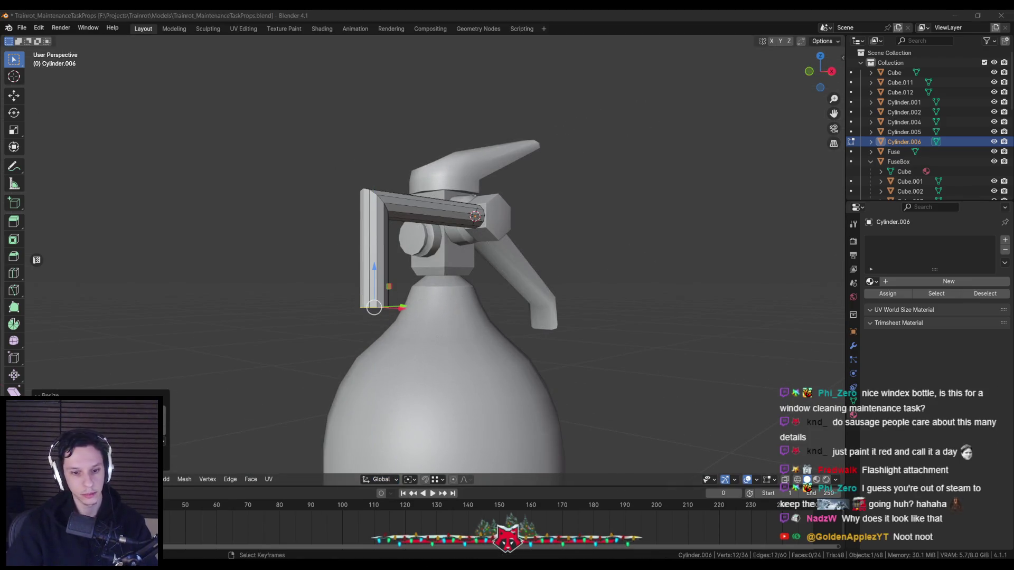
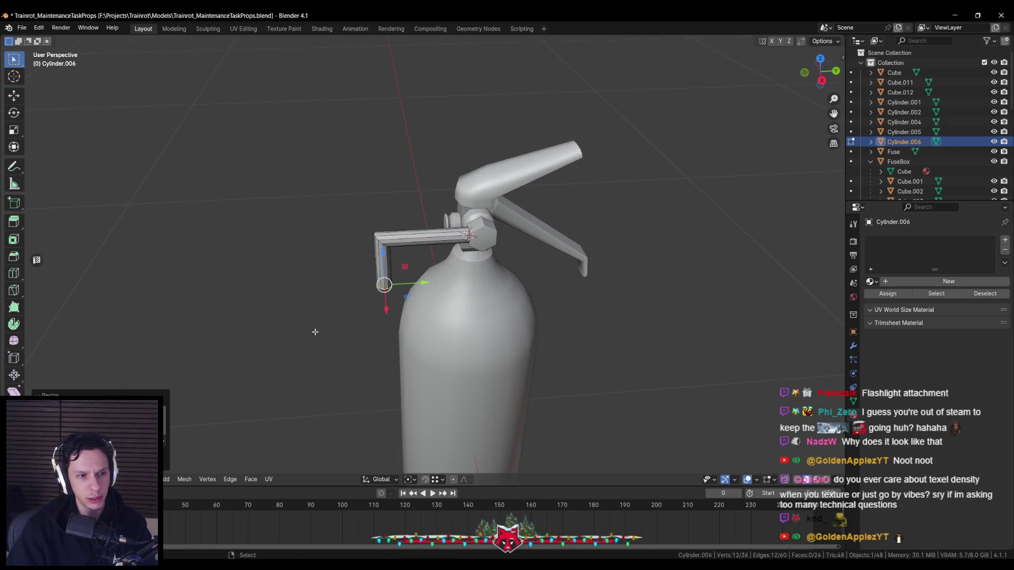
Box-select the hose's vertical section in see-through Right Ortho view
{"action": "middle_click_drag", "start_coordinate": [316, 330], "coordinate": [363, 289]}
{"action": "scroll", "coordinate": [362, 290], "scroll_direction": "up", "scroll_amount": 3}
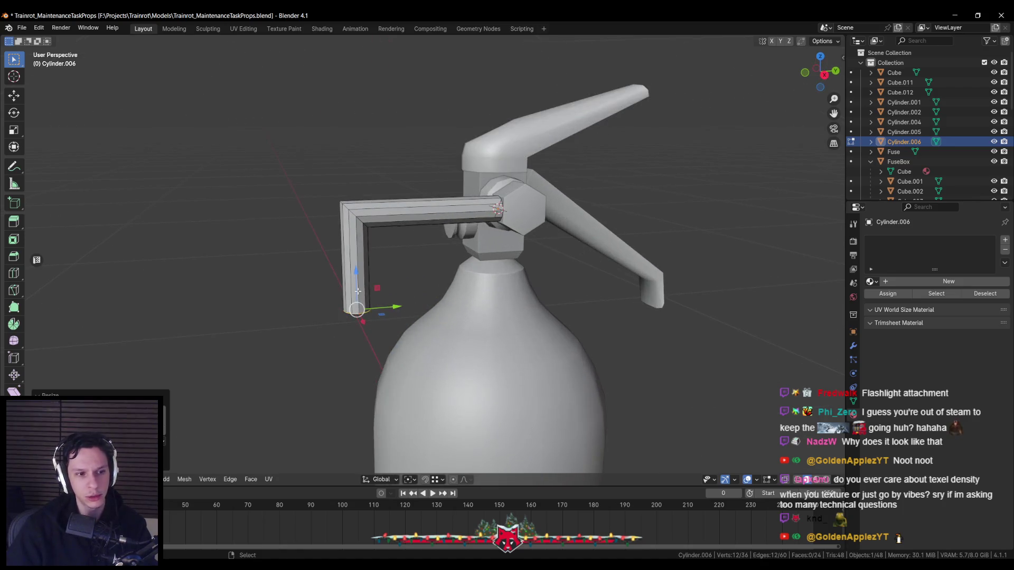
{"action": "key", "text": "KP_1"}
{"action": "key", "text": "KP_3"}
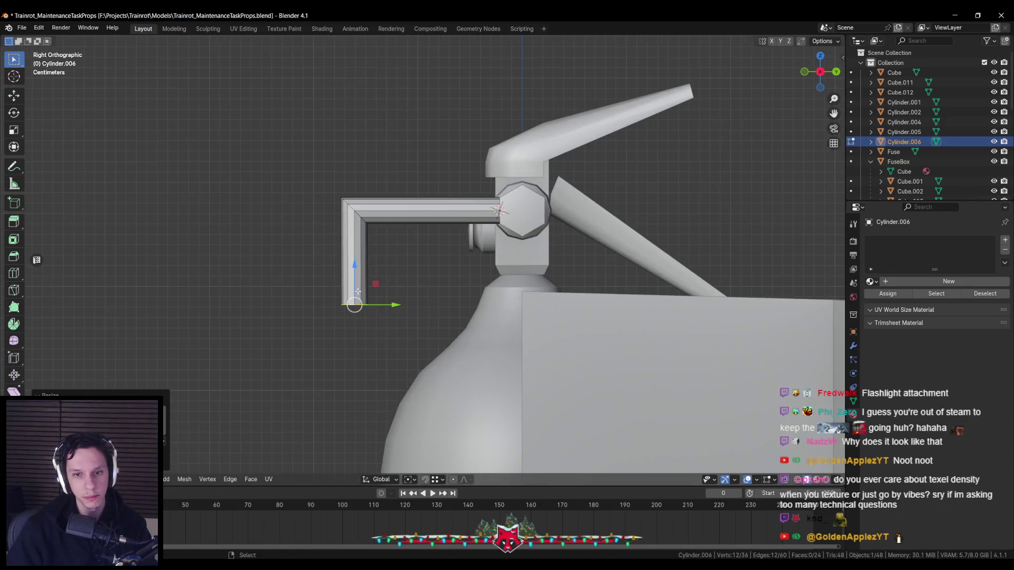
{"action": "scroll", "coordinate": [333, 283], "scroll_direction": "down", "scroll_amount": 3}
{"action": "key", "text": "shift+z"}
{"action": "scroll", "coordinate": [404, 249], "scroll_direction": "up", "scroll_amount": 2}
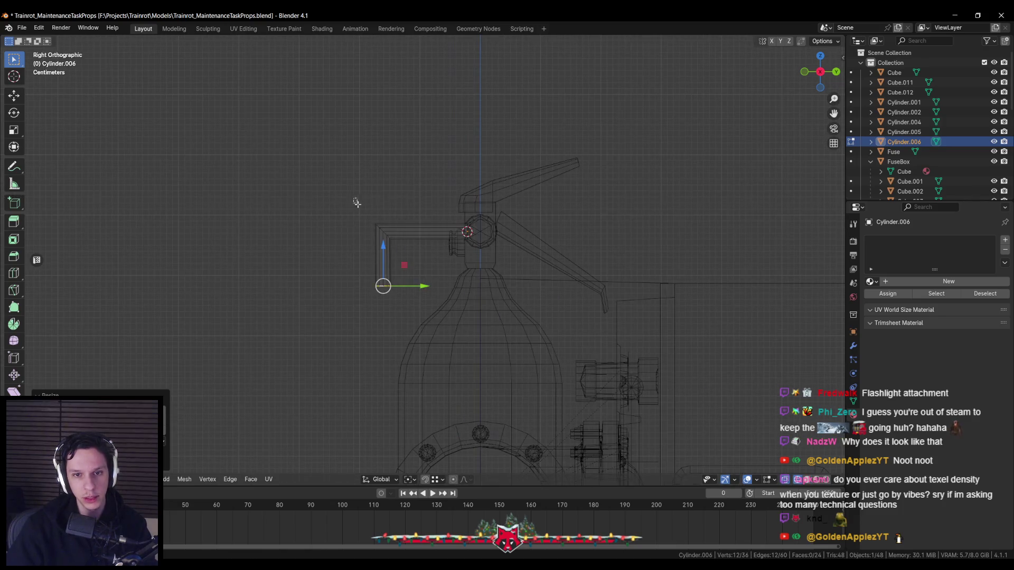
{"action": "left_click_drag", "start_coordinate": [354, 199], "coordinate": [420, 295]}
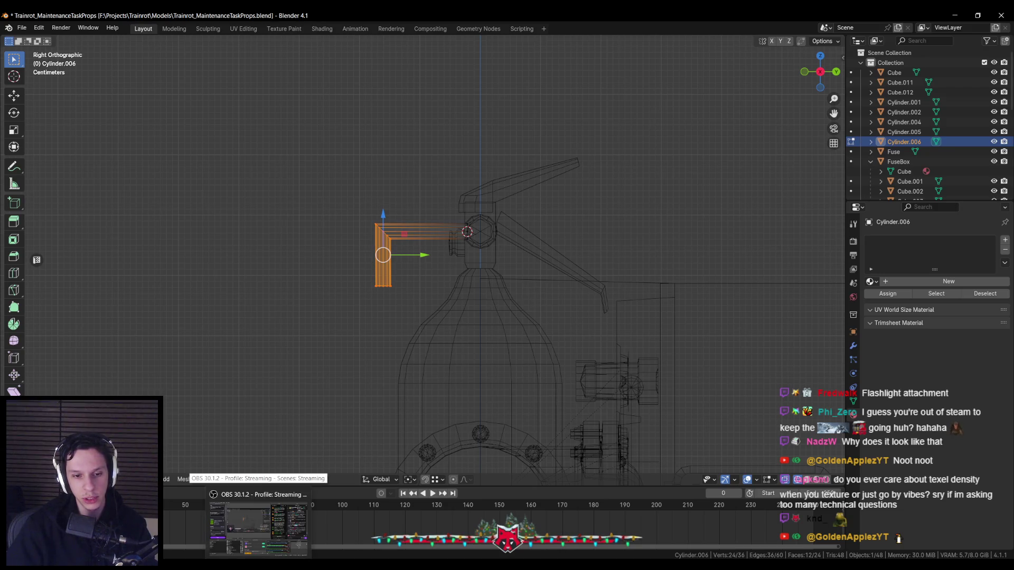
Save the extinguisher model file and briefly switch to the game engine and back
{"action": "left_click", "coordinate": [259, 529]}
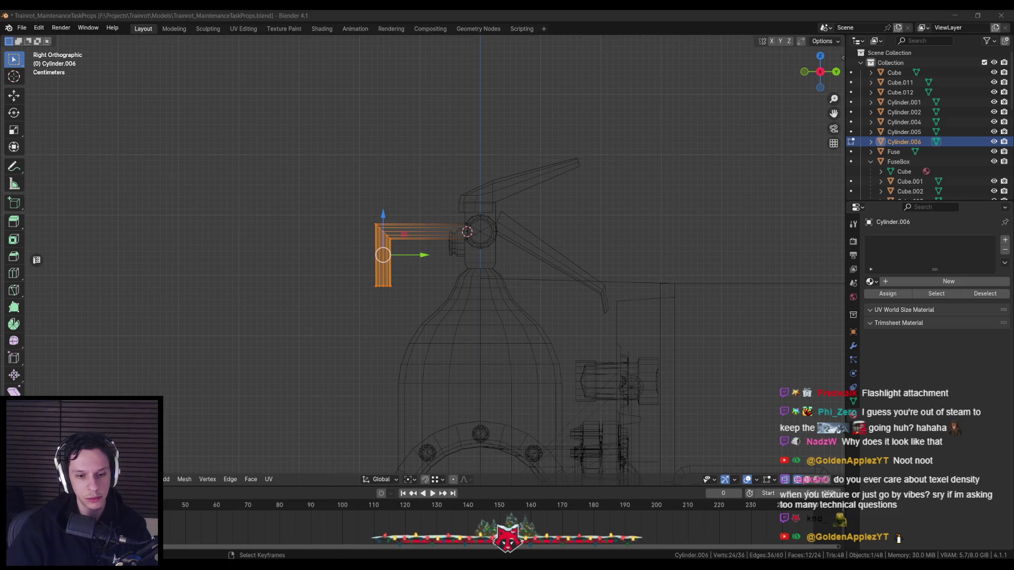
{"action": "left_click", "coordinate": [203, 526]}
{"action": "middle_click_drag", "start_coordinate": [317, 364], "coordinate": [328, 374]}
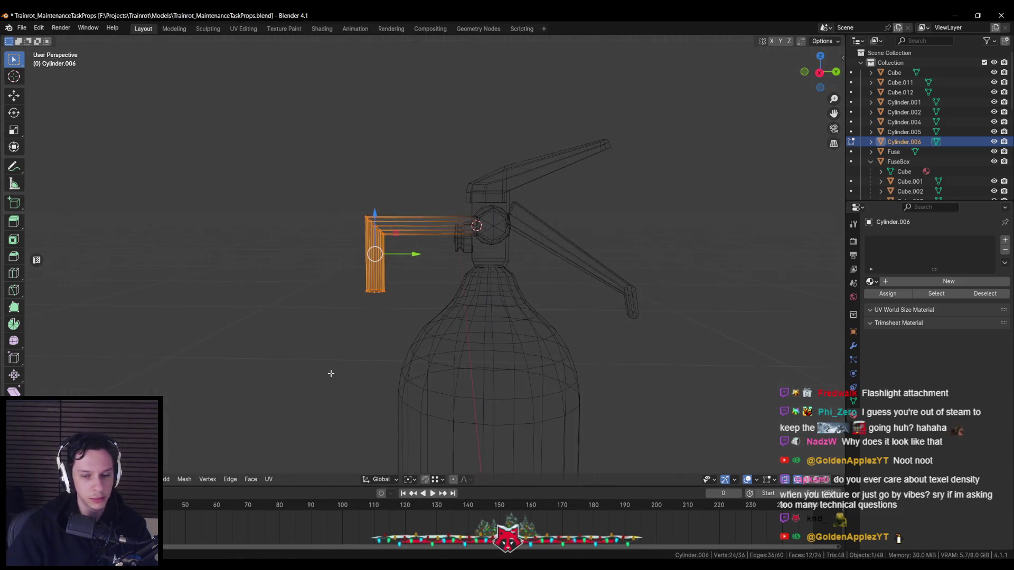
{"action": "key", "text": "ctrl+s"}
{"action": "left_click", "coordinate": [257, 539]}
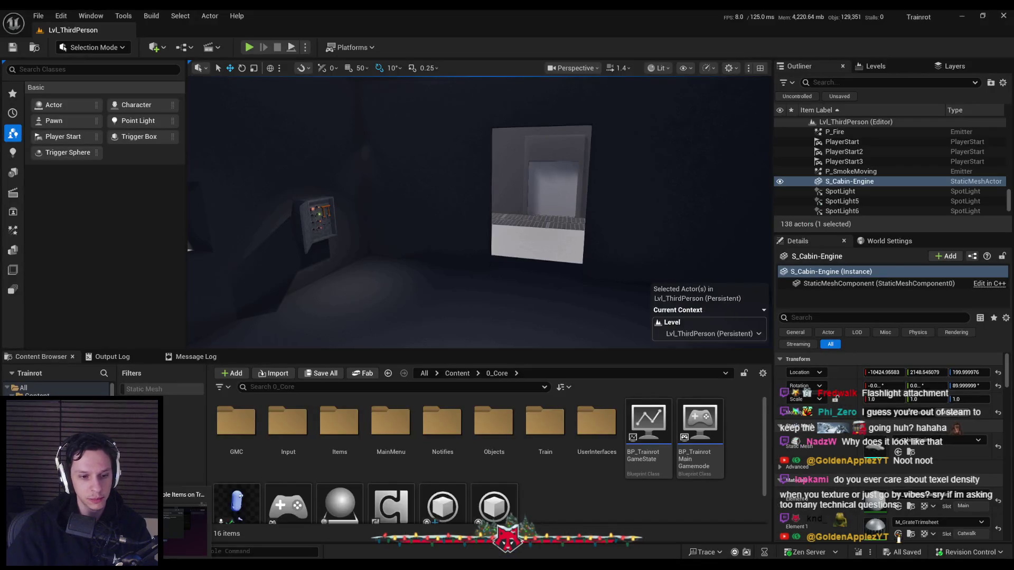
{"action": "key", "text": "alt+Tab"}
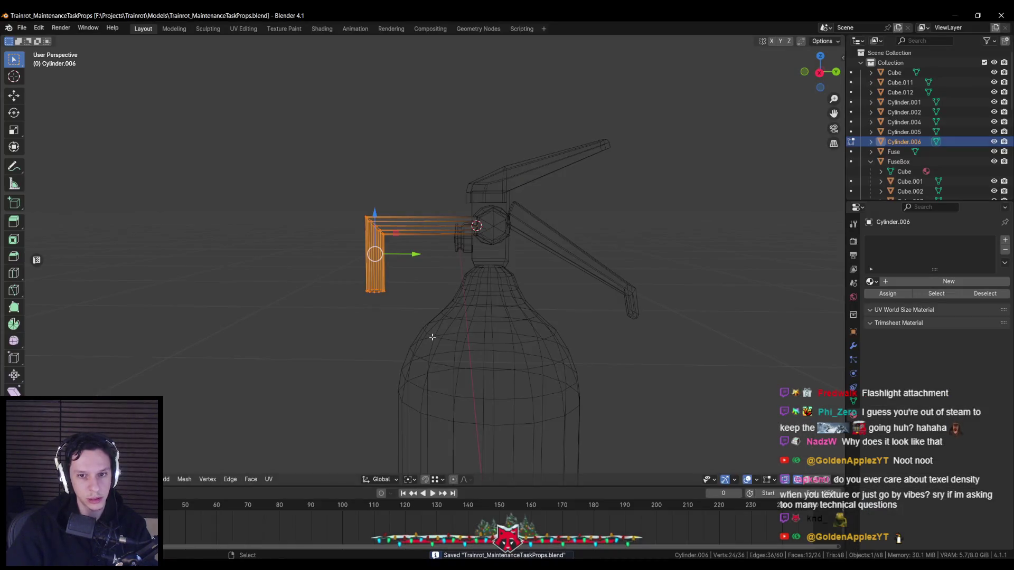
Resize the hose's bottom vertex ring in front view and extrude a copy in place
{"action": "key", "text": "KP_1"}
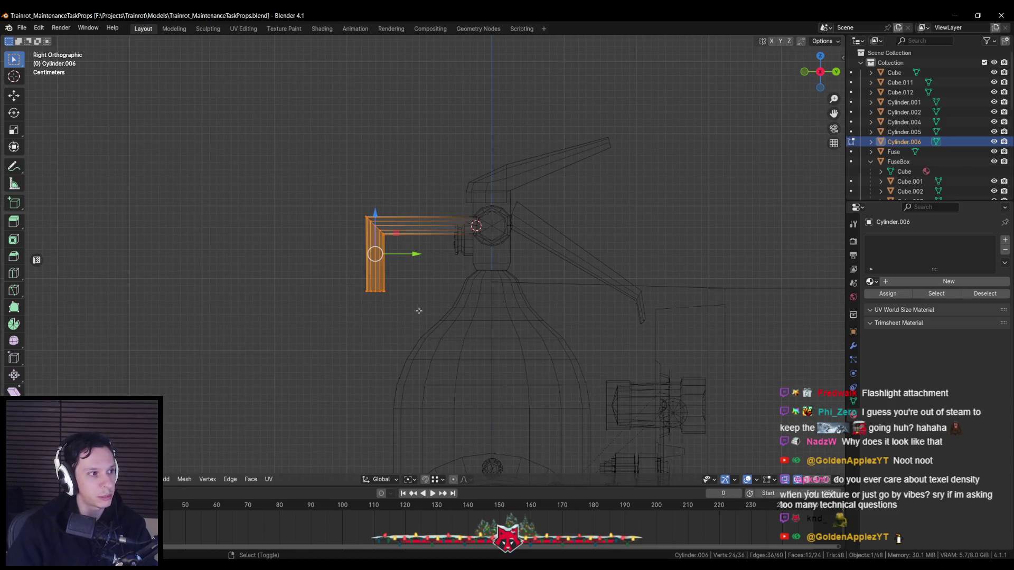
{"action": "middle_click_drag", "start_coordinate": [420, 314], "coordinate": [444, 257], "text": "shift"}
{"action": "scroll", "coordinate": [417, 246], "scroll_direction": "up", "scroll_amount": 2}
{"action": "left_click_drag", "start_coordinate": [358, 215], "coordinate": [441, 241]}
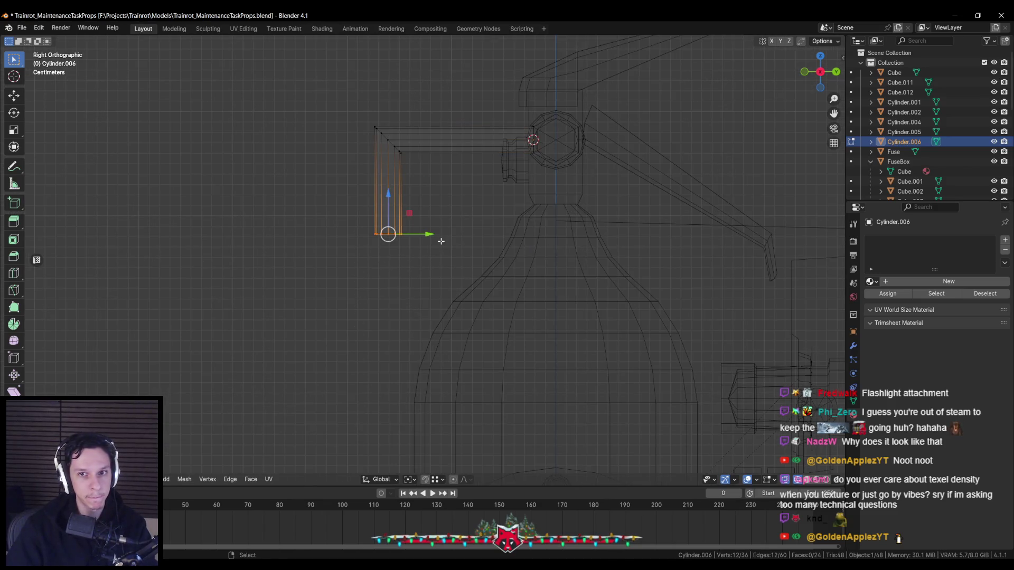
{"action": "key", "text": "s"}
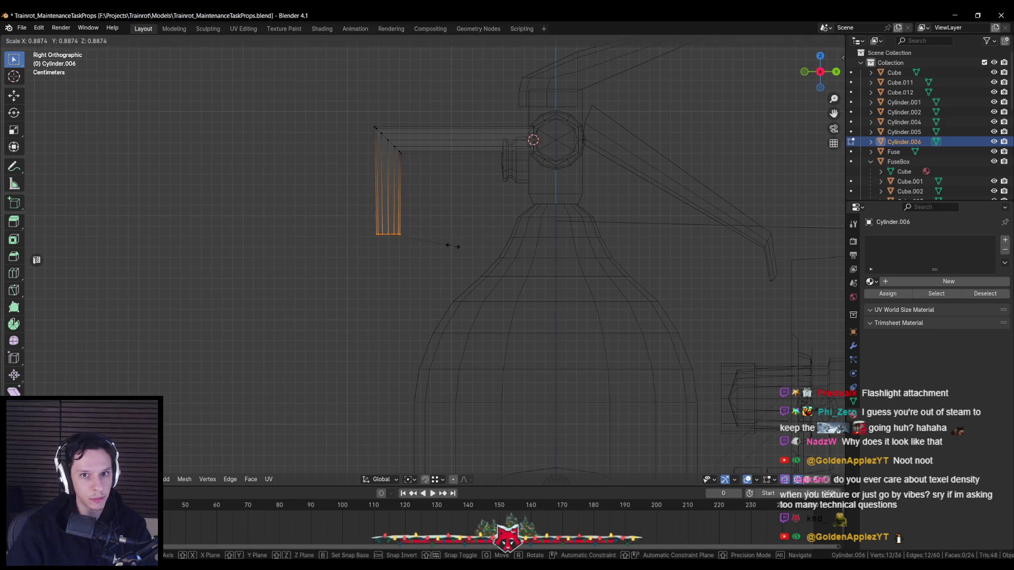
{"action": "left_click", "coordinate": [440, 245]}
{"action": "key", "text": "e"}
{"action": "right_click", "coordinate": [490, 258]}
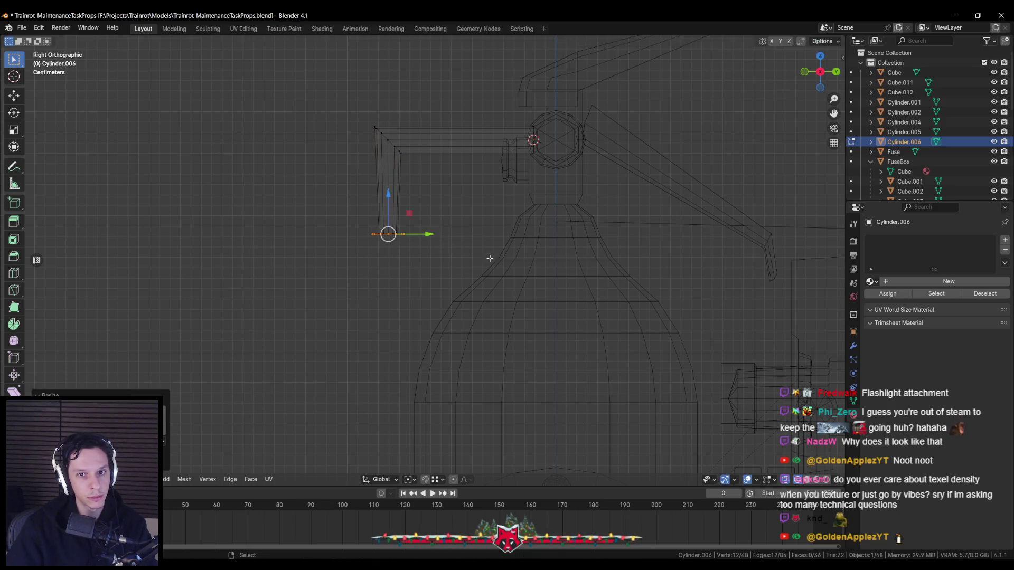
{"action": "right_click", "coordinate": [384, 196], "text": "shift"}
{"action": "key", "text": "g"}
{"action": "key", "text": "z"}
{"action": "right_click", "coordinate": [384, 196]}
Extrude the ring downward along Z, widen it and adjust its height into a flared section
{"action": "key", "text": "e"}
{"action": "key", "text": "z"}
{"action": "left_click", "coordinate": [499, 238]}
{"action": "key", "text": "s"}
{"action": "left_click", "coordinate": [515, 245]}
{"action": "middle_click_drag", "start_coordinate": [445, 217], "coordinate": [465, 172], "text": "shift"}
{"action": "key", "text": "g"}
{"action": "key", "text": "z"}
{"action": "left_click", "coordinate": [419, 183]}
{"action": "key", "text": "s"}
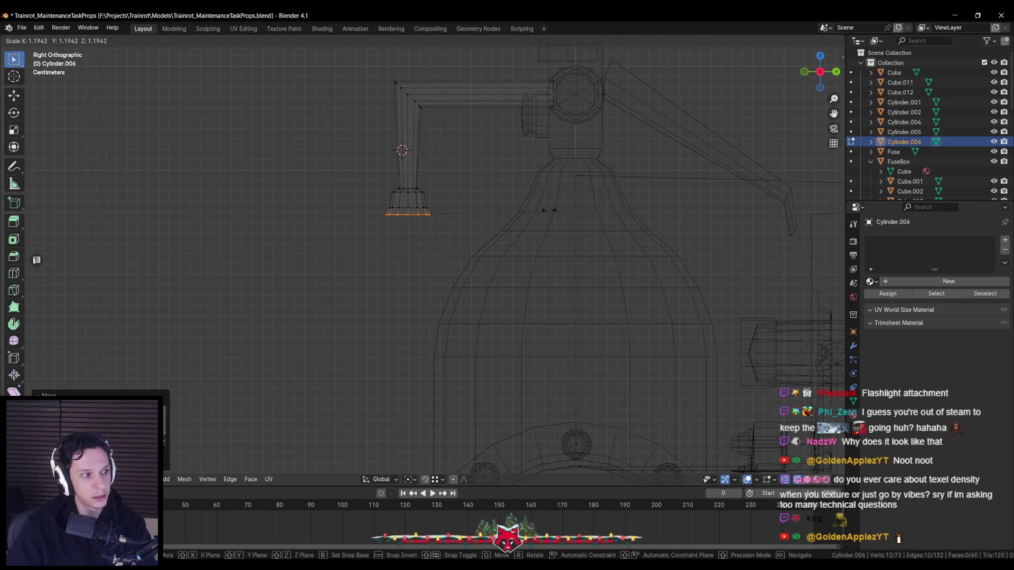
{"action": "left_click", "coordinate": [549, 210]}
{"action": "scroll", "coordinate": [494, 222], "scroll_direction": "down", "scroll_amount": 3}
Extrude a long vertical run downward and lower the bottom ring further beside the body
{"action": "key", "text": "e"}
{"action": "key", "text": "z"}
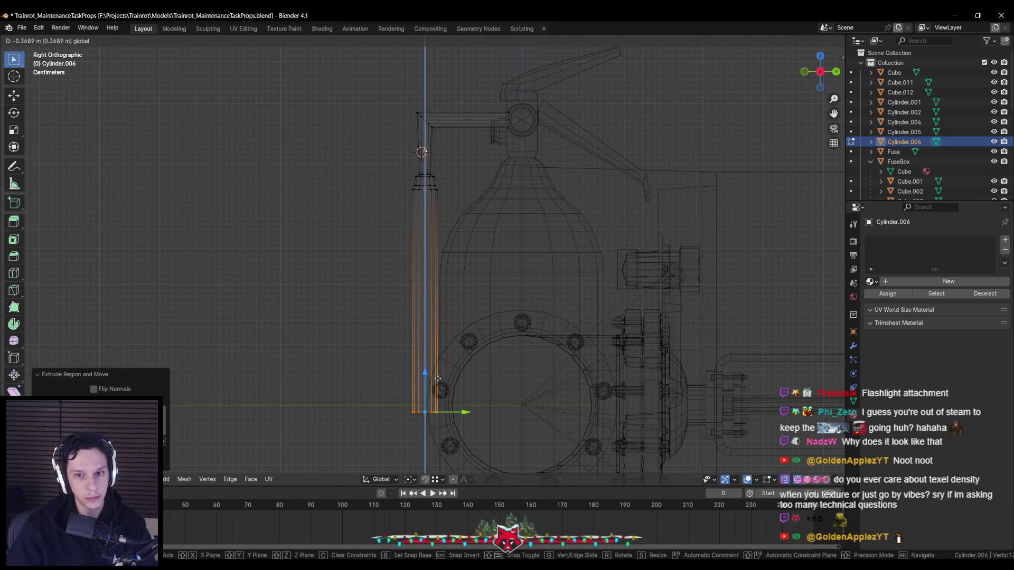
{"action": "left_click", "coordinate": [437, 379]}
{"action": "scroll", "coordinate": [438, 373], "scroll_direction": "down", "scroll_amount": 1}
{"action": "middle_click_drag", "start_coordinate": [440, 333], "coordinate": [445, 216], "text": "shift"}
{"action": "key", "text": "g"}
{"action": "key", "text": "z"}
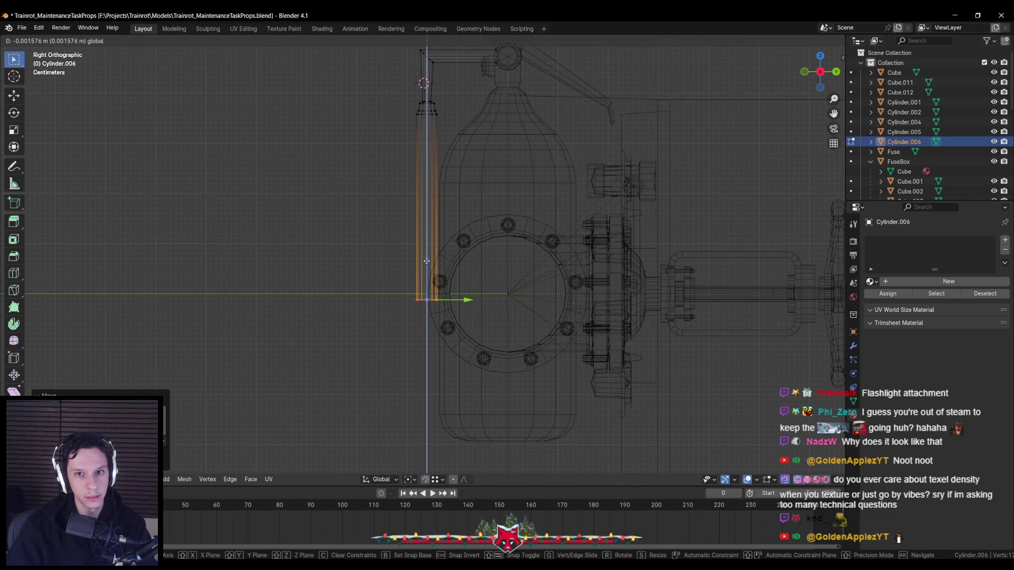
{"action": "mouse_move", "coordinate": [428, 266]}
{"action": "middle_mouse_down", "text": "alt"}
{"action": "mouse_move", "coordinate": [428, 280]}
{"action": "mouse_move", "coordinate": [499, 285]}
{"action": "middle_mouse_up", "text": "alt"}
{"action": "left_click", "coordinate": [427, 279]}
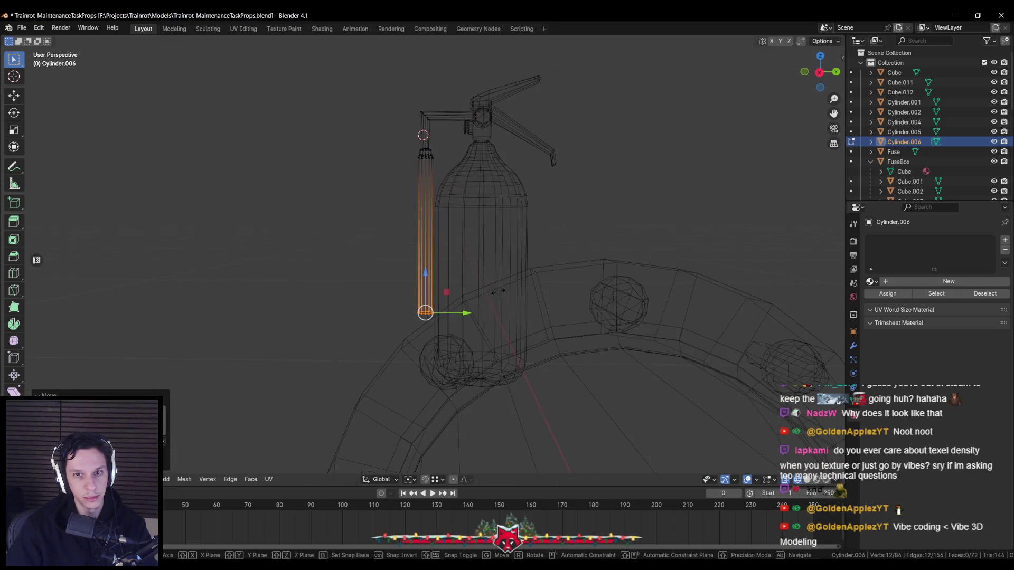
Scale the bottom ring into a cone and add resized loop cuts along it
{"action": "key", "text": "s"}
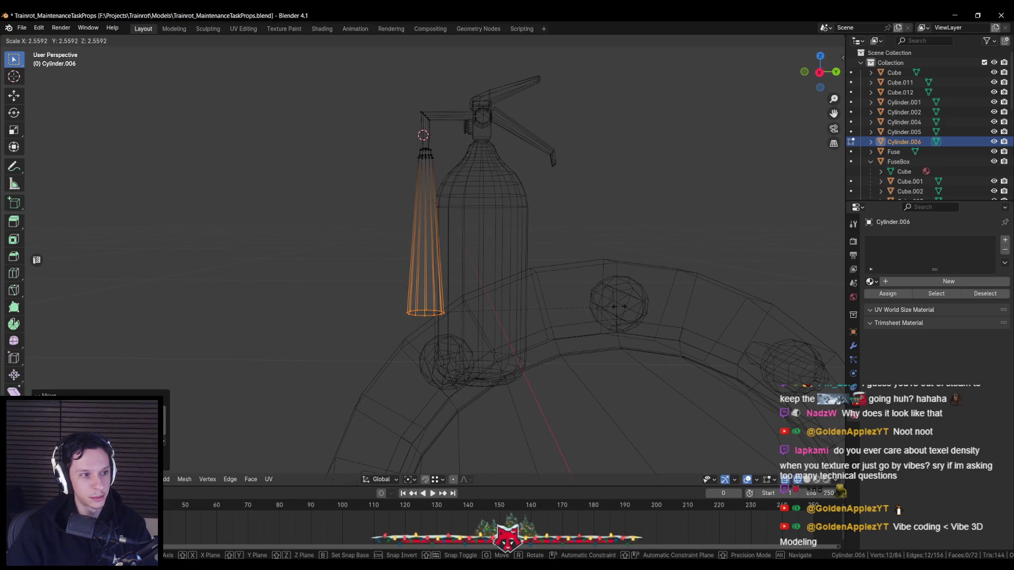
{"action": "key", "text": "Return"}
{"action": "key", "text": "ctrl+r"}
{"action": "left_click", "coordinate": [426, 237]}
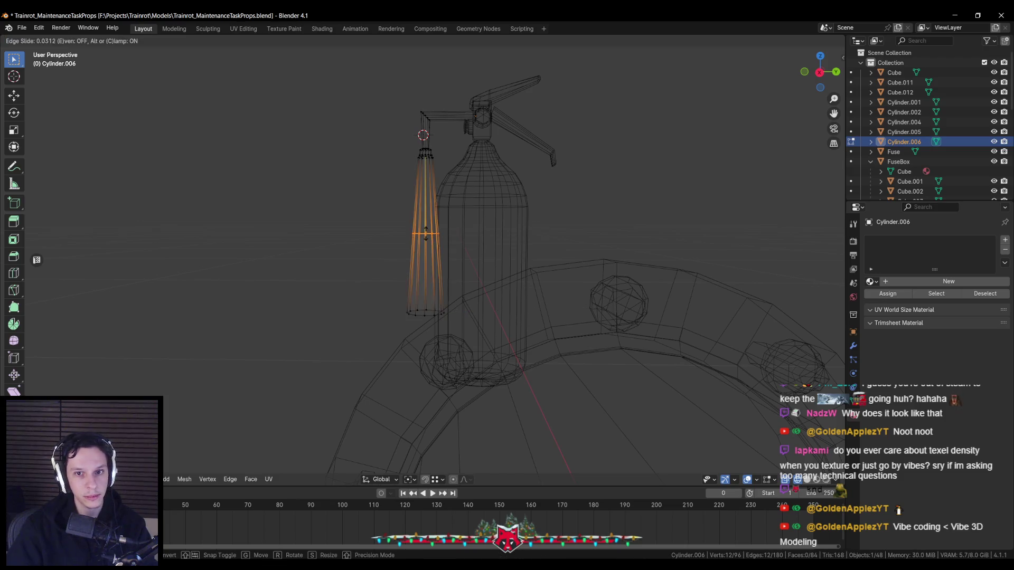
{"action": "left_click", "coordinate": [426, 207]}
{"action": "key", "text": "s"}
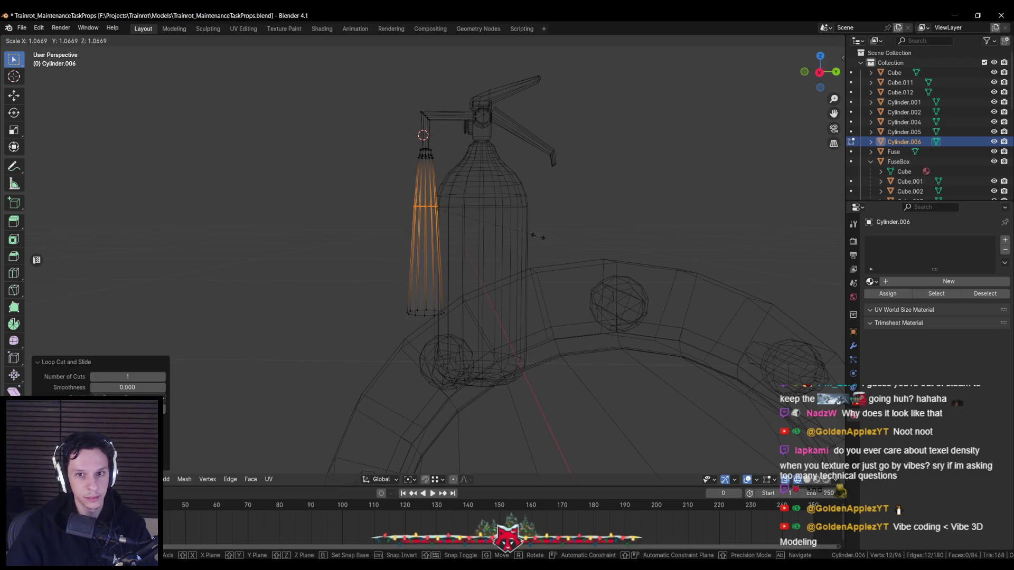
{"action": "left_click", "coordinate": [540, 236]}
{"action": "left_click", "coordinate": [496, 238]}
{"action": "key", "text": "ctrl+z"}
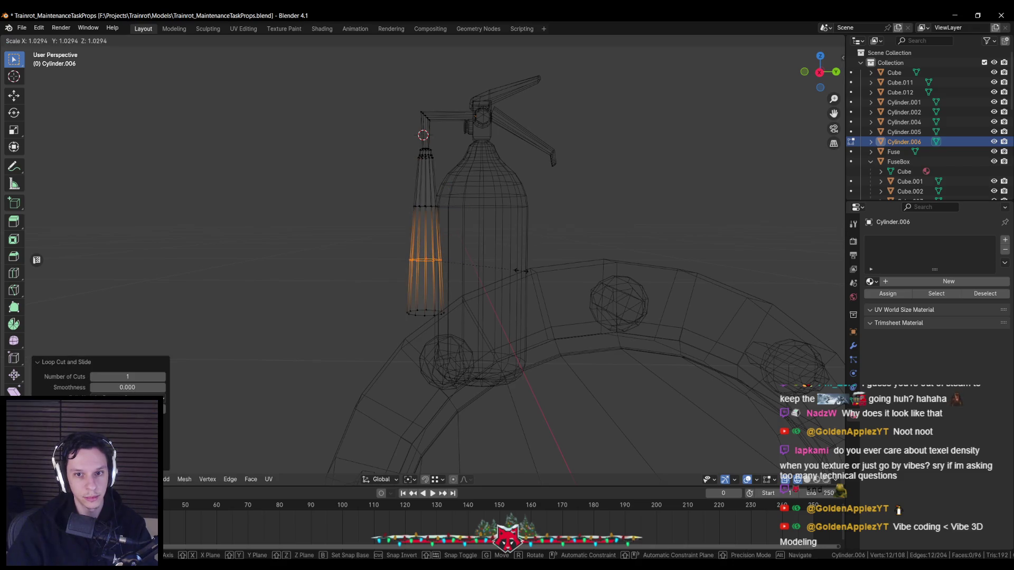
{"action": "left_click", "coordinate": [468, 275]}
Box-select the whole nozzle cone and shift it slightly left, checking in solid shading
{"action": "middle_click_drag", "start_coordinate": [468, 275], "coordinate": [398, 106]}
{"action": "key", "text": "shift+z"}
{"action": "key", "text": "shift+z"}
{"action": "left_click_drag", "start_coordinate": [373, 85], "coordinate": [466, 369]}
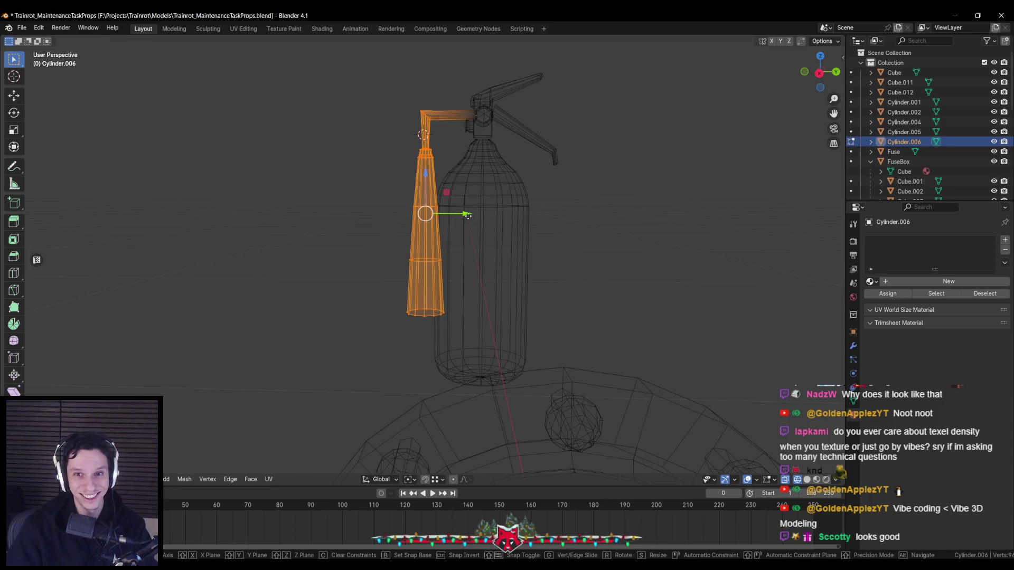
{"action": "left_click_drag", "start_coordinate": [468, 216], "coordinate": [456, 222]}
{"action": "key", "text": "shift+z"}
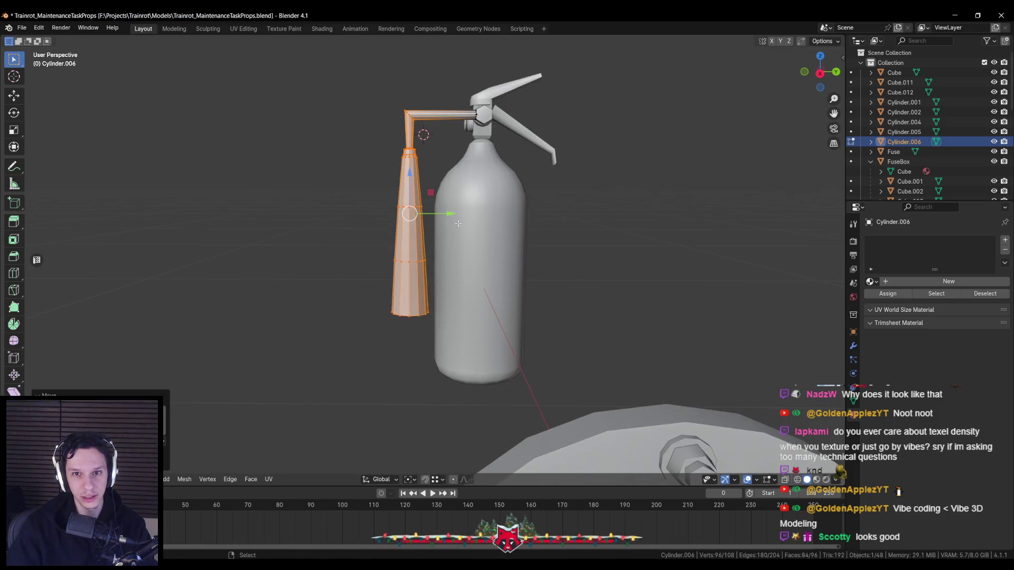
{"action": "left_click", "coordinate": [356, 149]}
{"action": "key", "text": "shift+z"}
{"action": "left_click_drag", "start_coordinate": [353, 136], "coordinate": [447, 336]}
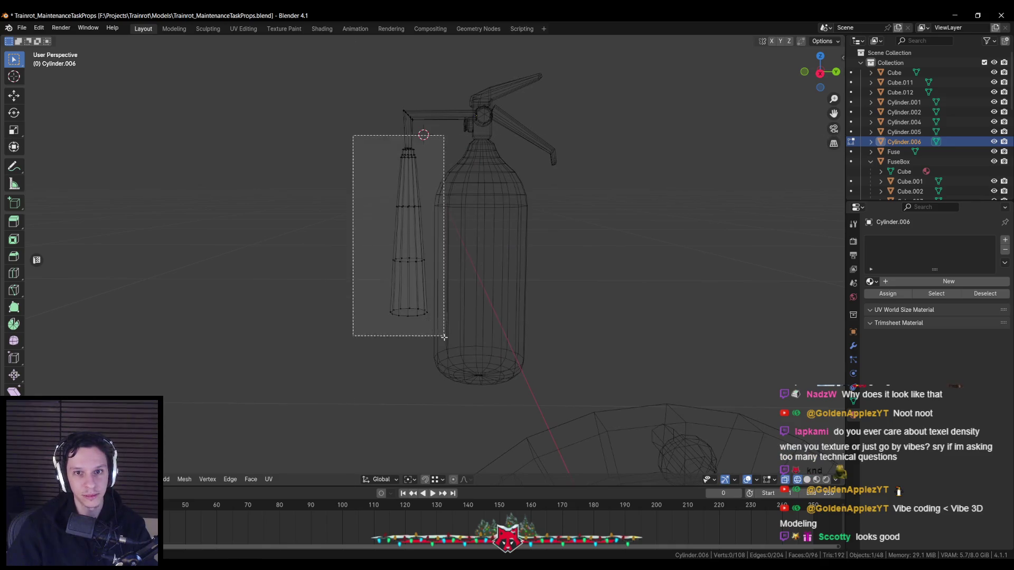
Move the nozzle cone lower, leave edit mode and start editing the hose object instead
{"action": "key", "text": "shift+z"}
{"action": "left_click_drag", "start_coordinate": [408, 202], "coordinate": [408, 230]}
{"action": "key", "text": "Tab"}
{"action": "scroll", "coordinate": [454, 247], "scroll_direction": "down", "scroll_amount": 4}
{"action": "scroll", "coordinate": [454, 247], "scroll_direction": "up", "scroll_amount": 4}
{"action": "mouse_move", "coordinate": [426, 290]}
{"action": "middle_mouse_down"}
{"action": "mouse_move", "coordinate": [429, 258]}
{"action": "mouse_move", "coordinate": [416, 310]}
{"action": "middle_mouse_up"}
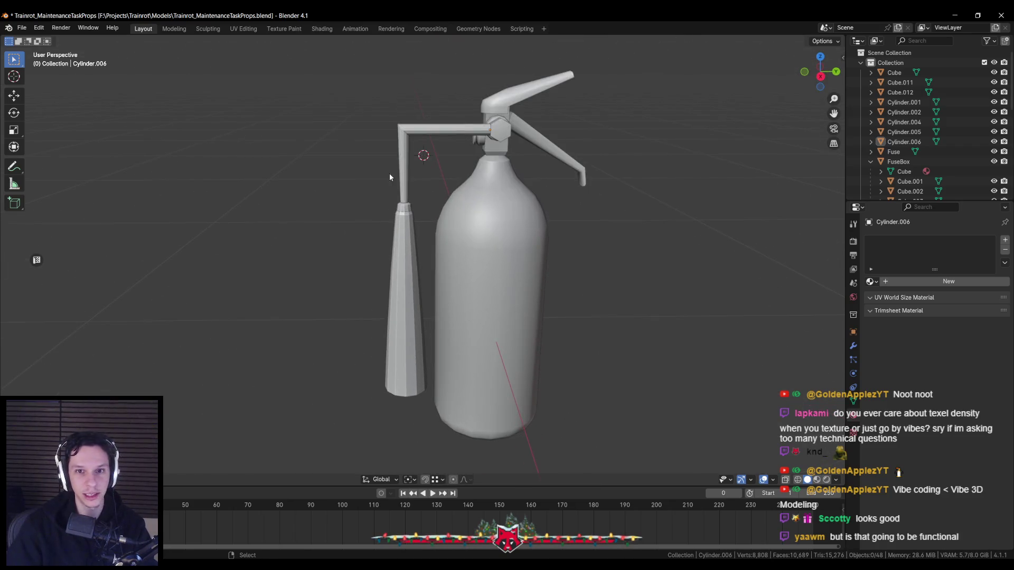
{"action": "left_click", "coordinate": [401, 178]}
{"action": "scroll", "coordinate": [498, 247], "scroll_direction": "up", "scroll_amount": 3}
{"action": "scroll", "coordinate": [498, 247], "scroll_direction": "down", "scroll_amount": 3}
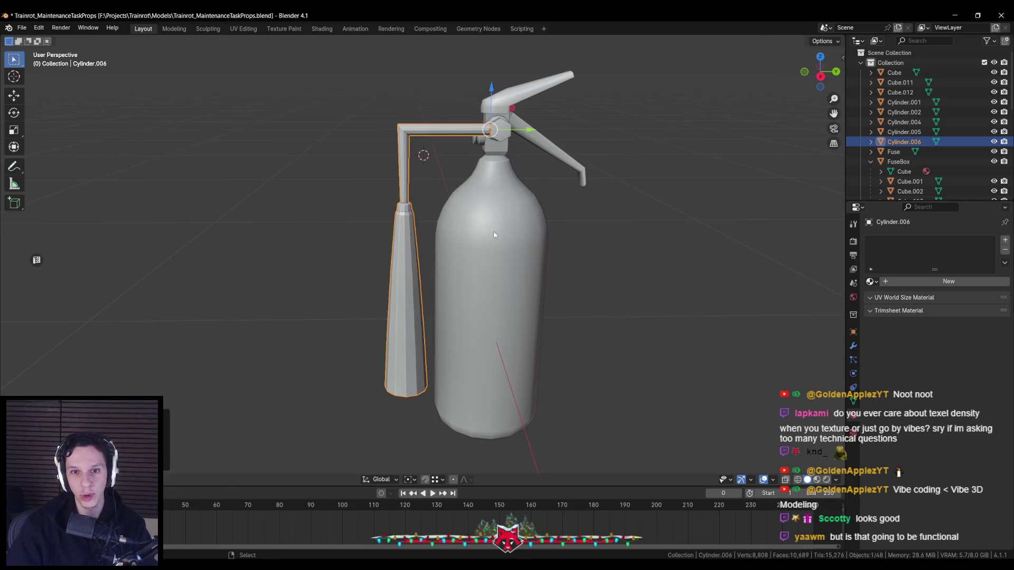
{"action": "key", "text": "Tab"}
{"action": "scroll", "coordinate": [498, 243], "scroll_direction": "up", "scroll_amount": 3}
{"action": "scroll", "coordinate": [497, 243], "scroll_direction": "down", "scroll_amount": 2}
Bevel the hose's corner edge into a smooth multi-segment bend with percentage width
{"action": "left_click", "coordinate": [410, 69], "text": "alt"}
{"action": "key", "text": "ctrl+b"}
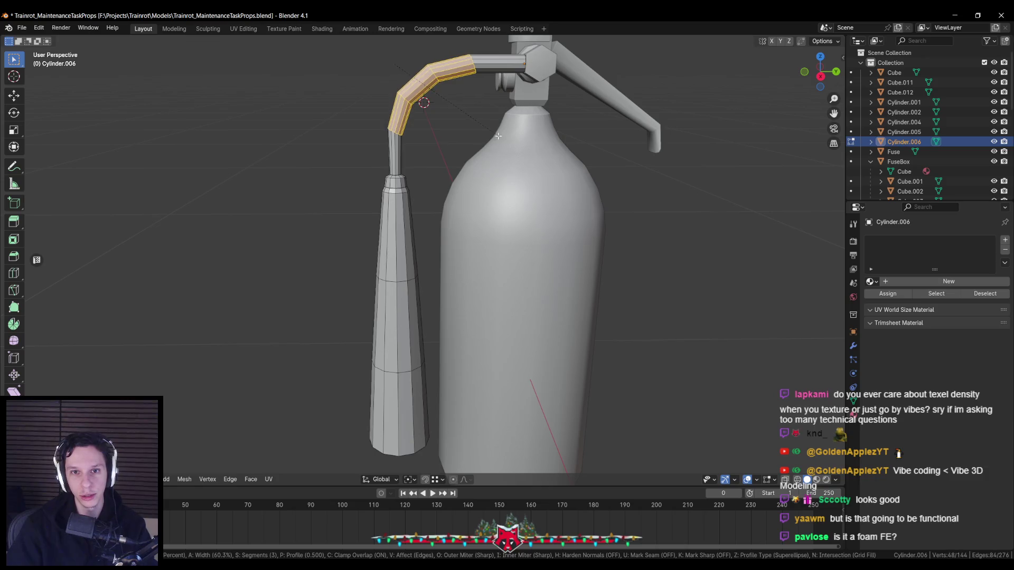
{"action": "key", "text": "m"}
{"action": "key", "text": "m"}
{"action": "scroll", "coordinate": [547, 159], "scroll_direction": "up", "scroll_amount": 1}
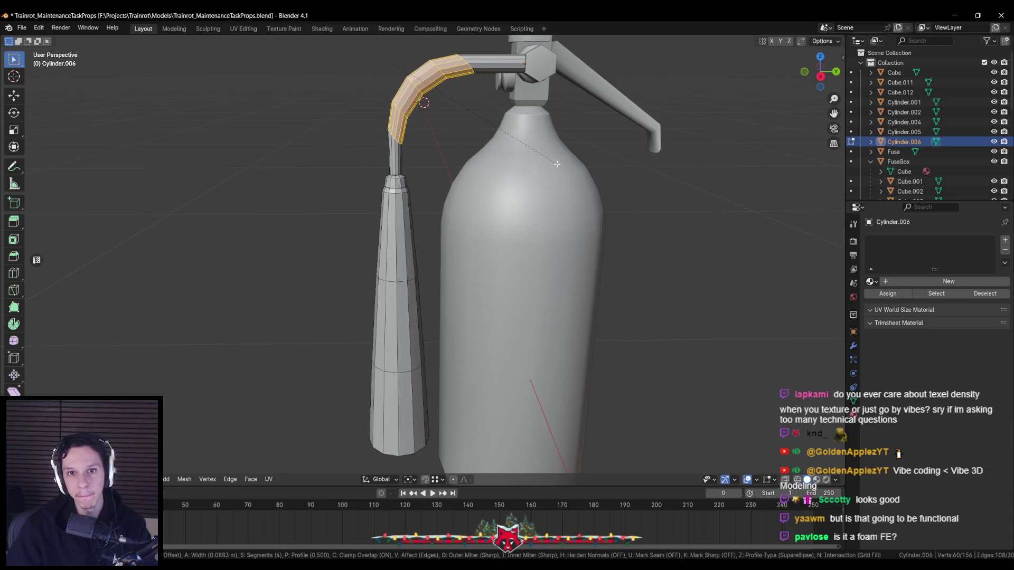
{"action": "key", "text": "m"}
{"action": "key", "text": "m"}
{"action": "key", "text": "m"}
{"action": "scroll", "coordinate": [588, 174], "scroll_direction": "up", "scroll_amount": 1}
{"action": "scroll", "coordinate": [575, 171], "scroll_direction": "up", "scroll_amount": 1}
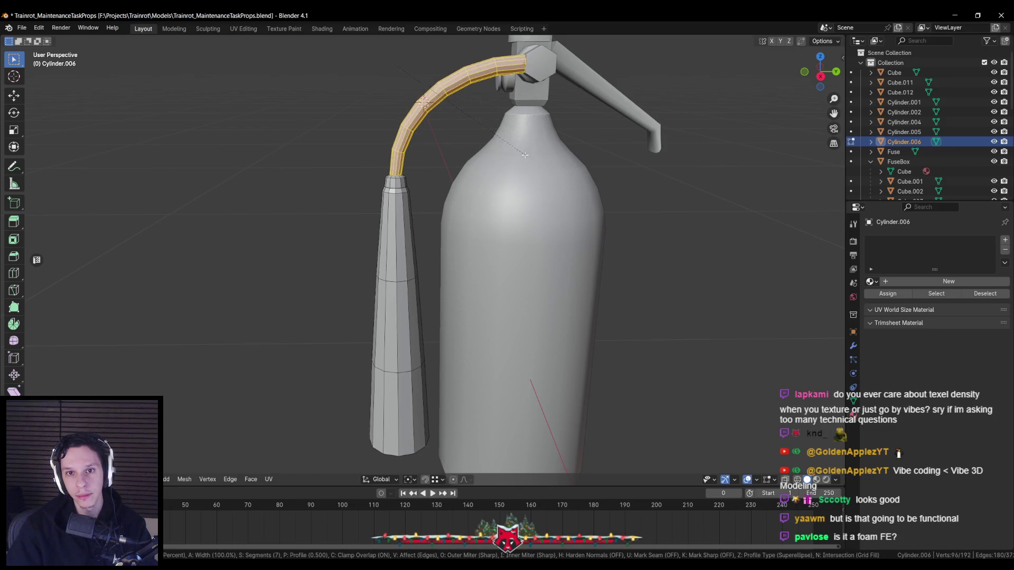
{"action": "left_click", "coordinate": [495, 142]}
{"action": "key", "text": "Tab"}
{"action": "scroll", "coordinate": [457, 139], "scroll_direction": "down", "scroll_amount": 4}
{"action": "middle_click_drag", "start_coordinate": [457, 139], "coordinate": [436, 197]}
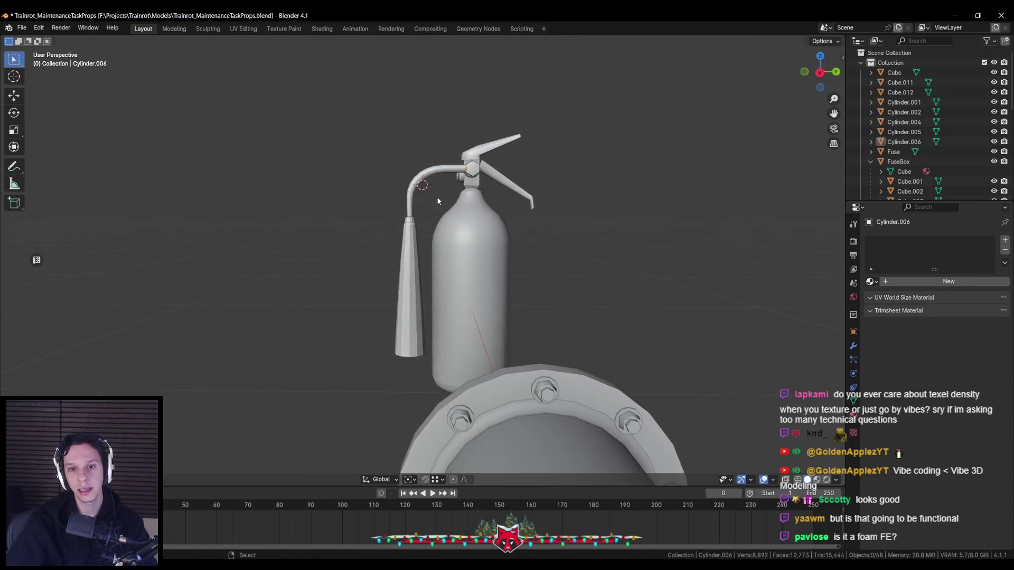
{"action": "scroll", "coordinate": [411, 256], "scroll_direction": "down", "scroll_amount": 2}
{"action": "scroll", "coordinate": [410, 234], "scroll_direction": "up", "scroll_amount": 3}
{"action": "scroll", "coordinate": [387, 174], "scroll_direction": "up", "scroll_amount": 3}
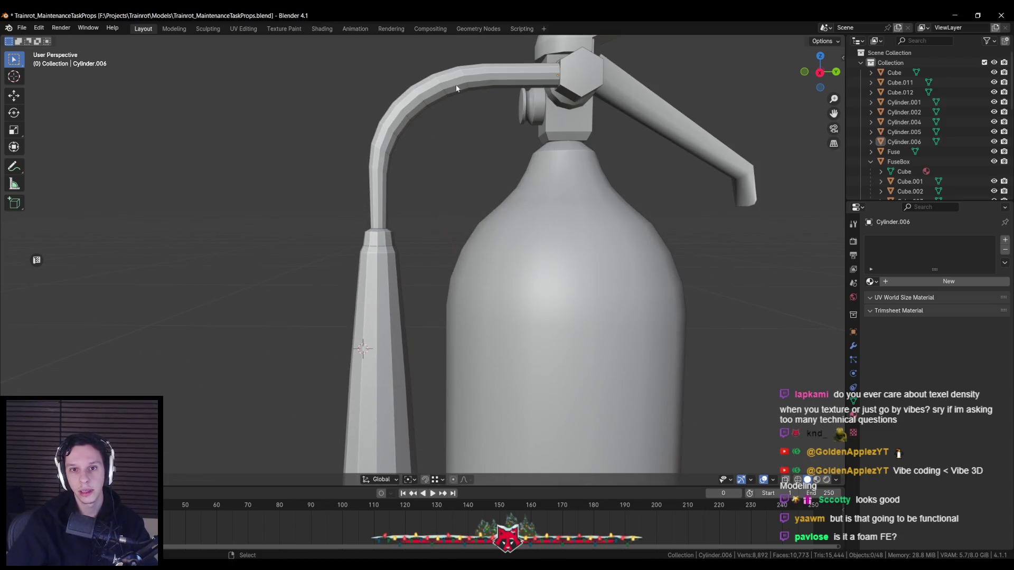
{"action": "scroll", "coordinate": [457, 88], "scroll_direction": "down", "scroll_amount": 3}
Undo the bevel and add loop cuts on the hose either side of the corner
{"action": "left_click", "coordinate": [451, 192]}
{"action": "scroll", "coordinate": [451, 192], "scroll_direction": "up", "scroll_amount": 3}
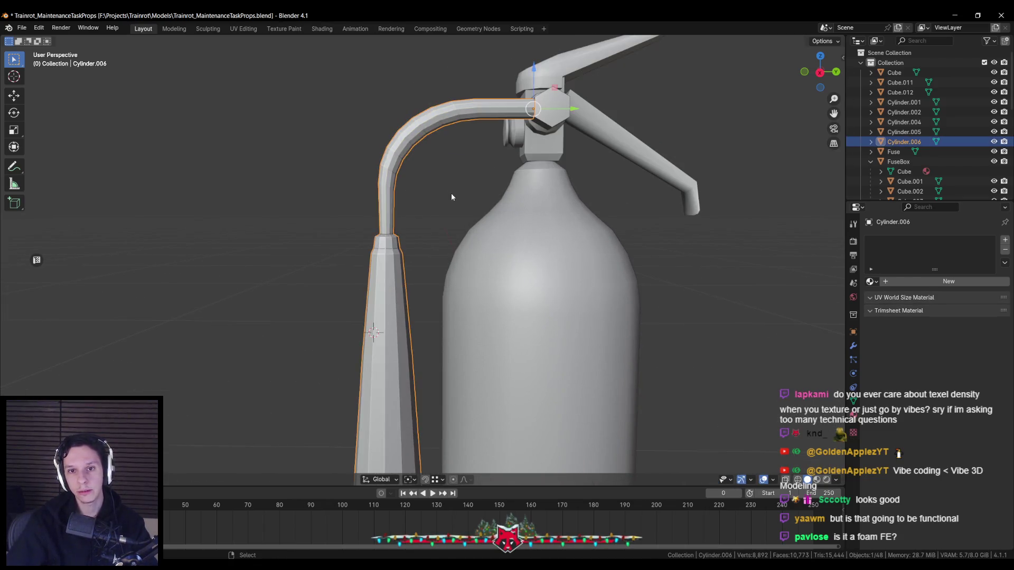
{"action": "key", "text": "ctrl+z"}
{"action": "key", "text": "ctrl+z"}
{"action": "key", "text": "ctrl+z"}
{"action": "middle_click_drag", "start_coordinate": [435, 165], "coordinate": [473, 218], "text": "alt"}
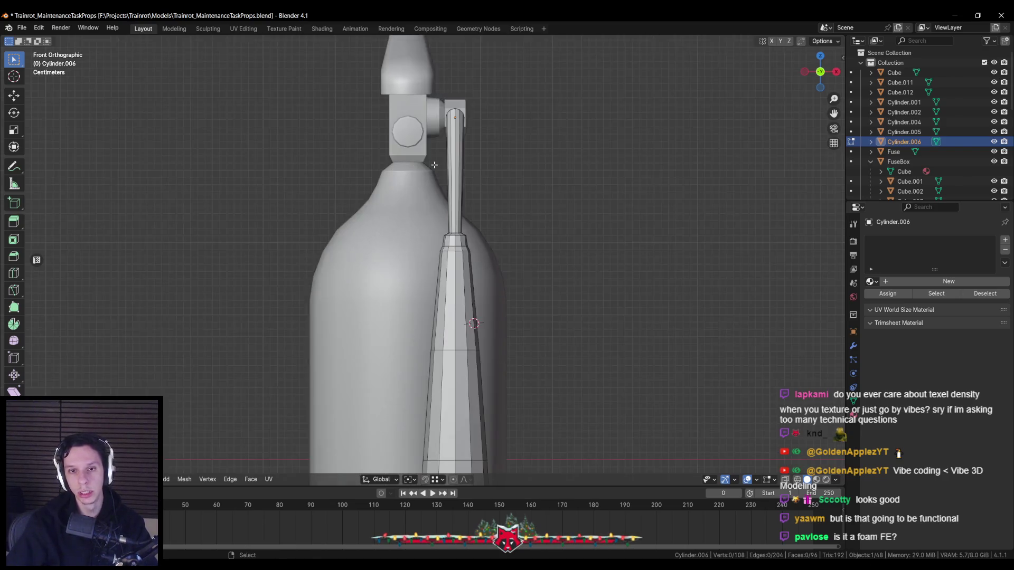
{"action": "scroll", "coordinate": [492, 175], "scroll_direction": "up", "scroll_amount": 3}
{"action": "key", "text": "ctrl+r"}
{"action": "left_click", "coordinate": [504, 137]}
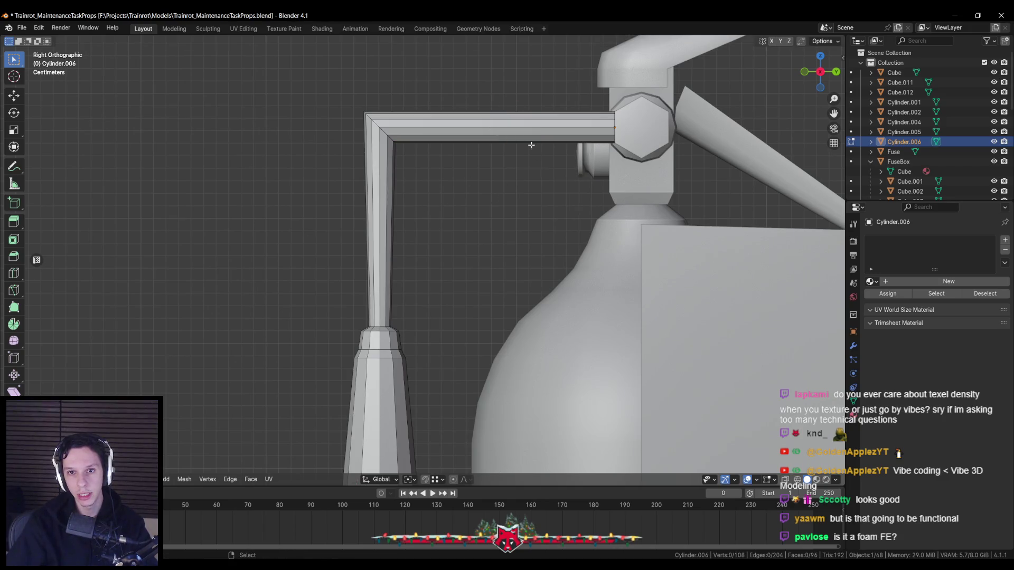
{"action": "left_click", "coordinate": [511, 135]}
{"action": "key", "text": "ctrl+r"}
{"action": "left_click", "coordinate": [394, 248]}
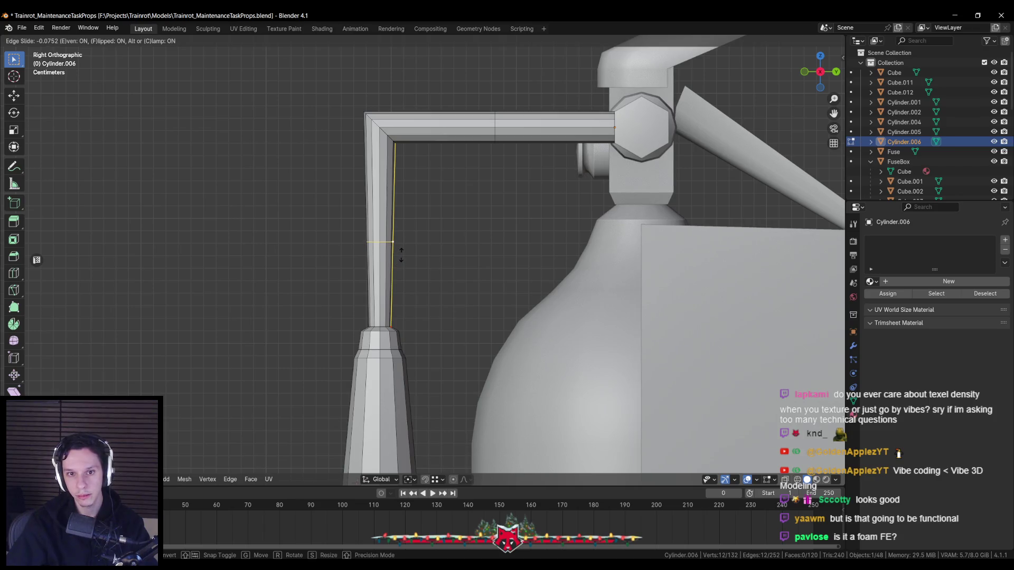
{"action": "left_click", "coordinate": [401, 255]}
Bevel the corner edge again and merge the hose's duplicate vertices by distance
{"action": "left_click", "coordinate": [380, 158]}
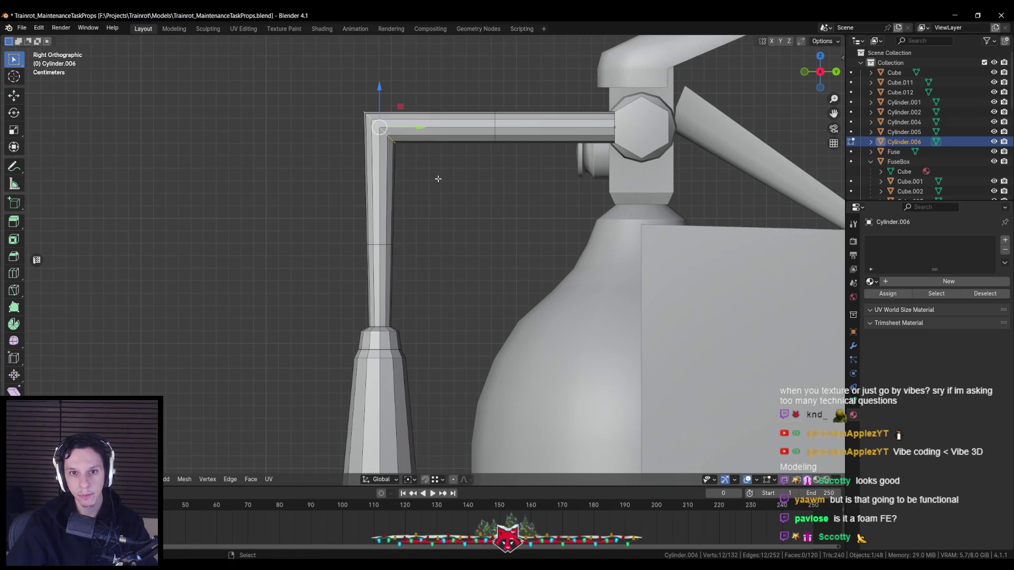
{"action": "key", "text": "ctrl+b"}
{"action": "left_click", "coordinate": [523, 217]}
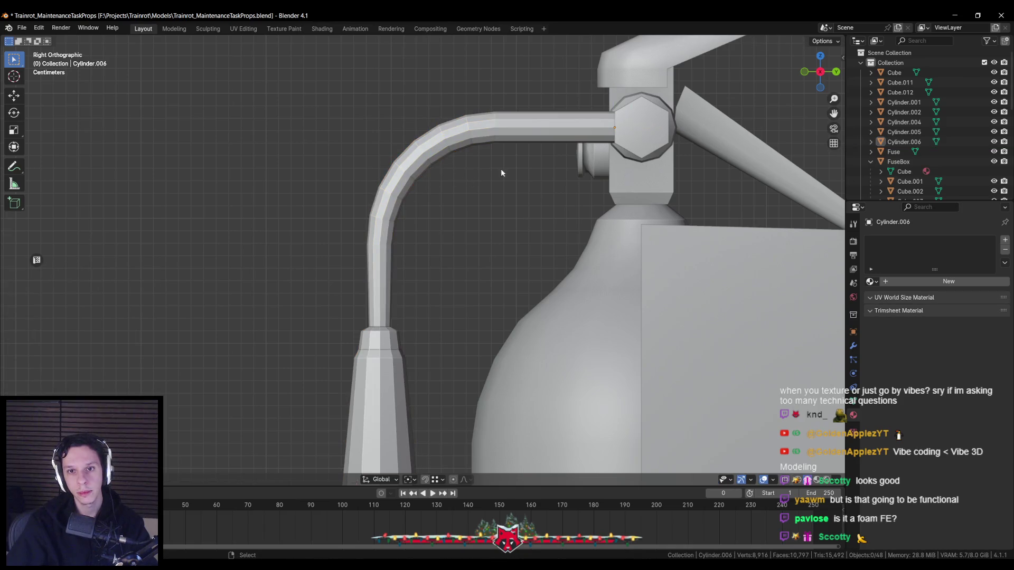
{"action": "key", "text": "a"}
{"action": "key", "text": "m"}
{"action": "left_click", "coordinate": [515, 258]}
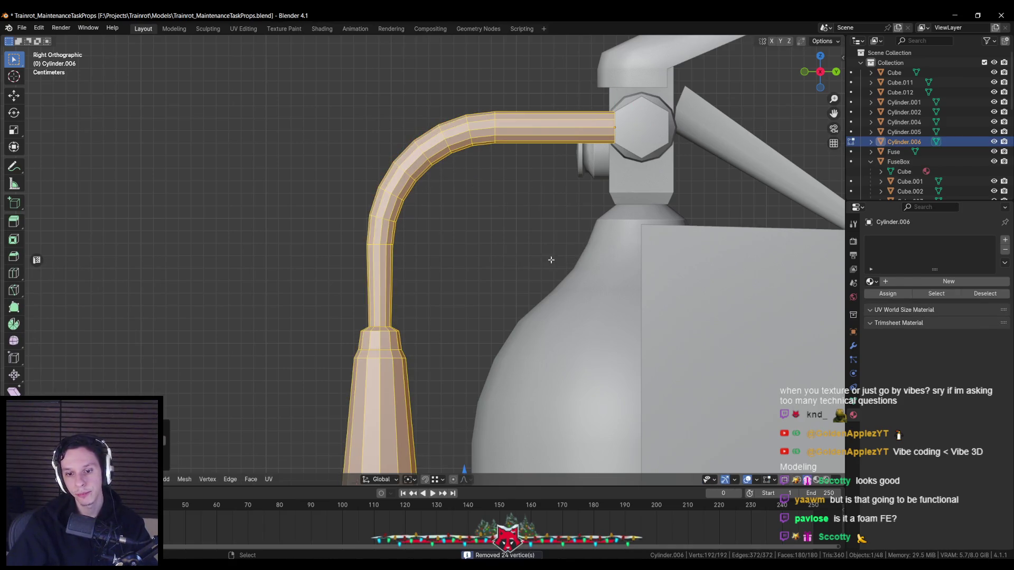
{"action": "key", "text": "Tab"}
{"action": "scroll", "coordinate": [371, 232], "scroll_direction": "down", "scroll_amount": 1}
{"action": "scroll", "coordinate": [372, 233], "scroll_direction": "down", "scroll_amount": 4}
{"action": "mouse_move", "coordinate": [377, 252]}
{"action": "middle_mouse_down"}
{"action": "mouse_move", "coordinate": [494, 278]}
{"action": "mouse_move", "coordinate": [482, 281]}
{"action": "mouse_move", "coordinate": [589, 279]}
{"action": "mouse_move", "coordinate": [472, 261]}
{"action": "middle_mouse_up"}
{"action": "scroll", "coordinate": [444, 266], "scroll_direction": "down", "scroll_amount": 2}
{"action": "scroll", "coordinate": [494, 277], "scroll_direction": "down", "scroll_amount": 3}
{"action": "scroll", "coordinate": [471, 262], "scroll_direction": "up", "scroll_amount": 5}
{"action": "left_click", "coordinate": [456, 214], "text": "shift"}
Set pivot to Active Element, trial-rotate the hose horizontal about X, then undo it
{"action": "key", "text": "r"}
{"action": "key", "text": "x"}
{"action": "right_click", "coordinate": [493, 292]}
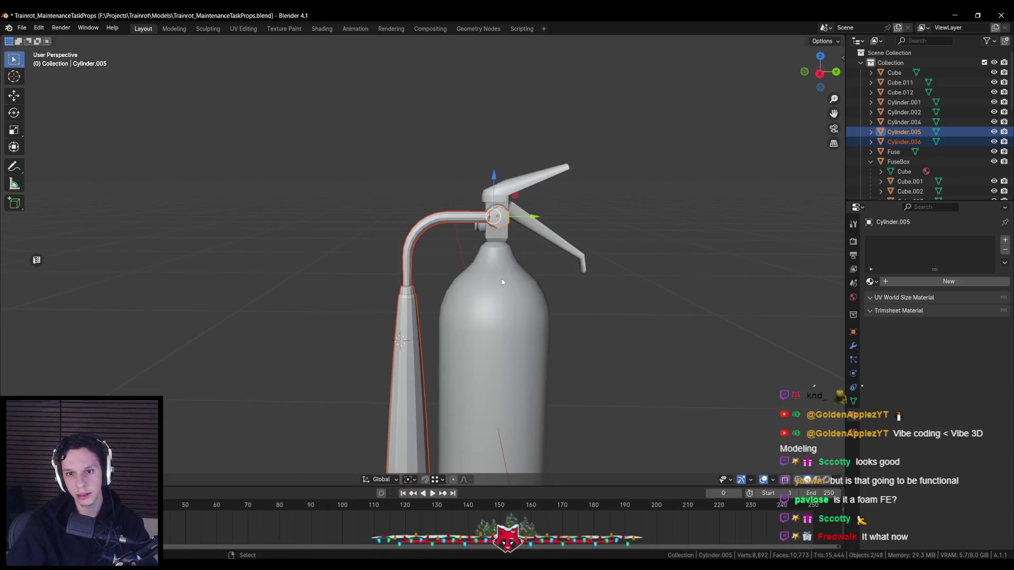
{"action": "left_click", "coordinate": [410, 479]}
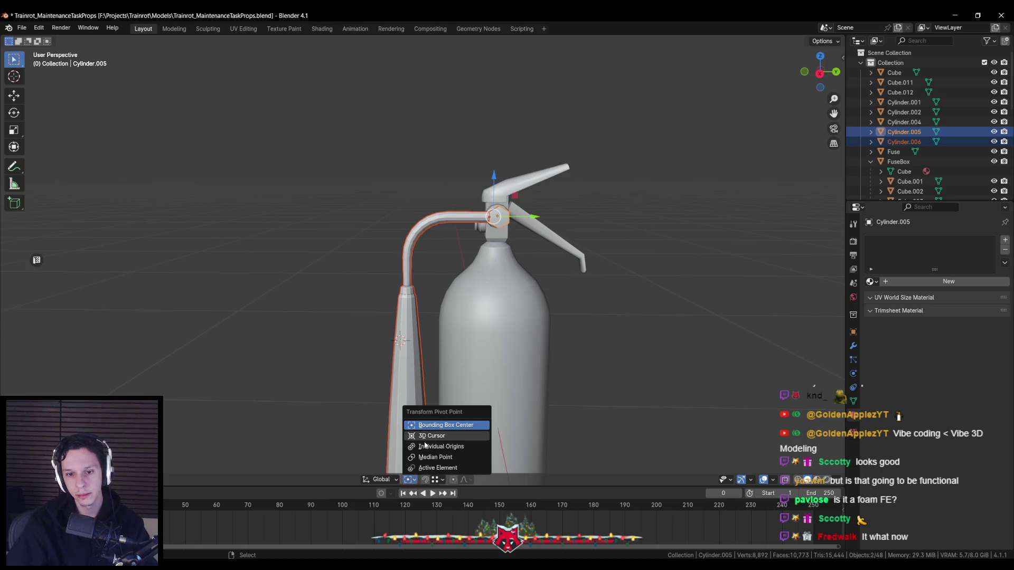
{"action": "left_click", "coordinate": [438, 467]}
{"action": "key", "text": "r"}
{"action": "key", "text": "x"}
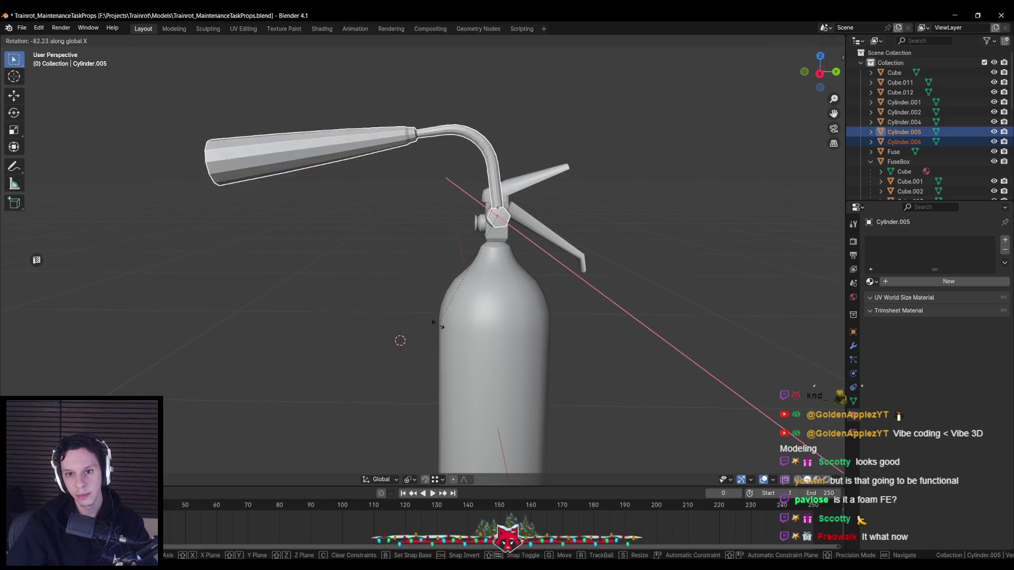
{"action": "left_click", "coordinate": [475, 313]}
{"action": "scroll", "coordinate": [476, 313], "scroll_direction": "down", "scroll_amount": 4}
{"action": "mouse_move", "coordinate": [444, 317]}
{"action": "middle_mouse_down"}
{"action": "mouse_move", "coordinate": [256, 317]}
{"action": "mouse_move", "coordinate": [528, 283]}
{"action": "mouse_move", "coordinate": [607, 290]}
{"action": "mouse_move", "coordinate": [539, 304]}
{"action": "mouse_move", "coordinate": [652, 305]}
{"action": "mouse_move", "coordinate": [584, 308]}
{"action": "middle_mouse_up"}
{"action": "scroll", "coordinate": [580, 309], "scroll_direction": "up", "scroll_amount": 3}
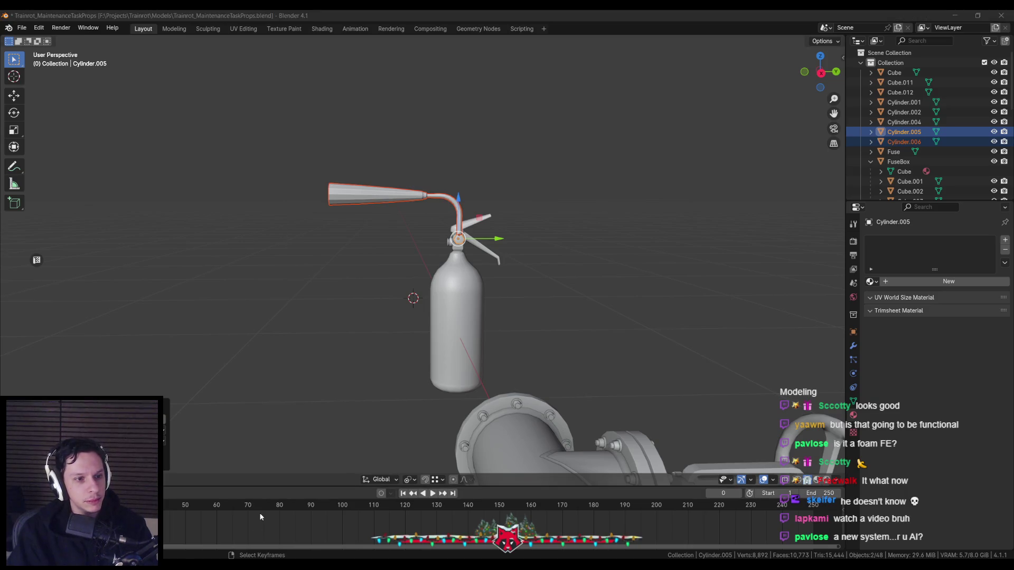
{"action": "scroll", "coordinate": [404, 325], "scroll_direction": "up", "scroll_amount": 3}
{"action": "key", "text": "ctrl+z"}
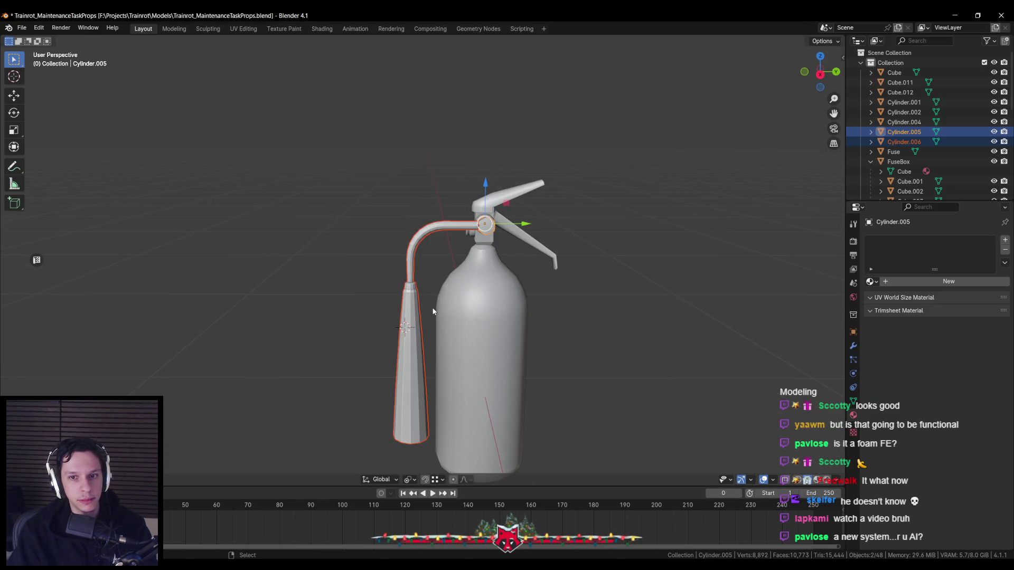
Shade the hose smooth and deselect everything to review the extinguisher
{"action": "left_click", "coordinate": [427, 304]}
{"action": "middle_click_drag", "start_coordinate": [382, 312], "coordinate": [385, 301]}
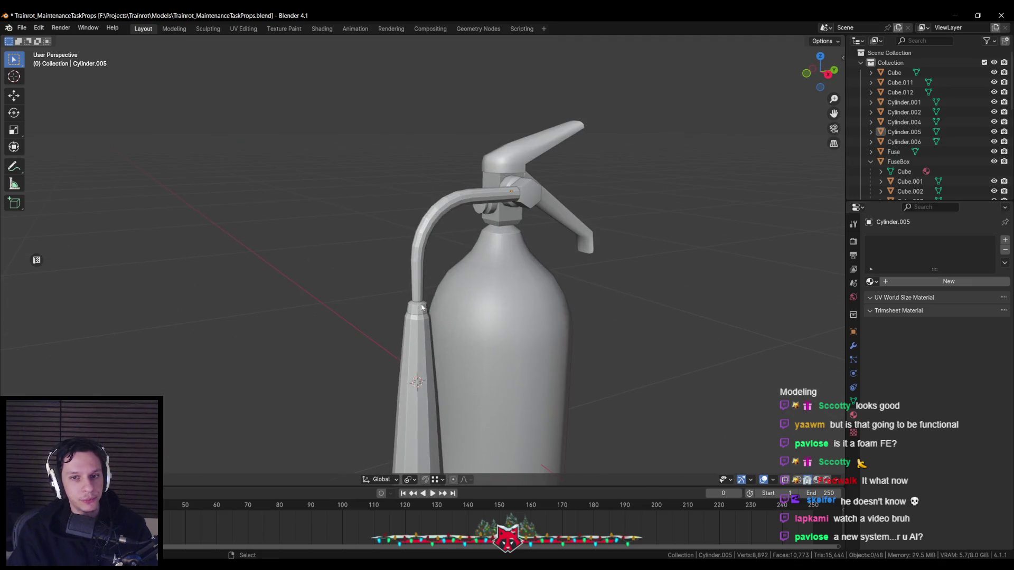
{"action": "scroll", "coordinate": [385, 300], "scroll_direction": "up", "scroll_amount": 2}
{"action": "scroll", "coordinate": [404, 291], "scroll_direction": "down", "scroll_amount": 2}
{"action": "scroll", "coordinate": [383, 291], "scroll_direction": "down", "scroll_amount": 2}
{"action": "right_click", "coordinate": [385, 290]}
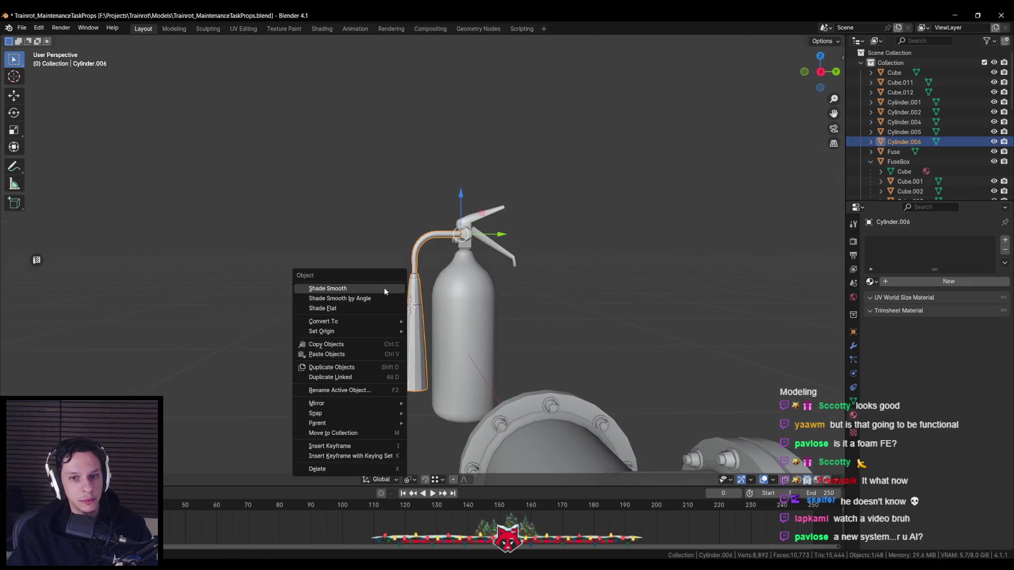
{"action": "left_click", "coordinate": [384, 291]}
{"action": "scroll", "coordinate": [384, 291], "scroll_direction": "up", "scroll_amount": 2}
{"action": "key", "text": "Tab"}
{"action": "scroll", "coordinate": [395, 322], "scroll_direction": "up", "scroll_amount": 2}
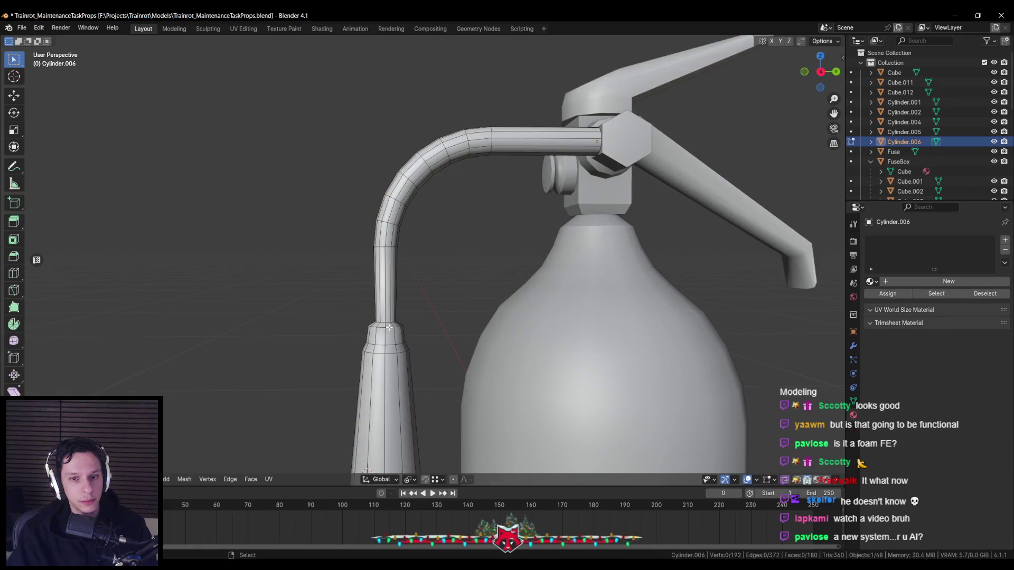
{"action": "right_click", "coordinate": [391, 327]}
{"action": "key", "text": "Escape"}
{"action": "key", "text": "Tab"}
{"action": "scroll", "coordinate": [390, 328], "scroll_direction": "down", "scroll_amount": 2}
{"action": "scroll", "coordinate": [408, 361], "scroll_direction": "down", "scroll_amount": 3}
{"action": "scroll", "coordinate": [421, 373], "scroll_direction": "down", "scroll_amount": 2}
{"action": "scroll", "coordinate": [421, 374], "scroll_direction": "up", "scroll_amount": 2}
{"action": "scroll", "coordinate": [502, 248], "scroll_direction": "up", "scroll_amount": 2}
{"action": "key", "text": "alt+a"}
{"action": "mouse_move", "coordinate": [502, 248]}
{"action": "middle_mouse_down"}
{"action": "mouse_move", "coordinate": [509, 272]}
{"action": "mouse_move", "coordinate": [450, 280]}
{"action": "mouse_move", "coordinate": [550, 266]}
{"action": "mouse_move", "coordinate": [603, 283]}
{"action": "mouse_move", "coordinate": [577, 294]}
{"action": "mouse_move", "coordinate": [514, 296]}
{"action": "middle_mouse_up"}
{"action": "scroll", "coordinate": [550, 267], "scroll_direction": "down", "scroll_amount": 2}
{"action": "scroll", "coordinate": [603, 282], "scroll_direction": "down", "scroll_amount": 2}
{"action": "scroll", "coordinate": [577, 294], "scroll_direction": "up", "scroll_amount": 2}
{"action": "scroll", "coordinate": [567, 290], "scroll_direction": "down", "scroll_amount": 2}
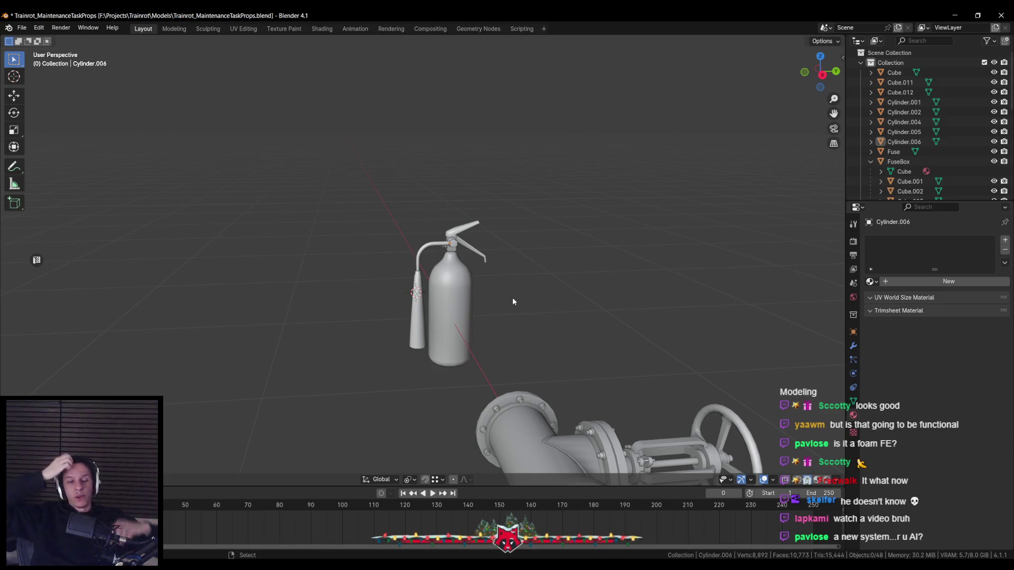
{"action": "scroll", "coordinate": [510, 296], "scroll_direction": "up", "scroll_amount": 3}
Inset the nozzle's end ring inward, sink it inside and merge it to a center vertex
{"action": "left_click", "coordinate": [474, 369]}
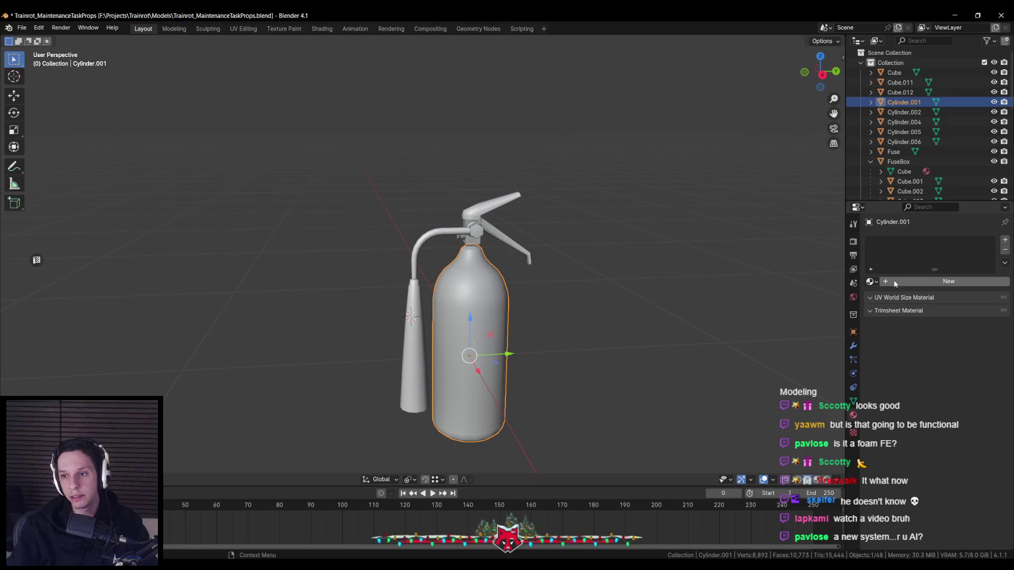
{"action": "mouse_move", "coordinate": [737, 297]}
{"action": "middle_mouse_down"}
{"action": "mouse_move", "coordinate": [563, 300]}
{"action": "mouse_move", "coordinate": [478, 290]}
{"action": "middle_mouse_up"}
{"action": "scroll", "coordinate": [476, 290], "scroll_direction": "down", "scroll_amount": 2}
{"action": "scroll", "coordinate": [476, 290], "scroll_direction": "up", "scroll_amount": 2}
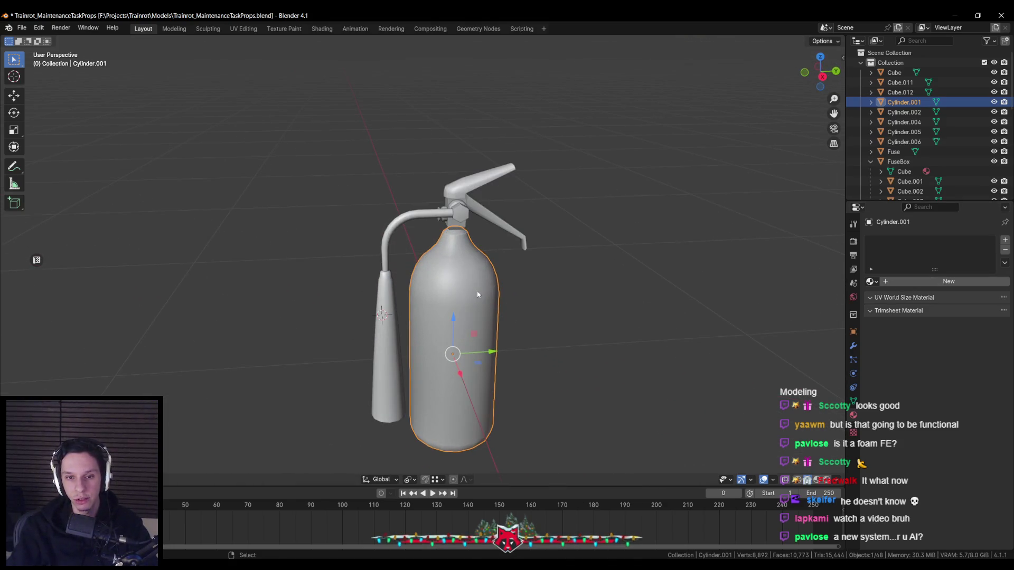
{"action": "middle_click_drag", "start_coordinate": [478, 294], "coordinate": [410, 281]}
{"action": "left_click", "coordinate": [409, 280]}
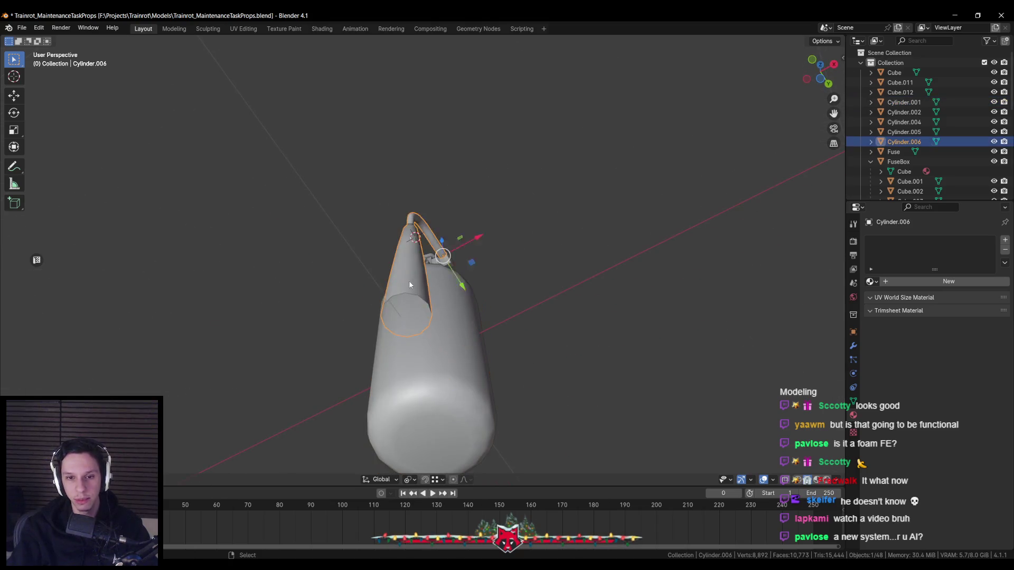
{"action": "key", "text": "Tab"}
{"action": "key", "text": "e"}
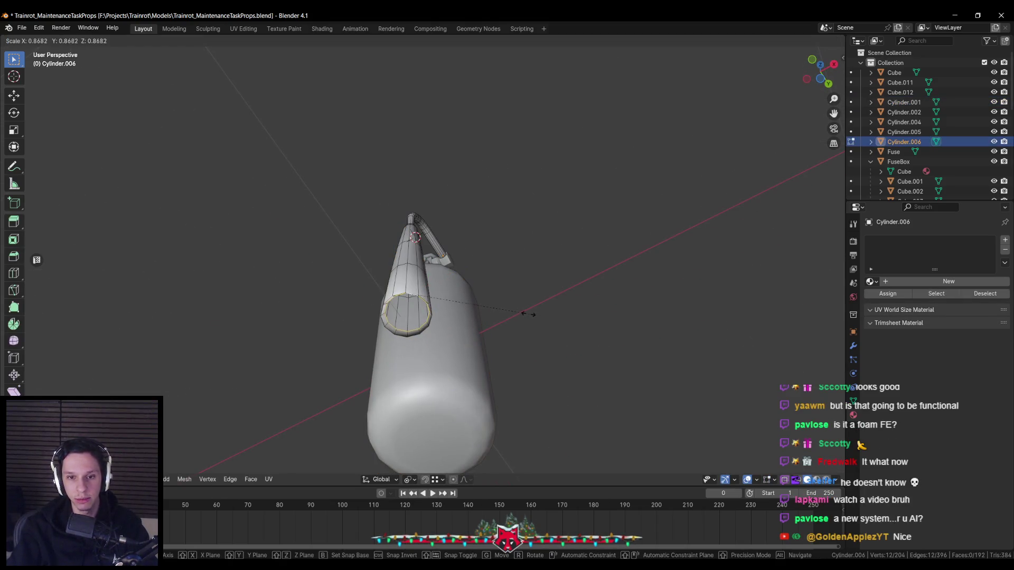
{"action": "right_click", "coordinate": [525, 313]}
{"action": "right_click", "coordinate": [444, 416]}
{"action": "key", "text": "Escape"}
{"action": "key", "text": "s"}
{"action": "mouse_move", "coordinate": [443, 417]}
{"action": "middle_mouse_down"}
{"action": "mouse_move", "coordinate": [511, 329]}
{"action": "mouse_move", "coordinate": [443, 255]}
{"action": "middle_mouse_up"}
{"action": "left_click", "coordinate": [502, 319]}
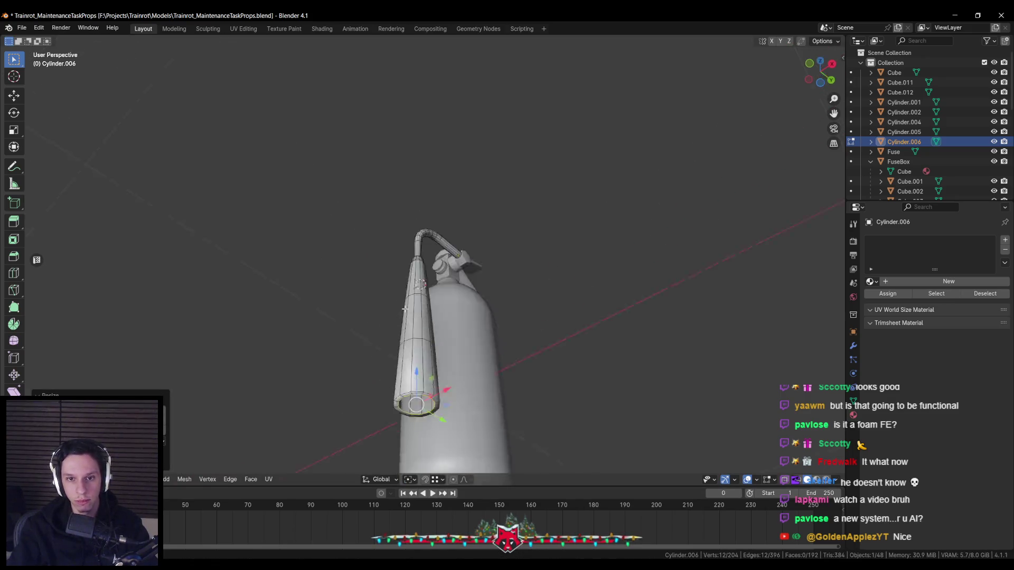
{"action": "left_click", "coordinate": [529, 259]}
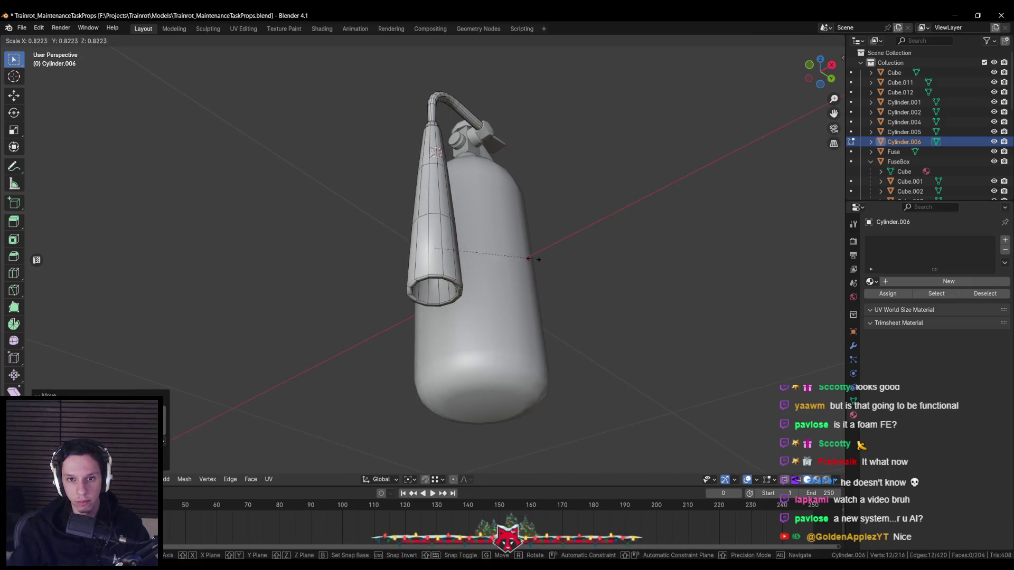
{"action": "key", "text": "m"}
{"action": "left_click", "coordinate": [515, 224]}
Mark the nozzle rim edge loop sharp, widen it slightly and review the whole extinguisher
{"action": "mouse_move", "coordinate": [515, 225]}
{"action": "middle_mouse_down"}
{"action": "mouse_move", "coordinate": [449, 267]}
{"action": "mouse_move", "coordinate": [455, 238]}
{"action": "middle_mouse_up"}
{"action": "key", "text": "shift+z"}
{"action": "key", "text": "shift+z"}
{"action": "key", "text": "ctrl+e"}
{"action": "left_click", "coordinate": [458, 243]}
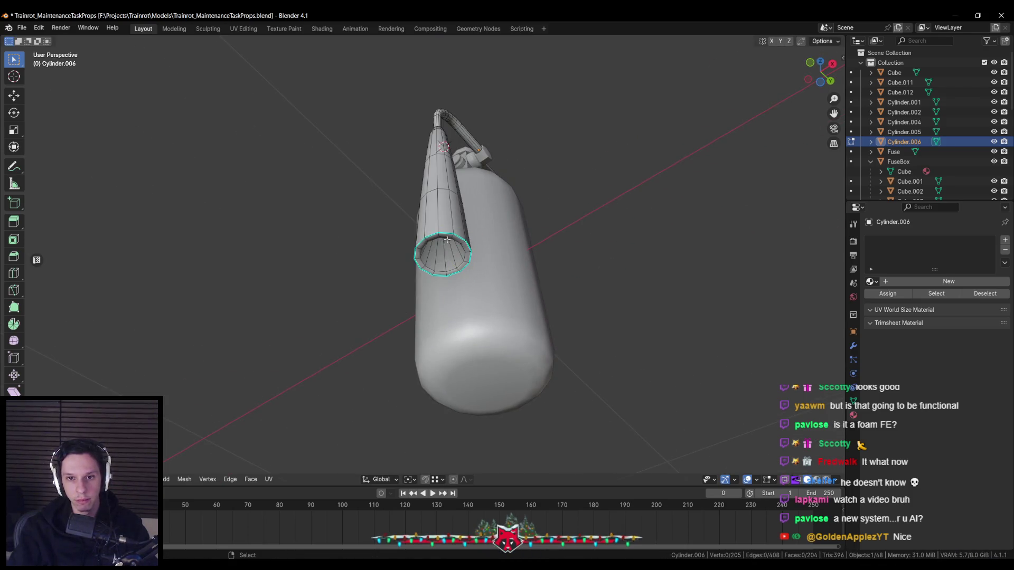
{"action": "key", "text": "ctrl+e"}
{"action": "left_click", "coordinate": [448, 238]}
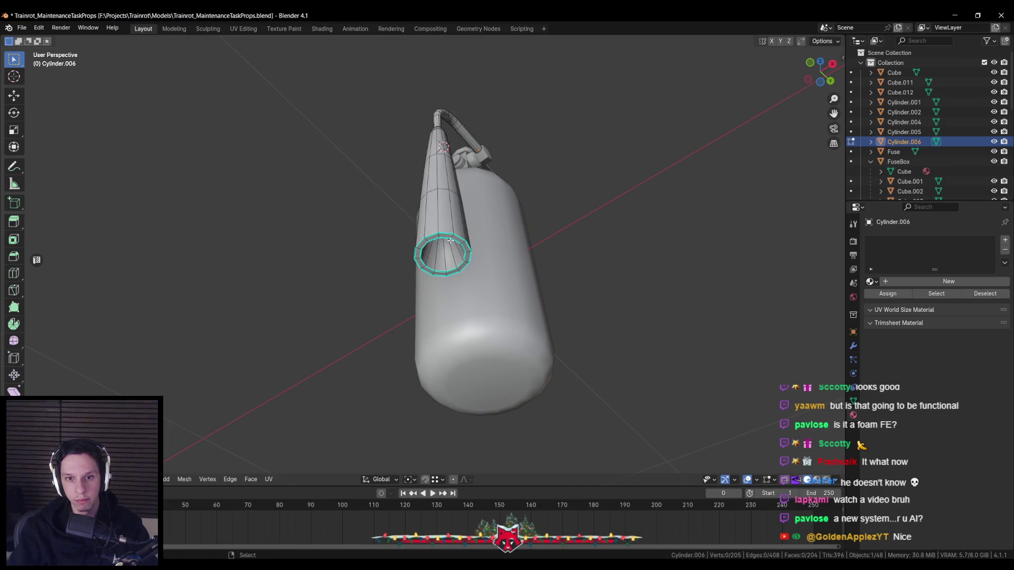
{"action": "scroll", "coordinate": [460, 236], "scroll_direction": "up", "scroll_amount": 3}
{"action": "key", "text": "s"}
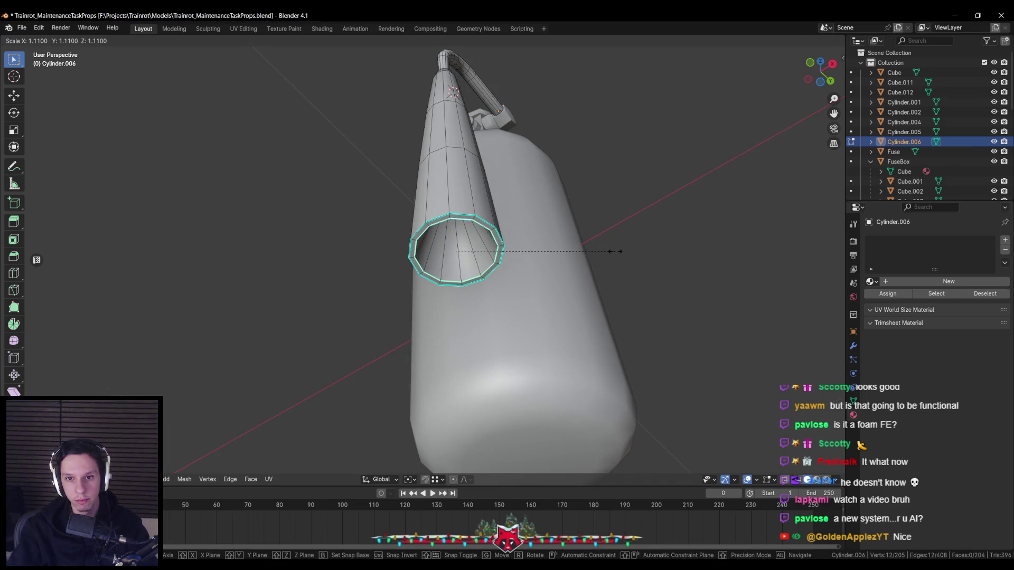
{"action": "left_click", "coordinate": [615, 251]}
{"action": "key", "text": "Tab"}
{"action": "scroll", "coordinate": [515, 272], "scroll_direction": "down", "scroll_amount": 5}
{"action": "mouse_move", "coordinate": [516, 271]}
{"action": "middle_mouse_down"}
{"action": "mouse_move", "coordinate": [461, 283]}
{"action": "mouse_move", "coordinate": [453, 191]}
{"action": "middle_mouse_up"}
{"action": "scroll", "coordinate": [461, 282], "scroll_direction": "up", "scroll_amount": 2}
{"action": "key", "text": "alt+a"}
{"action": "scroll", "coordinate": [456, 297], "scroll_direction": "down", "scroll_amount": 3}
{"action": "scroll", "coordinate": [452, 192], "scroll_direction": "up", "scroll_amount": 3}
{"action": "scroll", "coordinate": [453, 191], "scroll_direction": "up", "scroll_amount": 3}
{"action": "mouse_move", "coordinate": [444, 259]}
{"action": "middle_mouse_down"}
{"action": "mouse_move", "coordinate": [406, 232]}
{"action": "mouse_move", "coordinate": [500, 243]}
{"action": "middle_mouse_up"}
{"action": "scroll", "coordinate": [459, 287], "scroll_direction": "down", "scroll_amount": 3}
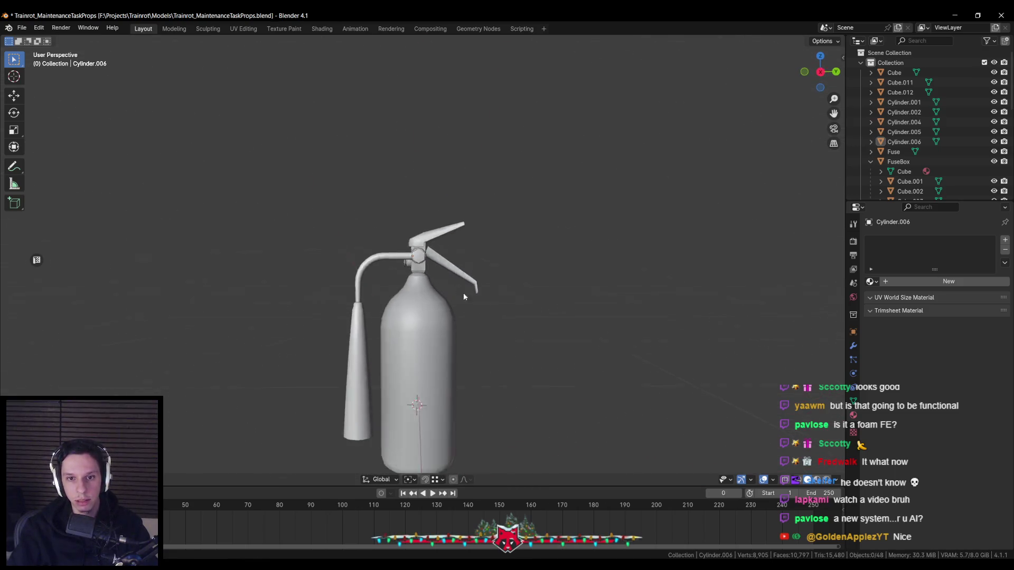
{"action": "scroll", "coordinate": [460, 288], "scroll_direction": "up", "scroll_amount": 3}
{"action": "mouse_move", "coordinate": [460, 288]}
{"action": "middle_mouse_down"}
{"action": "mouse_move", "coordinate": [450, 340]}
{"action": "mouse_move", "coordinate": [478, 255]}
{"action": "mouse_move", "coordinate": [437, 296]}
{"action": "mouse_move", "coordinate": [527, 265]}
{"action": "middle_mouse_up"}
Inspect the assembled extinguisher from a few angles and save the props .blend file
{"action": "left_click", "coordinate": [437, 296]}
{"action": "scroll", "coordinate": [437, 297], "scroll_direction": "down", "scroll_amount": 2}
{"action": "scroll", "coordinate": [435, 258], "scroll_direction": "up", "scroll_amount": 2}
{"action": "left_click", "coordinate": [528, 269]}
{"action": "middle_click_drag", "start_coordinate": [589, 279], "coordinate": [537, 303]}
{"action": "key", "text": "ctrl+s"}
{"action": "scroll", "coordinate": [533, 303], "scroll_direction": "up", "scroll_amount": 3}
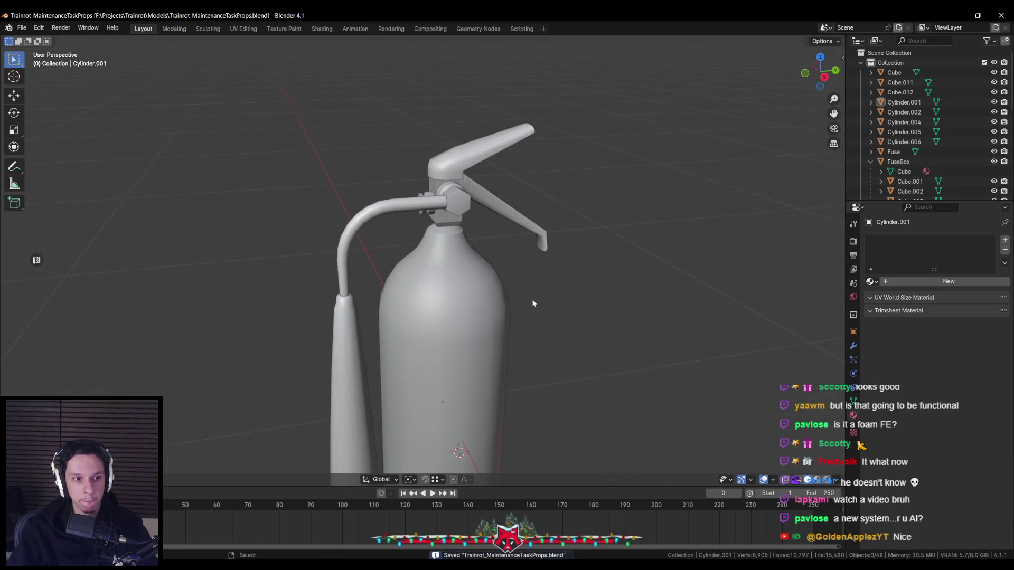
{"action": "scroll", "coordinate": [533, 303], "scroll_direction": "down", "scroll_amount": 4}
{"action": "middle_click_drag", "start_coordinate": [488, 296], "coordinate": [512, 281]}
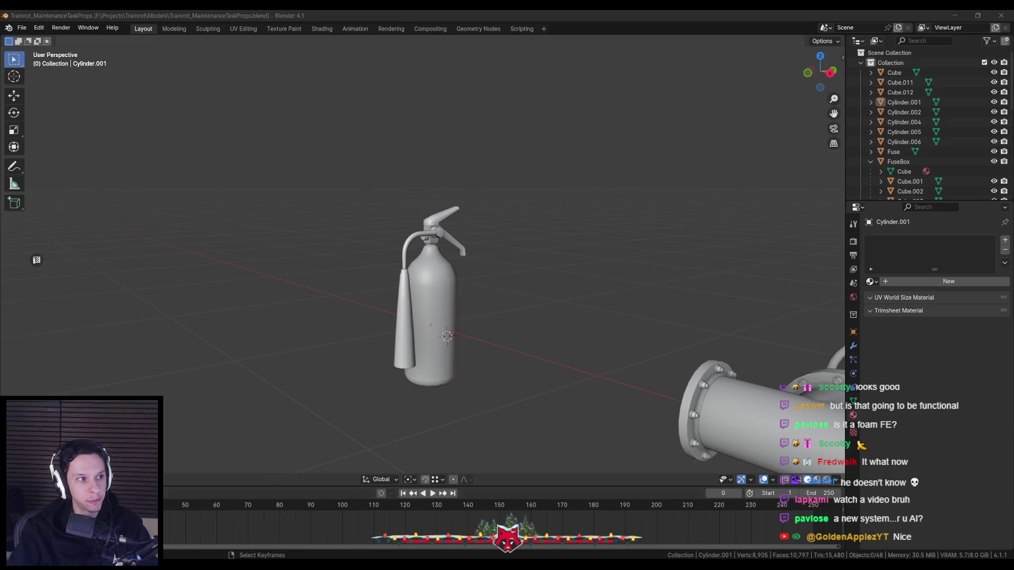
{"action": "scroll", "coordinate": [381, 331], "scroll_direction": "up", "scroll_amount": 2}
{"action": "scroll", "coordinate": [370, 325], "scroll_direction": "up", "scroll_amount": 3}
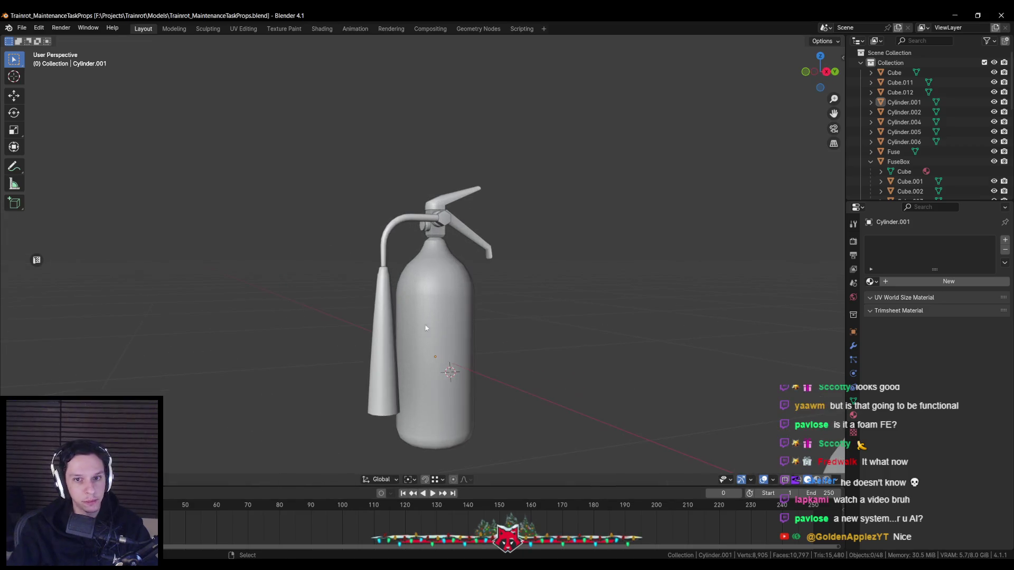
{"action": "left_click", "coordinate": [417, 328]}
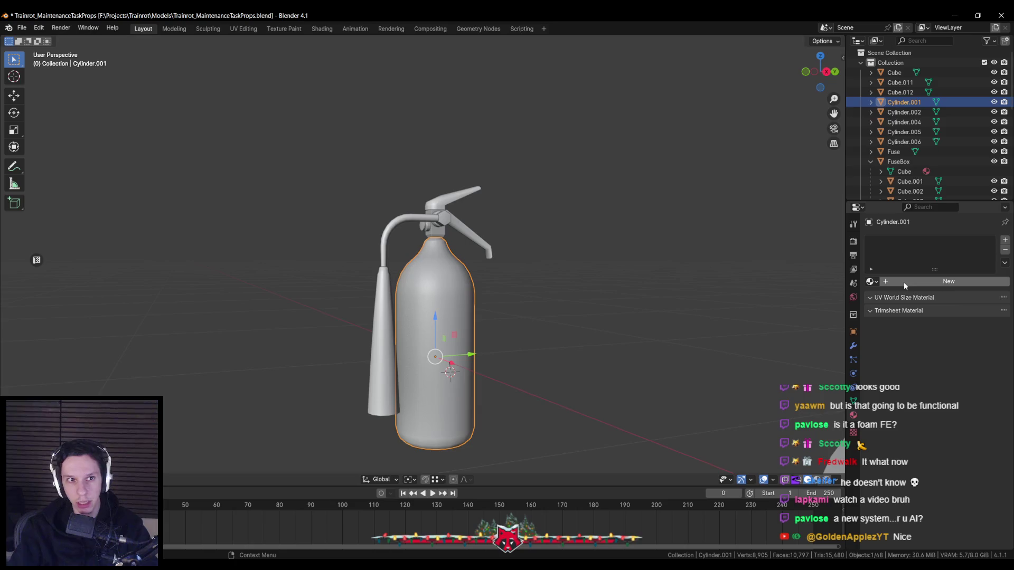
{"action": "middle_click_drag", "start_coordinate": [713, 301], "coordinate": [660, 305]}
{"action": "key", "text": "ctrl+s"}
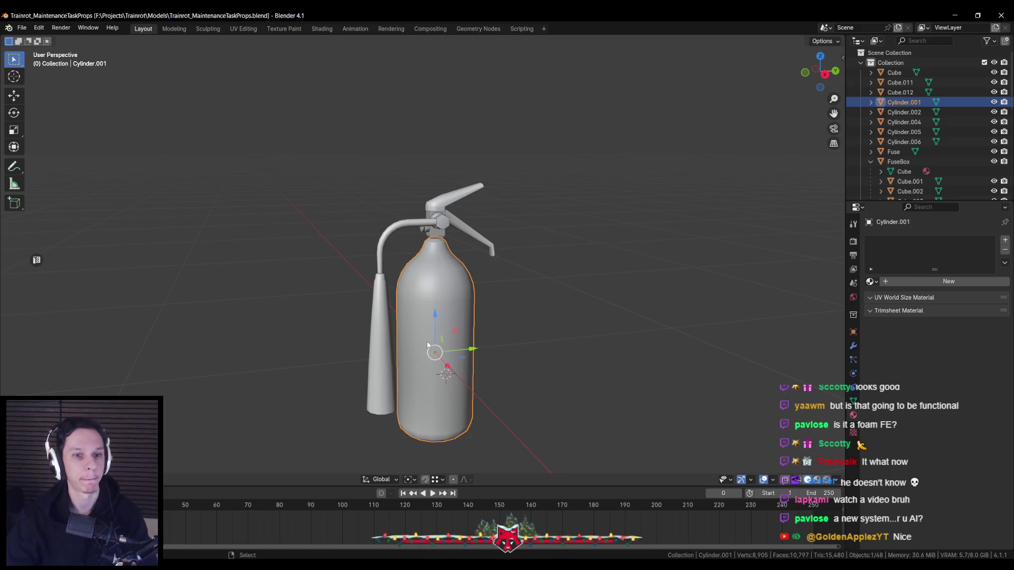
Add loop cuts around the extinguisher body's neck and tighten their spacing along Z
{"action": "key", "text": "Tab"}
{"action": "key", "text": "a"}
{"action": "key", "text": "alt+a"}
{"action": "key", "text": "ctrl+r"}
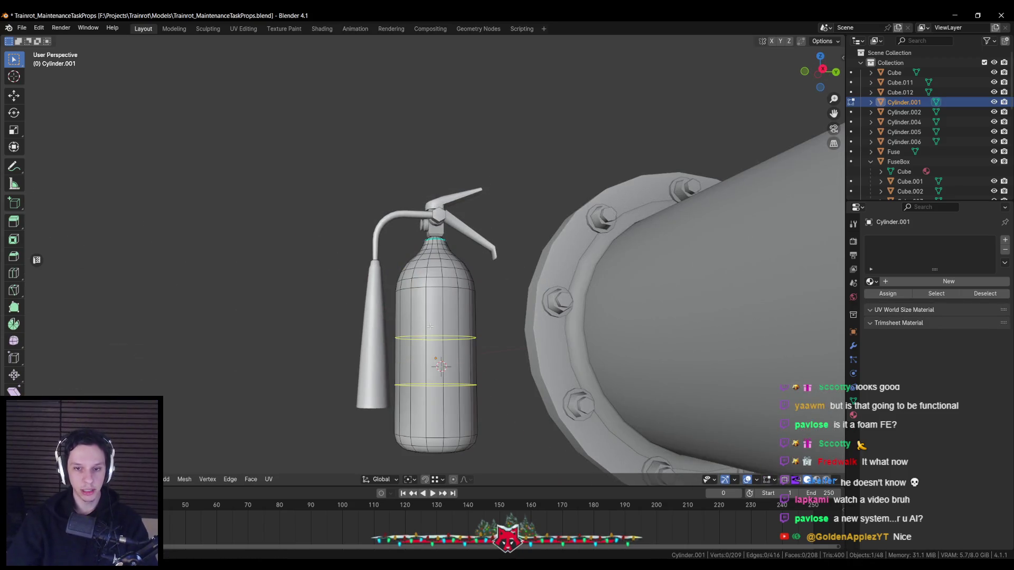
{"action": "left_click", "coordinate": [432, 325]}
{"action": "key", "text": "g"}
{"action": "key", "text": "z"}
{"action": "left_click", "coordinate": [492, 326]}
{"action": "key", "text": "s"}
{"action": "key", "text": "z"}
{"action": "left_click", "coordinate": [560, 327]}
{"action": "key", "text": "g"}
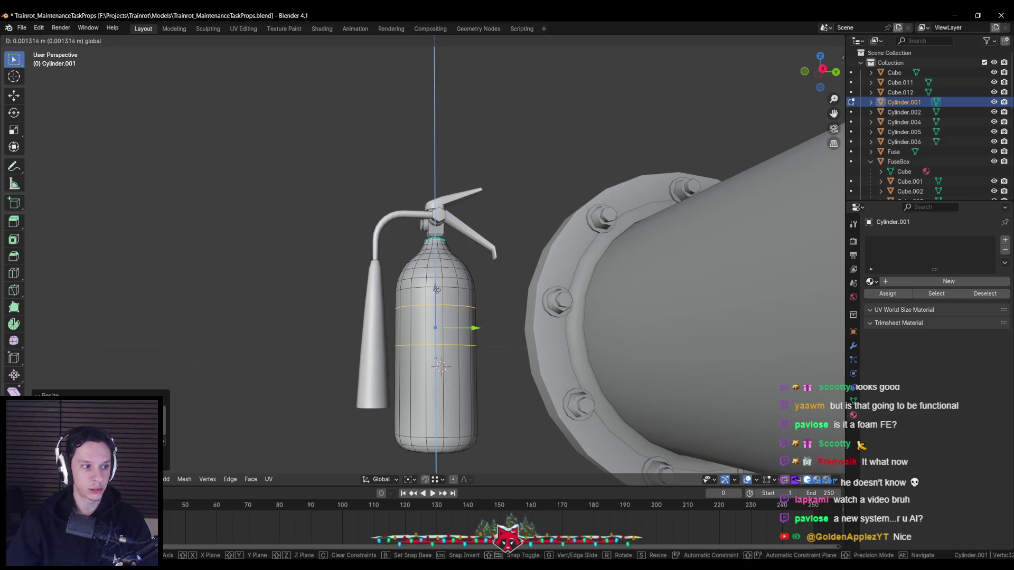
{"action": "key", "text": "Escape"}
{"action": "middle_click_drag", "start_coordinate": [697, 262], "coordinate": [753, 285]}
{"action": "key", "text": "Tab"}
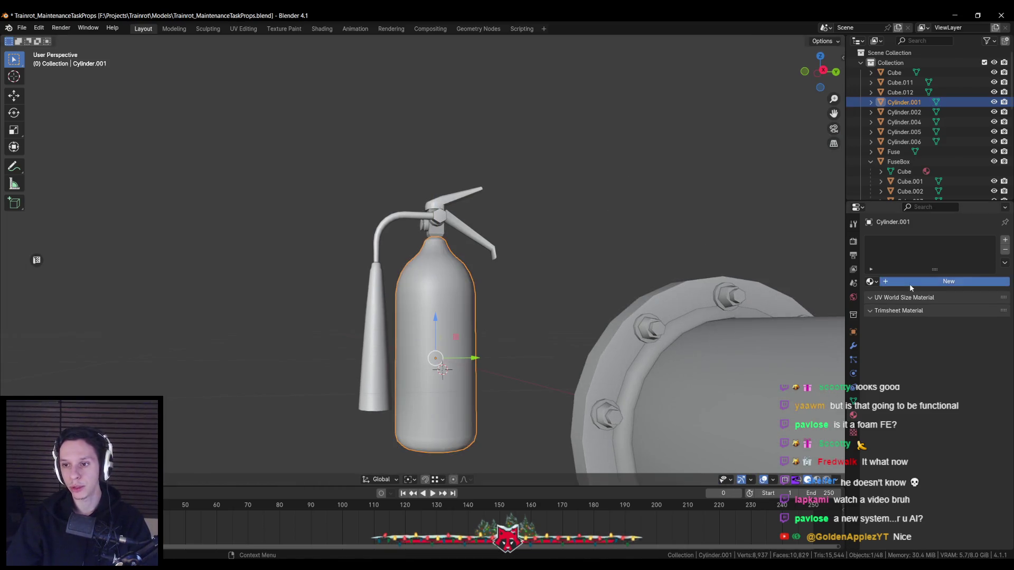
Give the body a Main material slot plus a second slot with a new material named Metal
{"action": "left_click", "coordinate": [910, 284]}
{"action": "left_click", "coordinate": [872, 282]}
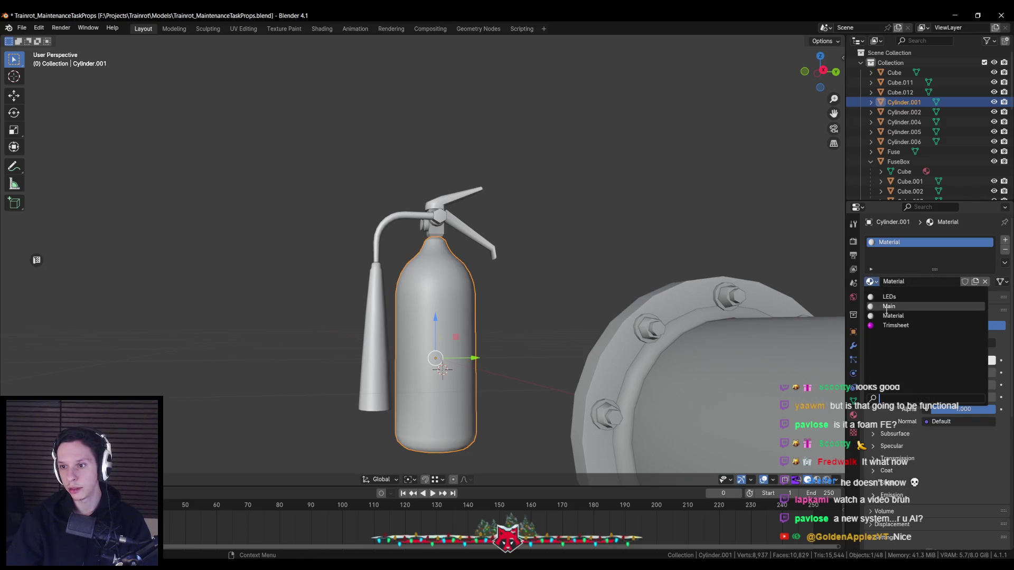
{"action": "left_click", "coordinate": [889, 307]}
{"action": "left_click", "coordinate": [1005, 240]}
{"action": "left_click", "coordinate": [872, 301]}
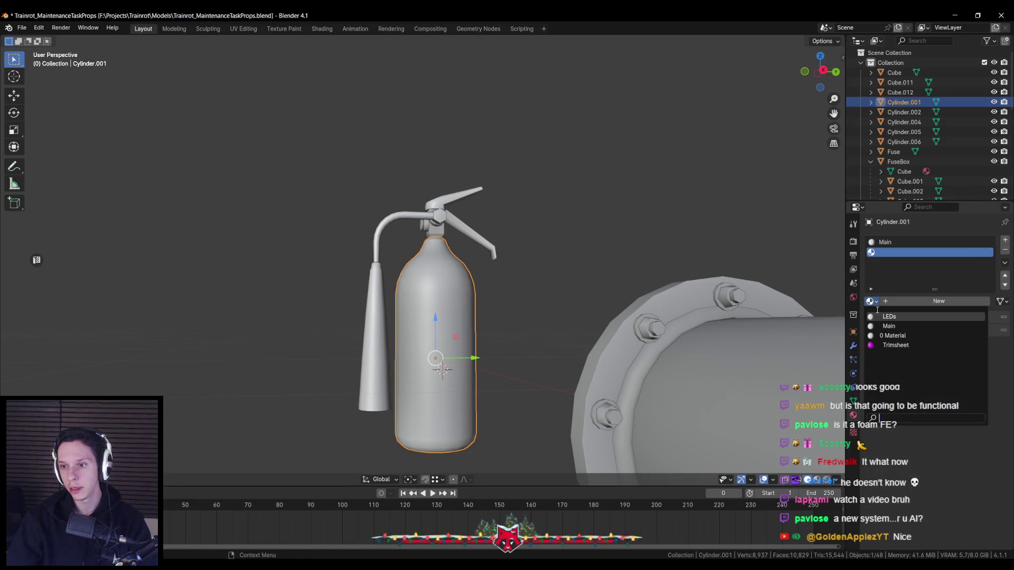
{"action": "key", "text": "Escape"}
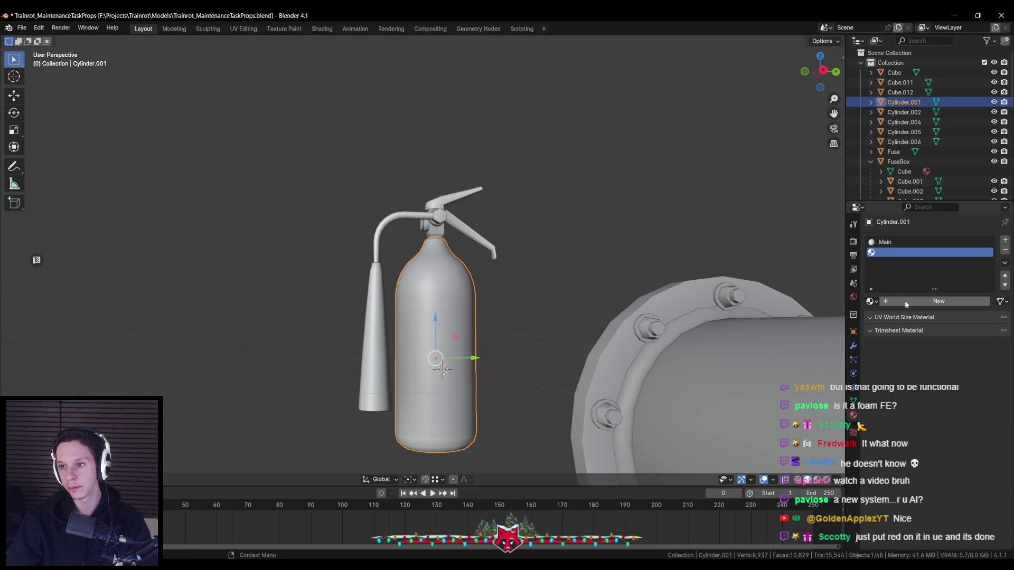
{"action": "left_click", "coordinate": [905, 301]}
{"action": "double_click", "coordinate": [905, 301]}
{"action": "type", "text": "Meta"}
Assign the Metal material to a ring of faces around the body in Edit Mode
{"action": "key", "text": "Tab"}
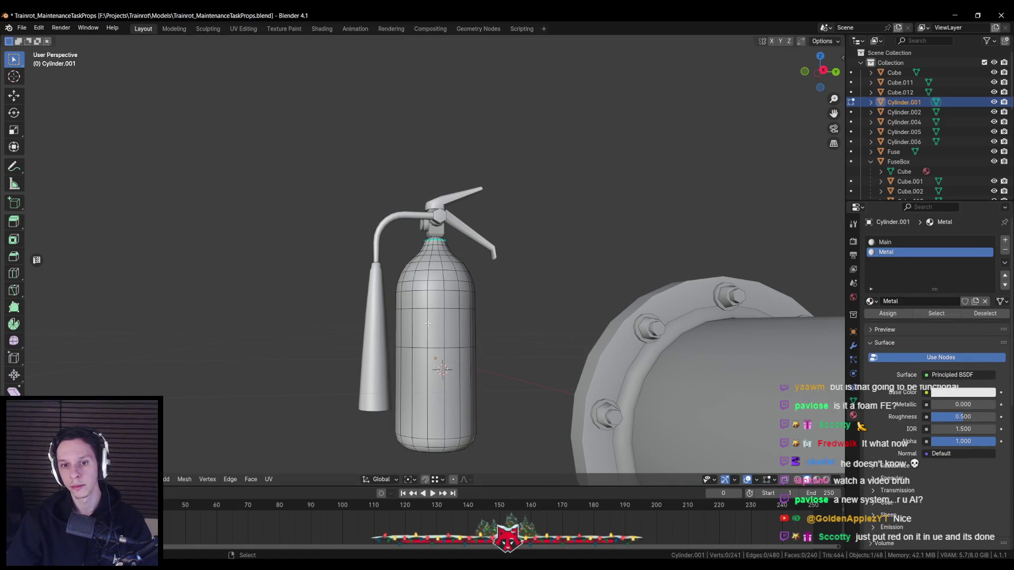
{"action": "left_click", "coordinate": [427, 321], "text": "alt"}
{"action": "left_click", "coordinate": [889, 315]}
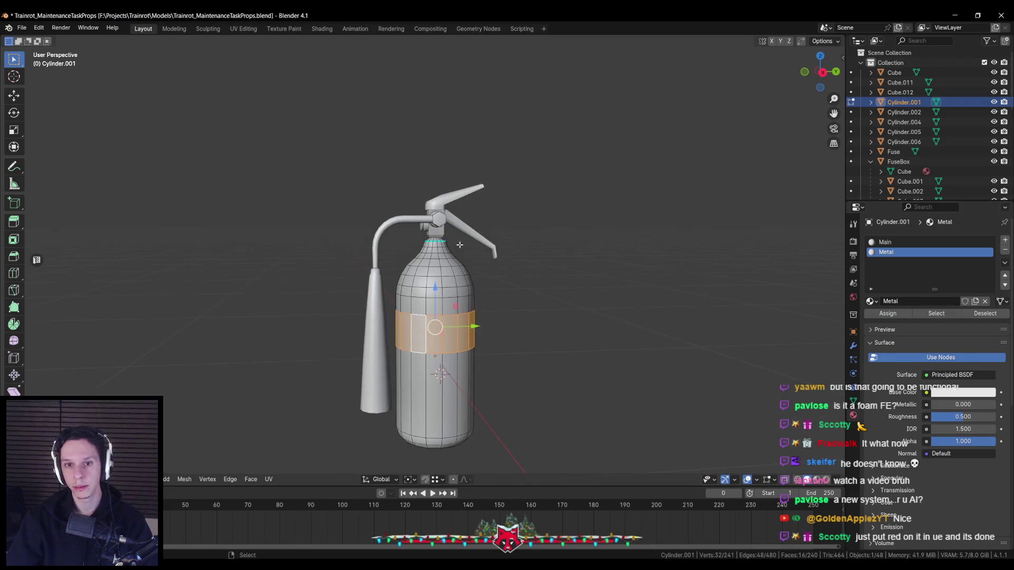
{"action": "key", "text": "Tab"}
{"action": "left_click", "coordinate": [463, 231]}
Give the valve part Cylinder.005 the Metal material
{"action": "mouse_move", "coordinate": [464, 230]}
{"action": "middle_mouse_down"}
{"action": "mouse_move", "coordinate": [455, 259]}
{"action": "mouse_move", "coordinate": [457, 249]}
{"action": "middle_mouse_up"}
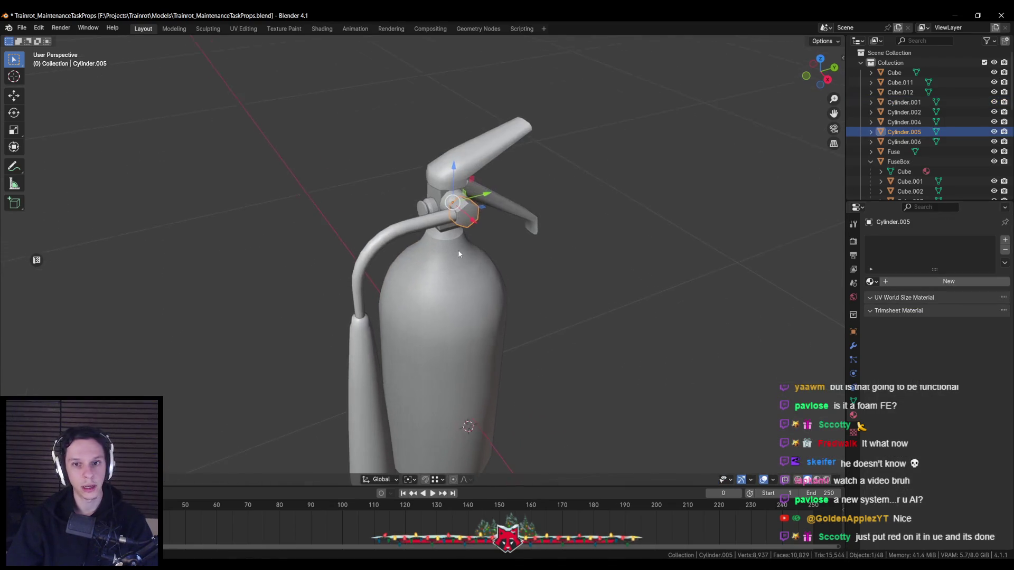
{"action": "left_click", "coordinate": [453, 210]}
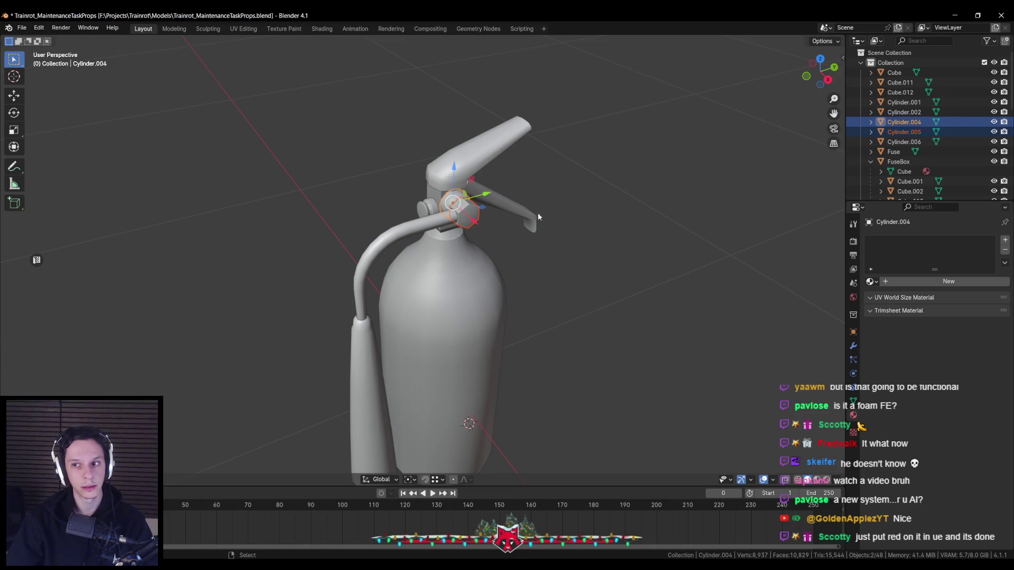
{"action": "left_click", "coordinate": [464, 209]}
{"action": "left_click", "coordinate": [872, 282]}
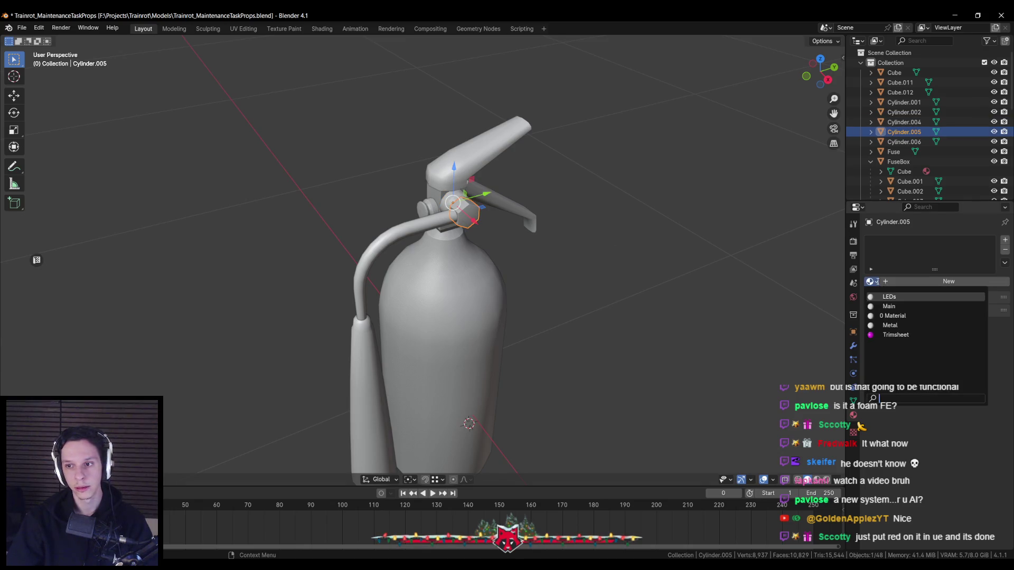
{"action": "left_click", "coordinate": [892, 315]}
Select the remaining valve pieces and link Cylinder.005's Metal material to them (Ctrl+L)
{"action": "left_click", "coordinate": [452, 202], "text": "shift"}
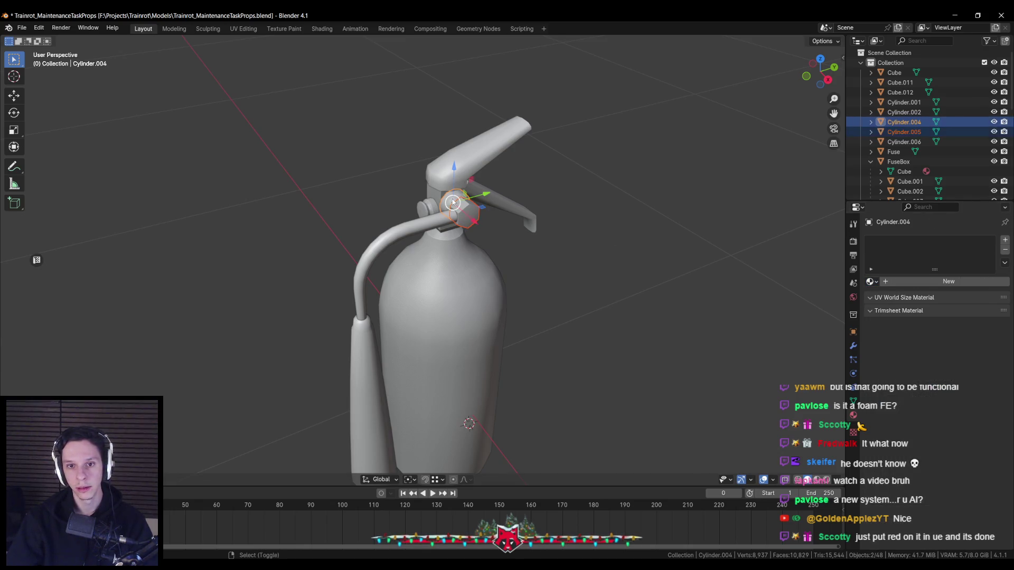
{"action": "left_click", "coordinate": [428, 211], "text": "shift"}
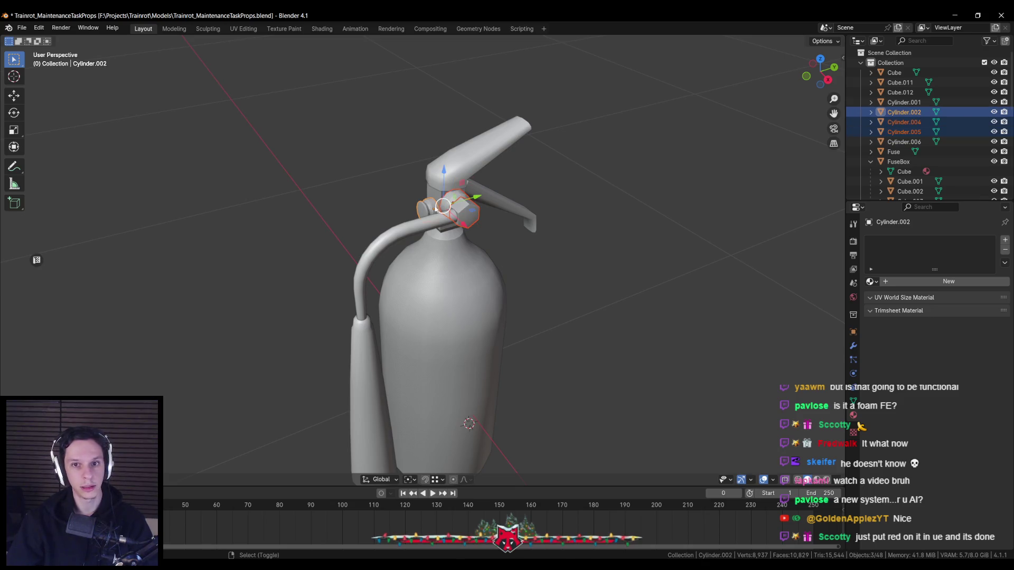
{"action": "left_click", "coordinate": [486, 194], "text": "shift"}
{"action": "middle_click_drag", "start_coordinate": [486, 194], "coordinate": [466, 199]}
{"action": "left_click", "coordinate": [491, 190], "text": "shift"}
{"action": "left_click", "coordinate": [467, 199], "text": "shift"}
{"action": "key", "text": "ctrl+z"}
{"action": "mouse_move", "coordinate": [544, 226]}
{"action": "middle_mouse_down"}
{"action": "mouse_move", "coordinate": [398, 239]}
{"action": "mouse_move", "coordinate": [415, 231]}
{"action": "middle_mouse_up"}
{"action": "key", "text": "shift+z"}
{"action": "key", "text": "shift+z"}
{"action": "left_click", "coordinate": [463, 204], "text": "shift"}
{"action": "key", "text": "ctrl+l"}
{"action": "left_click", "coordinate": [440, 230]}
Assign Metal to the body's neck face loop and check the result in Edit Mode
{"action": "left_click", "coordinate": [441, 230]}
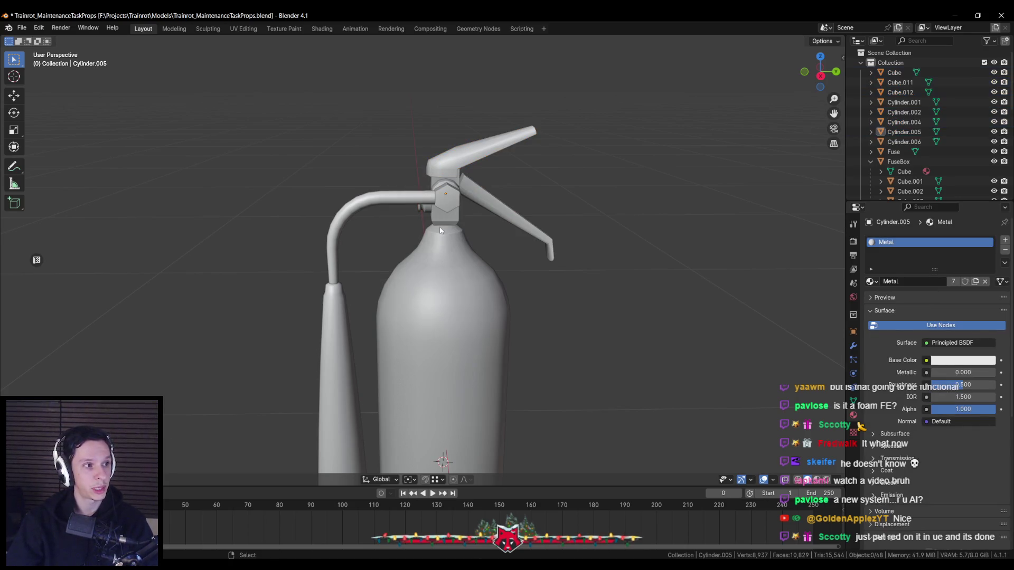
{"action": "key", "text": "Tab"}
{"action": "left_click", "coordinate": [444, 440], "text": "alt"}
{"action": "scroll", "coordinate": [448, 318], "scroll_direction": "up", "scroll_amount": 2}
{"action": "left_click", "coordinate": [452, 213], "text": "alt"}
{"action": "left_click", "coordinate": [888, 313]}
{"action": "key", "text": "Tab"}
{"action": "scroll", "coordinate": [368, 282], "scroll_direction": "down", "scroll_amount": 2}
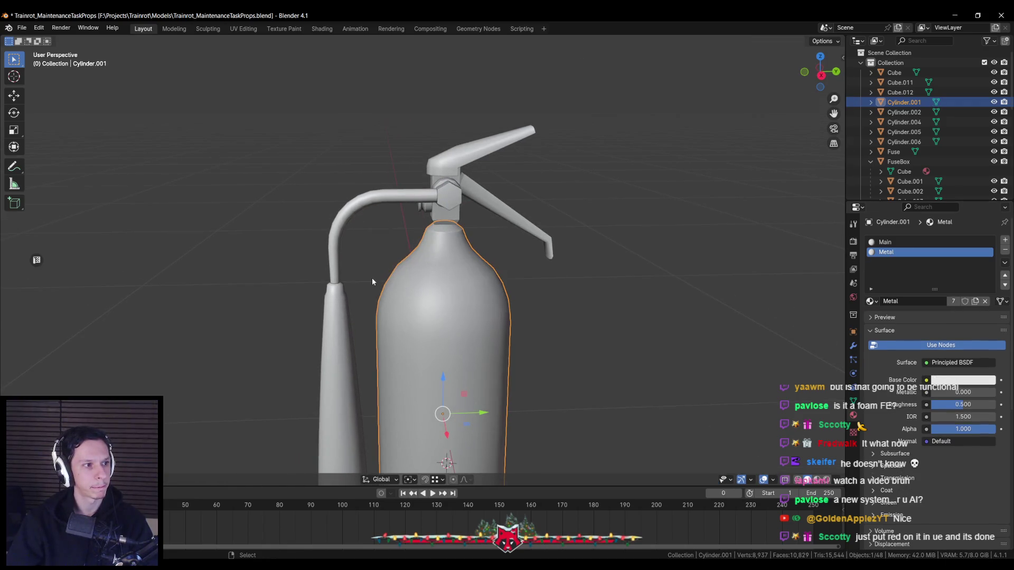
{"action": "scroll", "coordinate": [372, 278], "scroll_direction": "up", "scroll_amount": 2}
{"action": "key", "text": "Tab"}
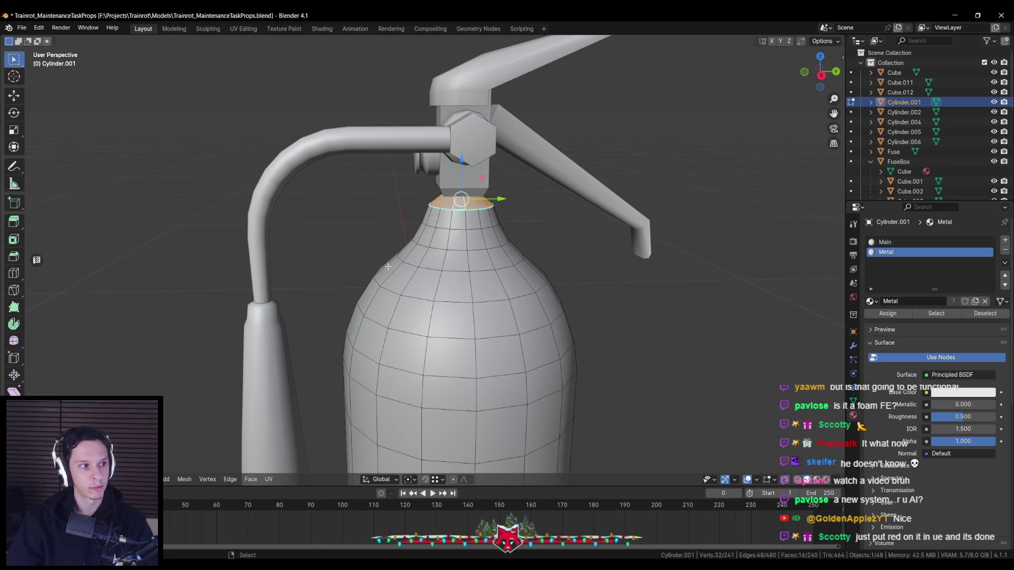
{"action": "scroll", "coordinate": [388, 266], "scroll_direction": "down", "scroll_amount": 2}
{"action": "key", "text": "Tab"}
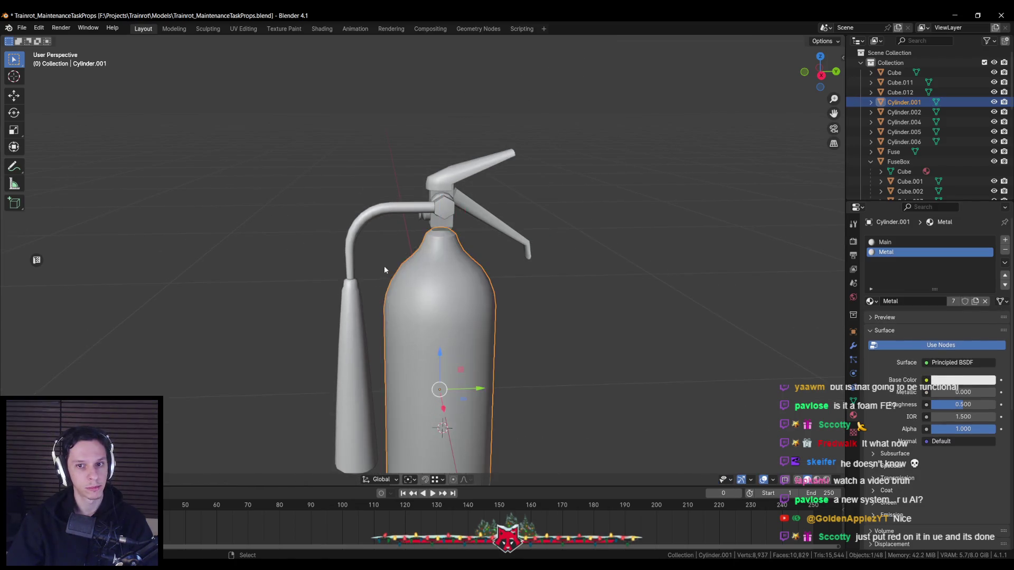
{"action": "scroll", "coordinate": [384, 269], "scroll_direction": "down", "scroll_amount": 2}
{"action": "scroll", "coordinate": [385, 272], "scroll_direction": "up", "scroll_amount": 1}
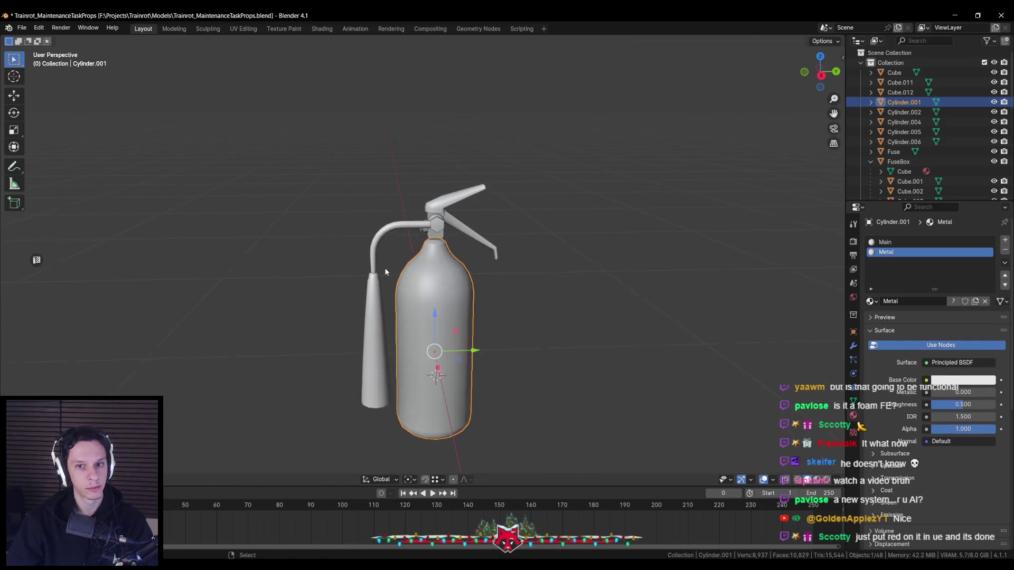
{"action": "scroll", "coordinate": [385, 272], "scroll_direction": "up", "scroll_amount": 1}
Give the hose piece a new BlackPlastic material and a second slot using Metal
{"action": "key", "text": "Tab"}
{"action": "key", "text": "Tab"}
{"action": "left_click", "coordinate": [411, 224]}
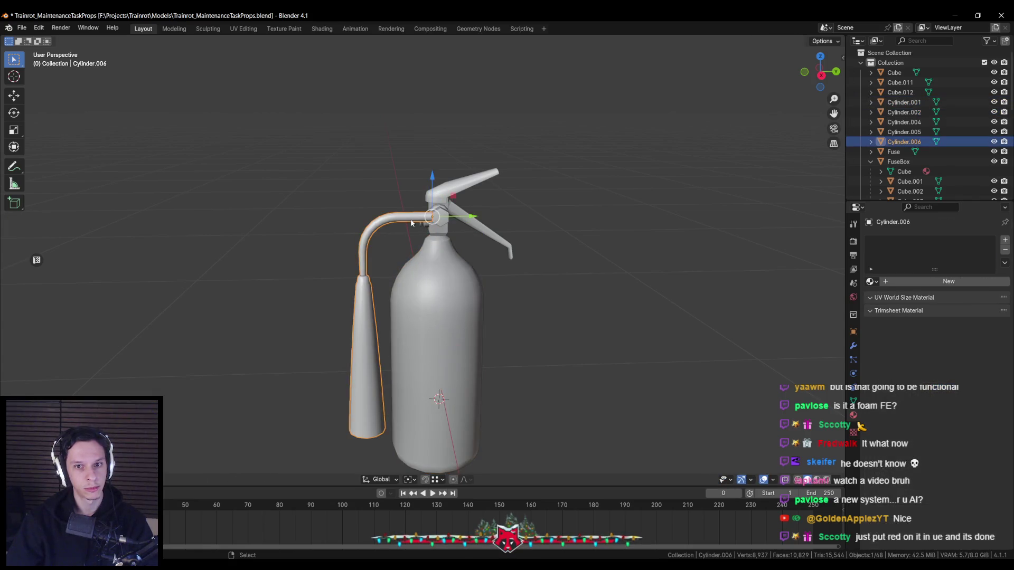
{"action": "scroll", "coordinate": [411, 223], "scroll_direction": "up", "scroll_amount": 1}
{"action": "left_click", "coordinate": [871, 282]}
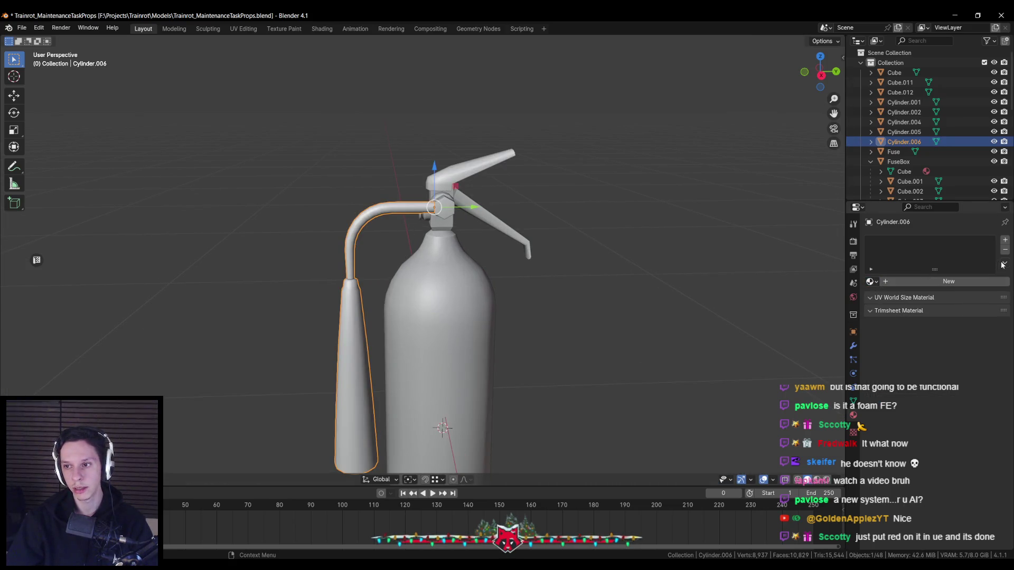
{"action": "left_click", "coordinate": [923, 282]}
{"action": "double_click", "coordinate": [917, 282]}
{"action": "type", "text": "Blac"}
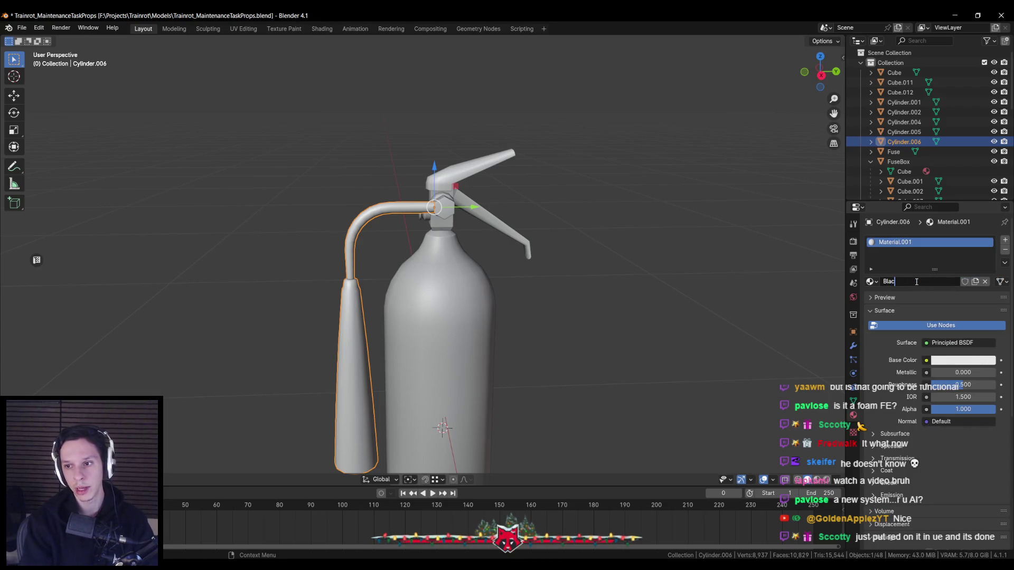
{"action": "type", "text": "kPlastic"}
{"action": "key", "text": "Return"}
{"action": "left_click", "coordinate": [1005, 240]}
{"action": "left_click", "coordinate": [870, 301]}
{"action": "left_click", "coordinate": [912, 267]}
Assign Metal to the hose's curved pipe in Edit Mode and save the file
{"action": "key", "text": "Tab"}
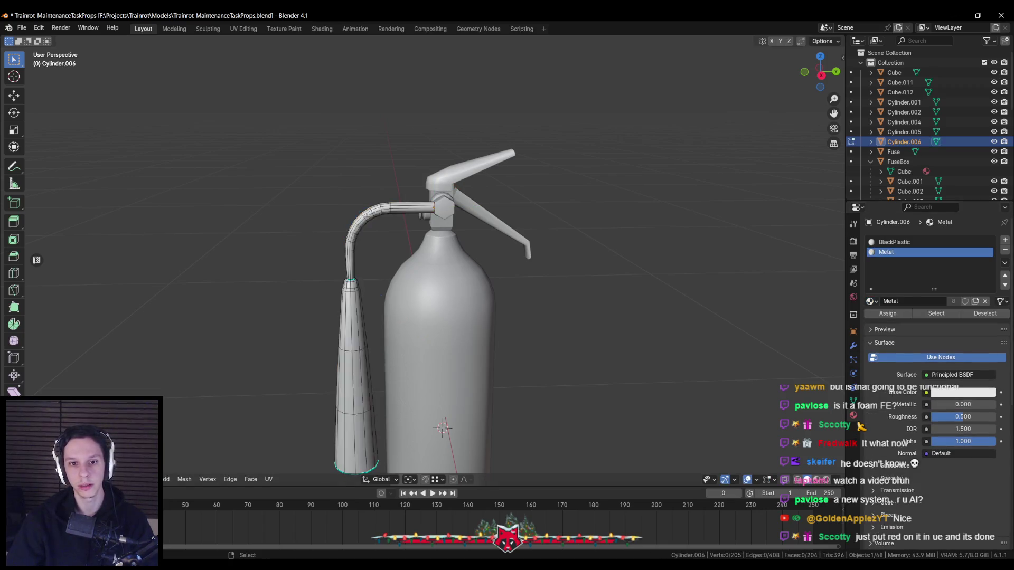
{"action": "key", "text": "shift+l"}
{"action": "left_click", "coordinate": [889, 315]}
{"action": "key", "text": "Tab"}
{"action": "scroll", "coordinate": [405, 282], "scroll_direction": "down", "scroll_amount": 3}
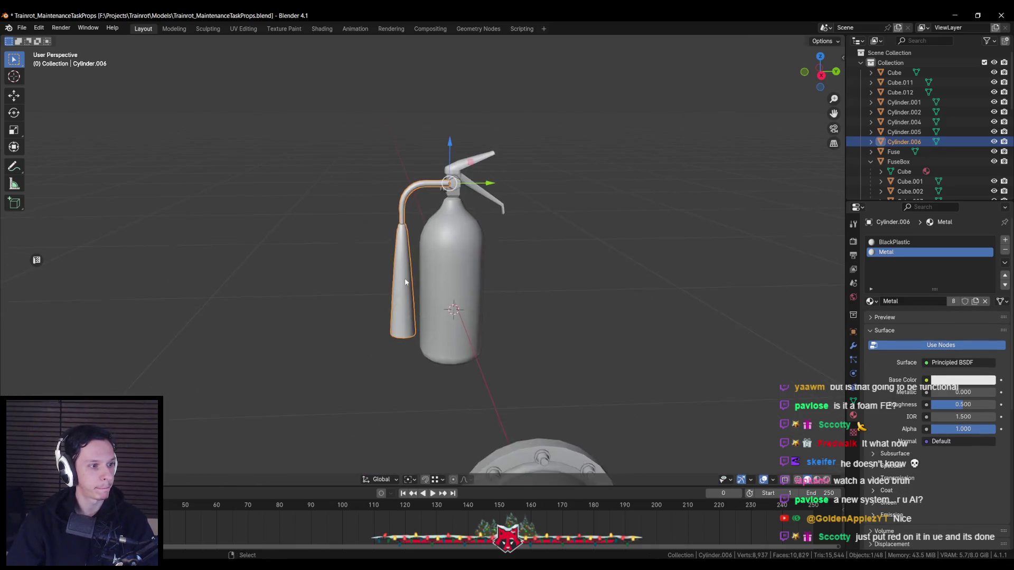
{"action": "key", "text": "ctrl+s"}
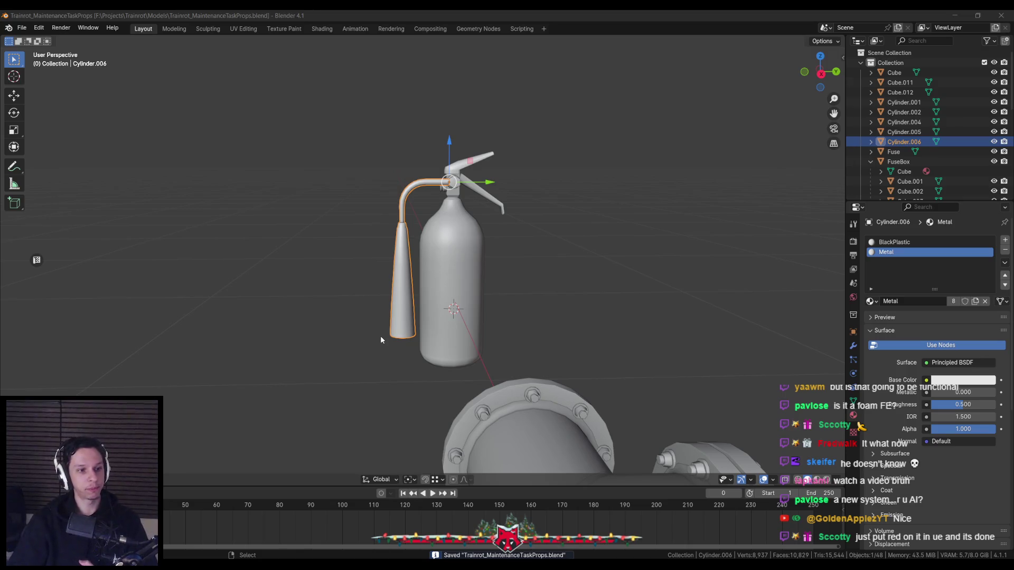
{"action": "key", "text": "shift+z"}
{"action": "key", "text": "KP_Decimal"}
{"action": "scroll", "coordinate": [362, 187], "scroll_direction": "down", "scroll_amount": 2}
Check the whole mesh in Edit Mode, save the file and return to solid shading
{"action": "middle_click_drag", "start_coordinate": [362, 188], "coordinate": [500, 325]}
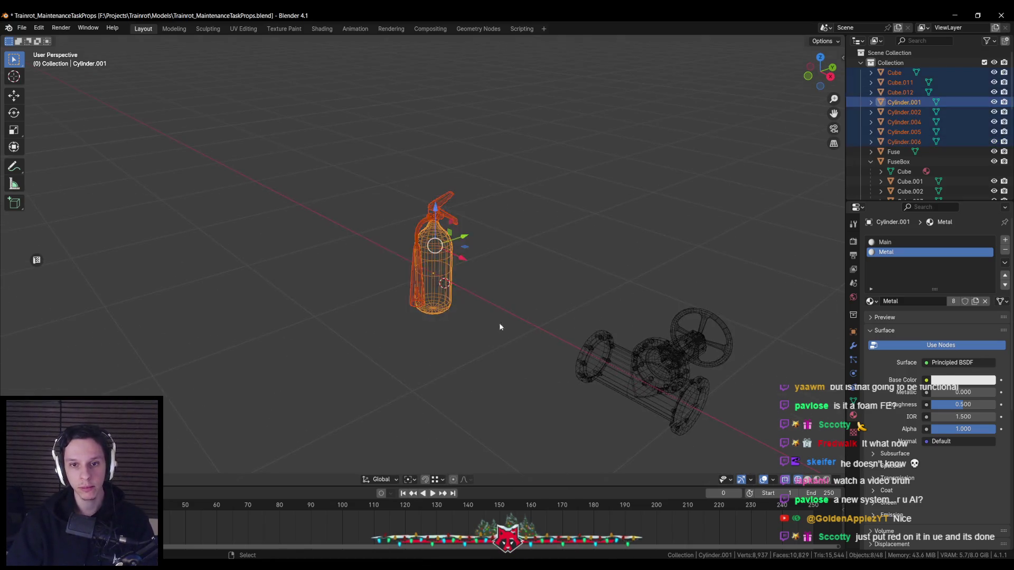
{"action": "key", "text": "Tab"}
{"action": "scroll", "coordinate": [500, 326], "scroll_direction": "up", "scroll_amount": 1}
{"action": "key", "text": "a"}
{"action": "right_click", "coordinate": [489, 319]}
{"action": "key", "text": "Escape"}
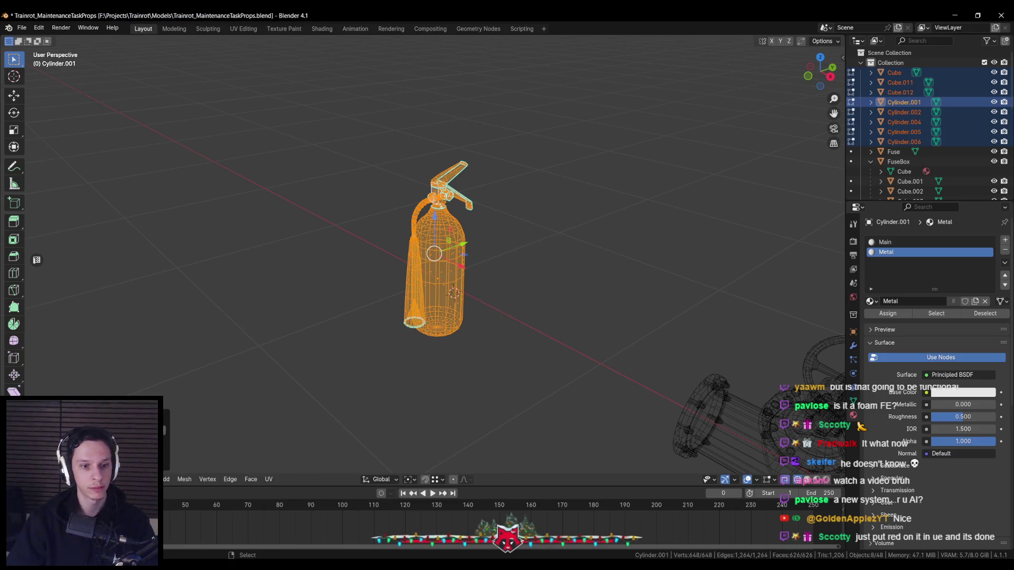
{"action": "key", "text": "Tab"}
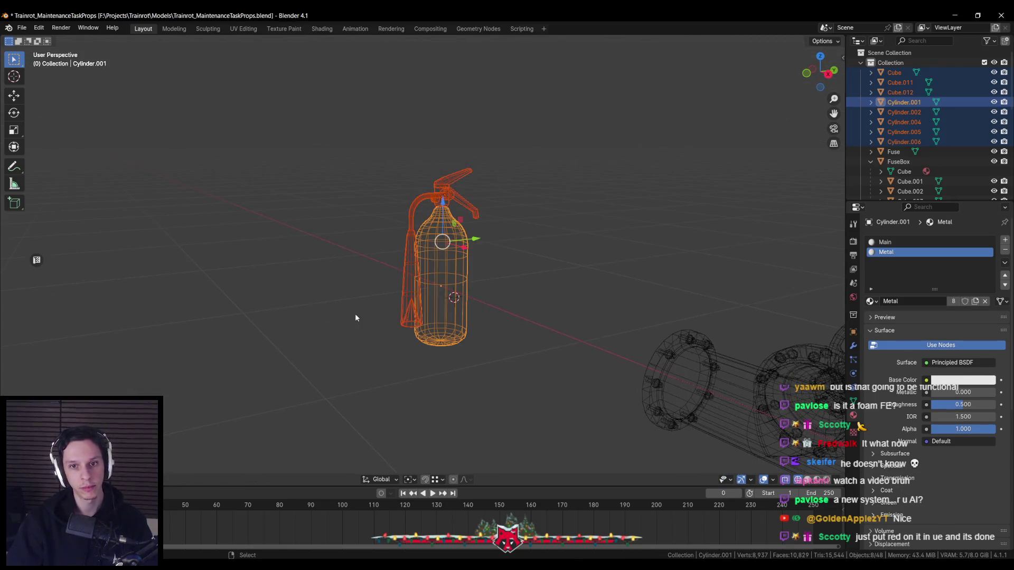
{"action": "key", "text": "ctrl+s"}
{"action": "key", "text": "shift+z"}
{"action": "scroll", "coordinate": [451, 262], "scroll_direction": "up", "scroll_amount": 3}
Parent all parts to the body, rename it FireExtinguisher in the Outliner and save
{"action": "key", "text": "ctrl+p"}
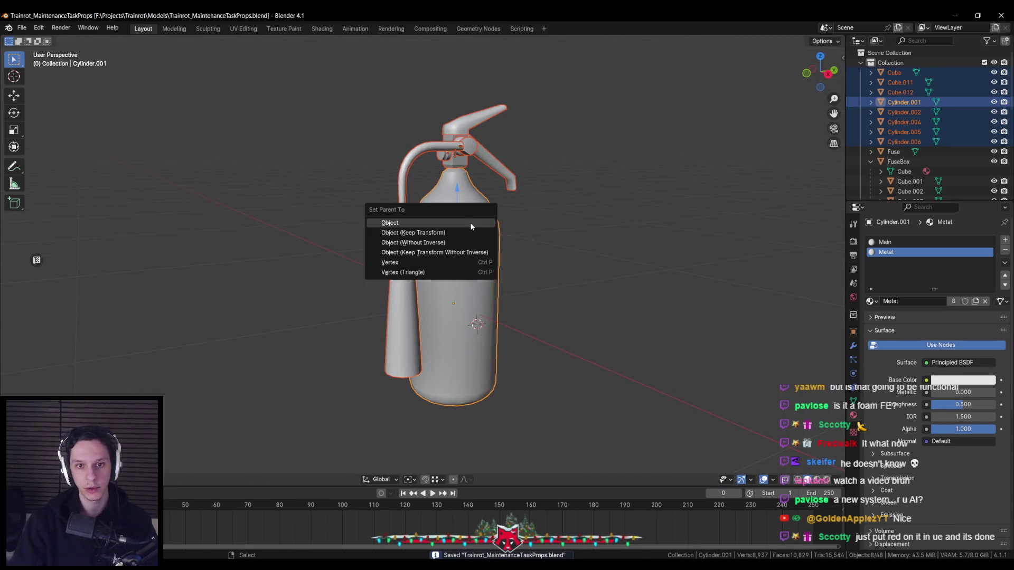
{"action": "left_click", "coordinate": [471, 225]}
{"action": "left_click", "coordinate": [903, 72]}
{"action": "double_click", "coordinate": [903, 73]}
{"action": "type", "text": "FireExting"}
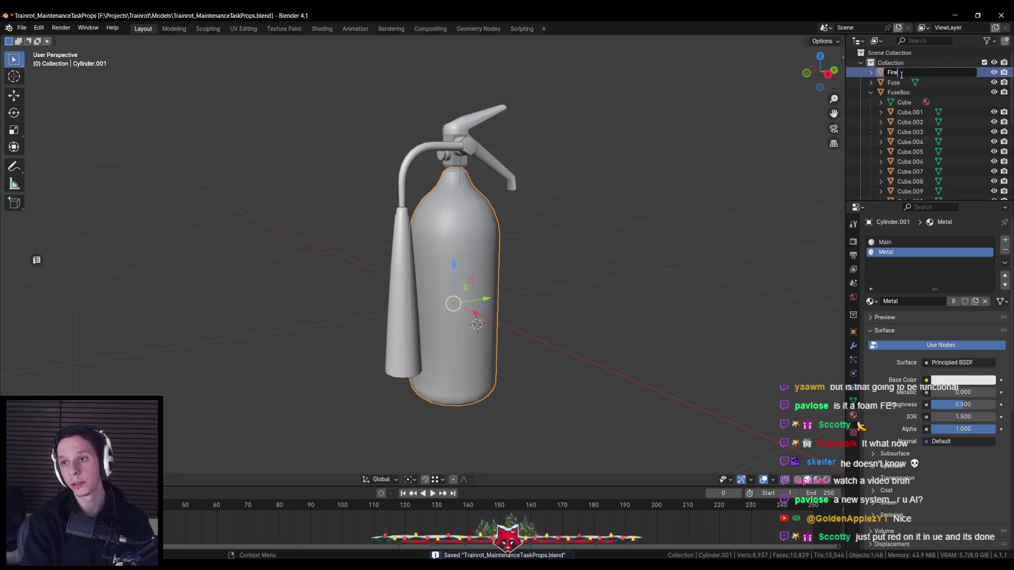
{"action": "key", "text": "Return"}
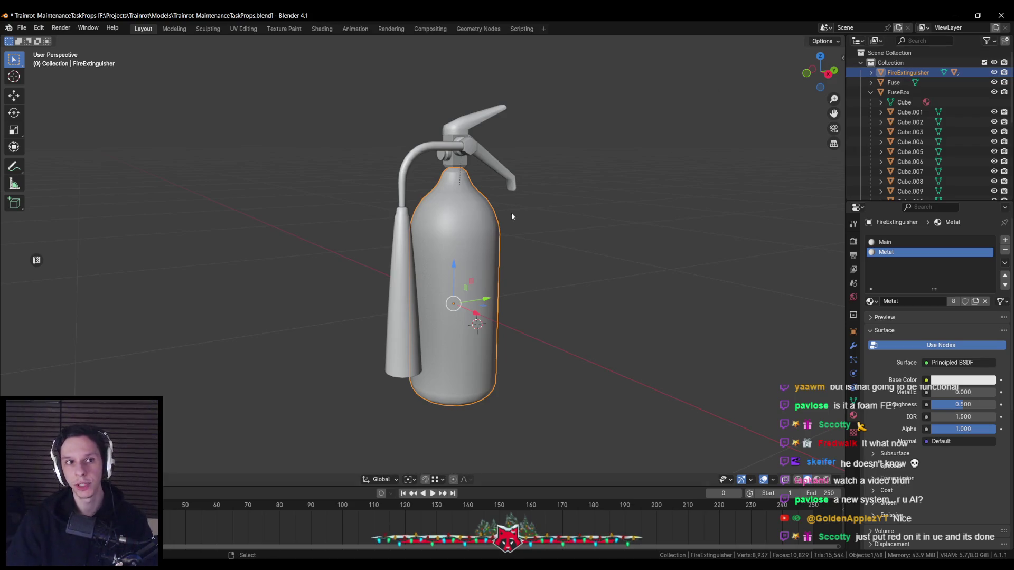
{"action": "scroll", "coordinate": [526, 252], "scroll_direction": "down", "scroll_amount": 5}
{"action": "key", "text": "ctrl+s"}
{"action": "scroll", "coordinate": [526, 252], "scroll_direction": "up", "scroll_amount": 5}
{"action": "middle_click_drag", "start_coordinate": [521, 255], "coordinate": [517, 286]}
{"action": "scroll", "coordinate": [489, 252], "scroll_direction": "down", "scroll_amount": 3}
{"action": "scroll", "coordinate": [490, 237], "scroll_direction": "up", "scroll_amount": 2}
{"action": "scroll", "coordinate": [495, 250], "scroll_direction": "up", "scroll_amount": 3}
{"action": "key", "text": "shift+s"}
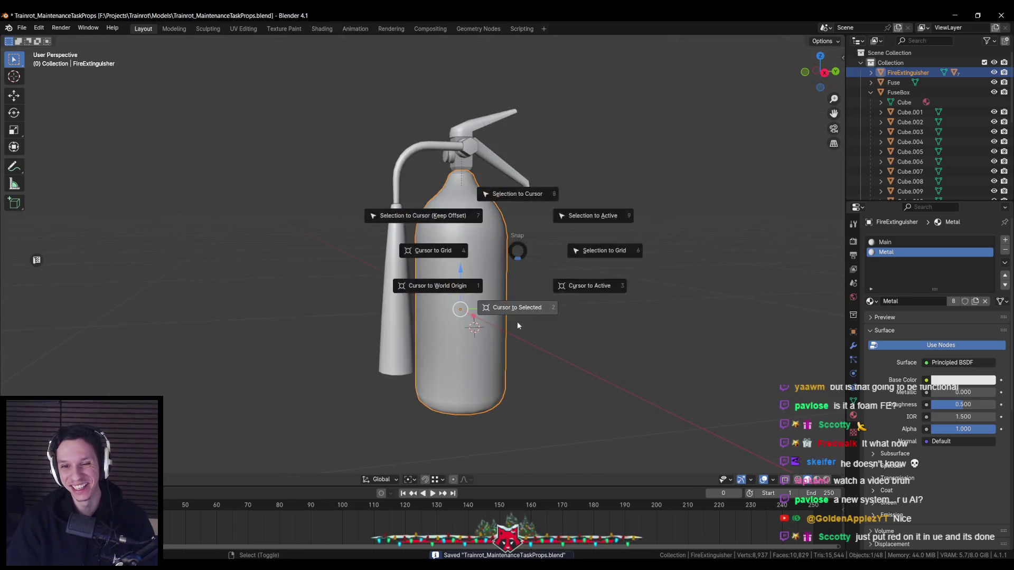
Snap the 3D cursor, move the FireExtinguisher to its new spot and switch to the reference photo
{"action": "left_click", "coordinate": [517, 324]}
{"action": "scroll", "coordinate": [531, 315], "scroll_direction": "down", "scroll_amount": 2}
{"action": "scroll", "coordinate": [538, 322], "scroll_direction": "down", "scroll_amount": 2}
{"action": "key", "text": "g"}
{"action": "left_click", "coordinate": [442, 315]}
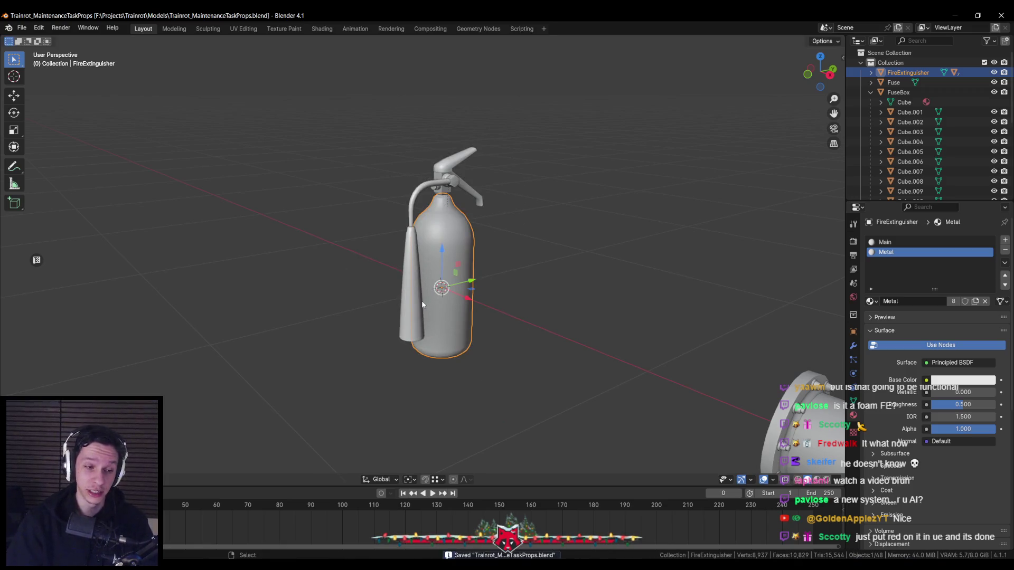
{"action": "middle_click_drag", "start_coordinate": [421, 301], "coordinate": [479, 291]}
{"action": "scroll", "coordinate": [479, 290], "scroll_direction": "down", "scroll_amount": 3}
{"action": "scroll", "coordinate": [443, 290], "scroll_direction": "up", "scroll_amount": 4}
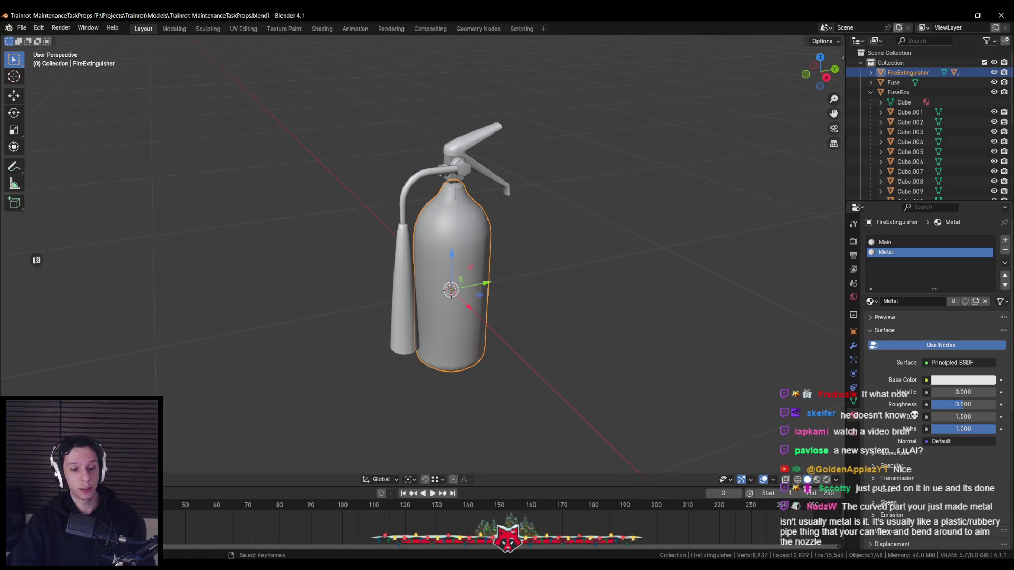
{"action": "key", "text": "super"}
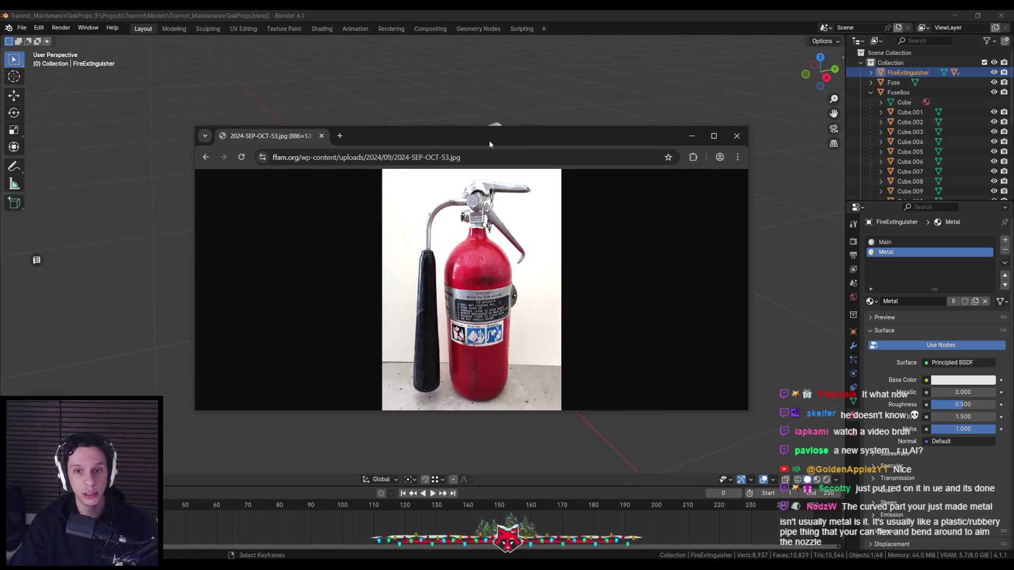
View the red extinguisher reference photo at full size in Chrome, then return to the Blender model
{"action": "double_click", "coordinate": [464, 124]}
{"action": "left_click", "coordinate": [430, 149]}
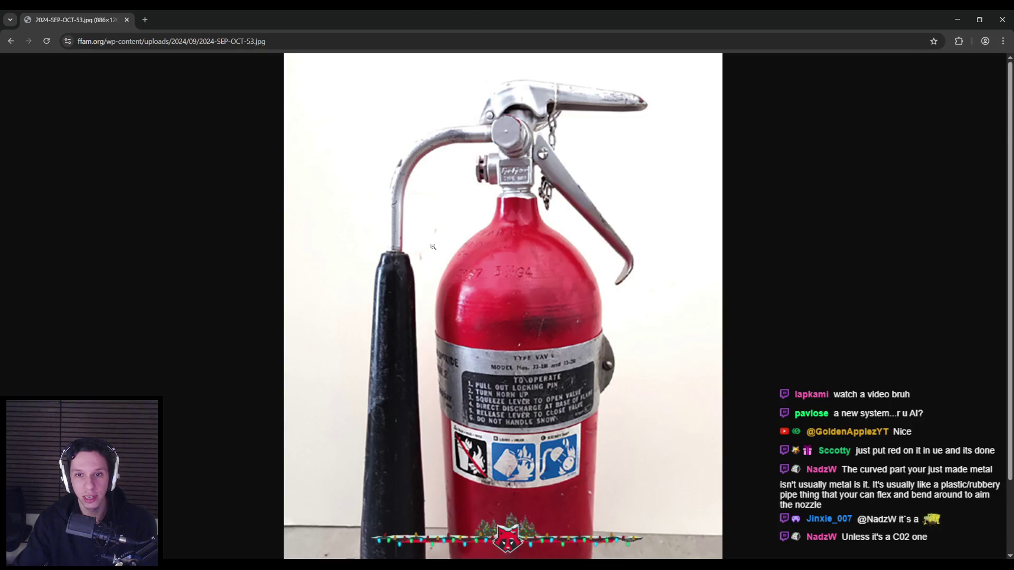
{"action": "scroll", "coordinate": [434, 246], "scroll_direction": "down", "scroll_amount": 1}
{"action": "scroll", "coordinate": [349, 395], "scroll_direction": "up", "scroll_amount": 1}
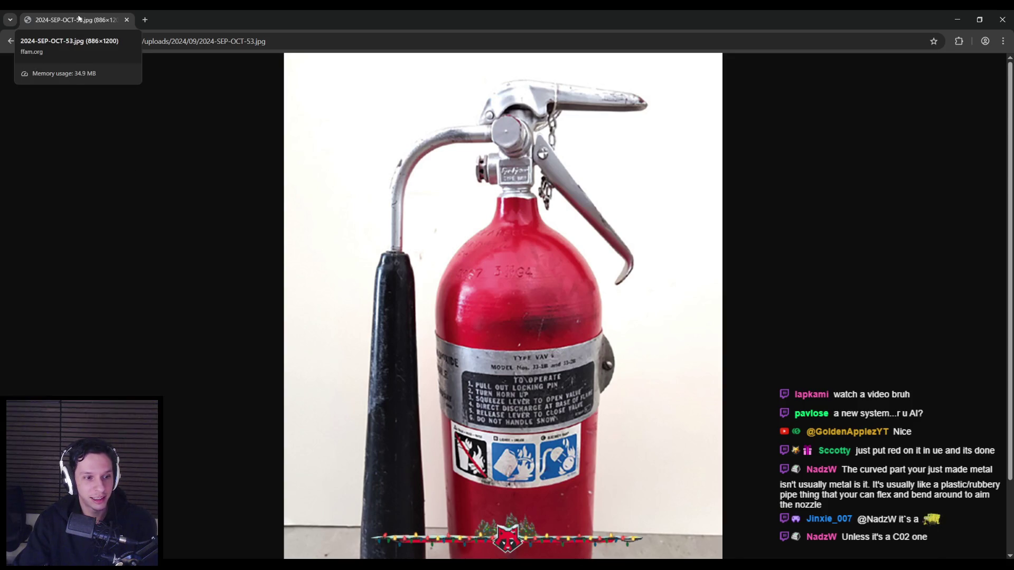
{"action": "key", "text": "alt+Tab"}
{"action": "middle_click_drag", "start_coordinate": [328, 266], "coordinate": [304, 248]}
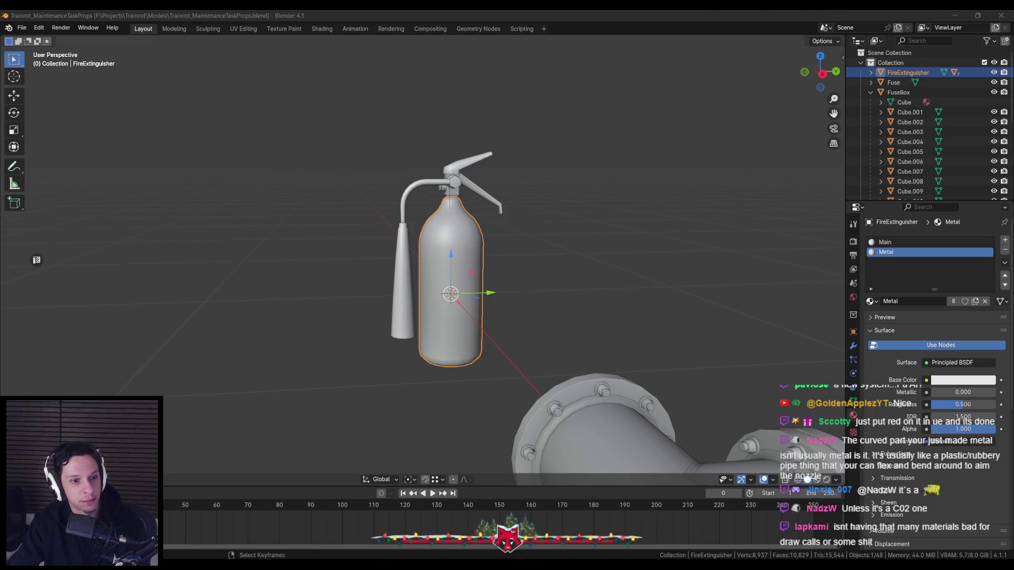
{"action": "key", "text": "KP_Divide"}
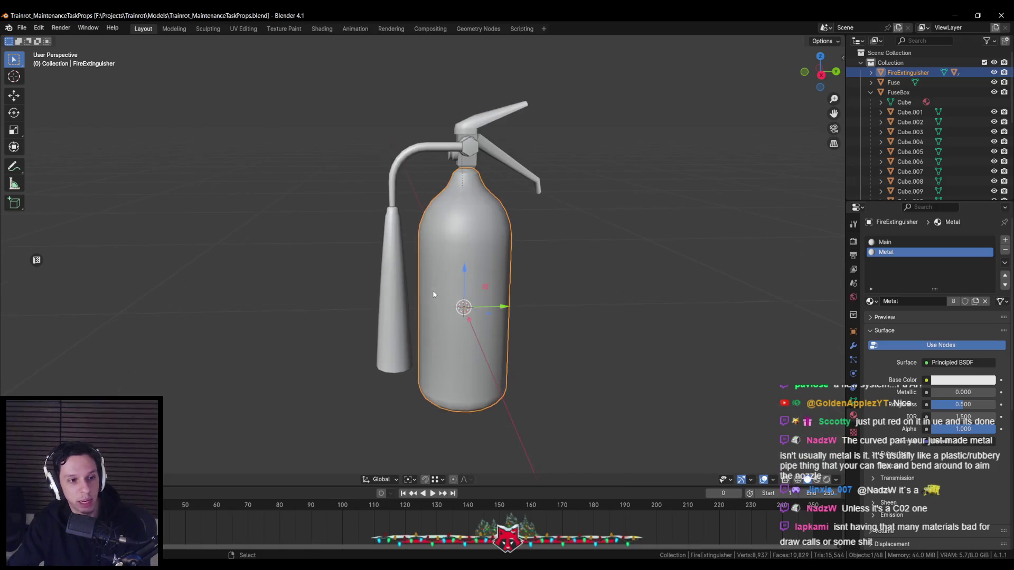
{"action": "left_click", "coordinate": [386, 271]}
{"action": "left_click", "coordinate": [444, 285]}
{"action": "left_click", "coordinate": [469, 155]}
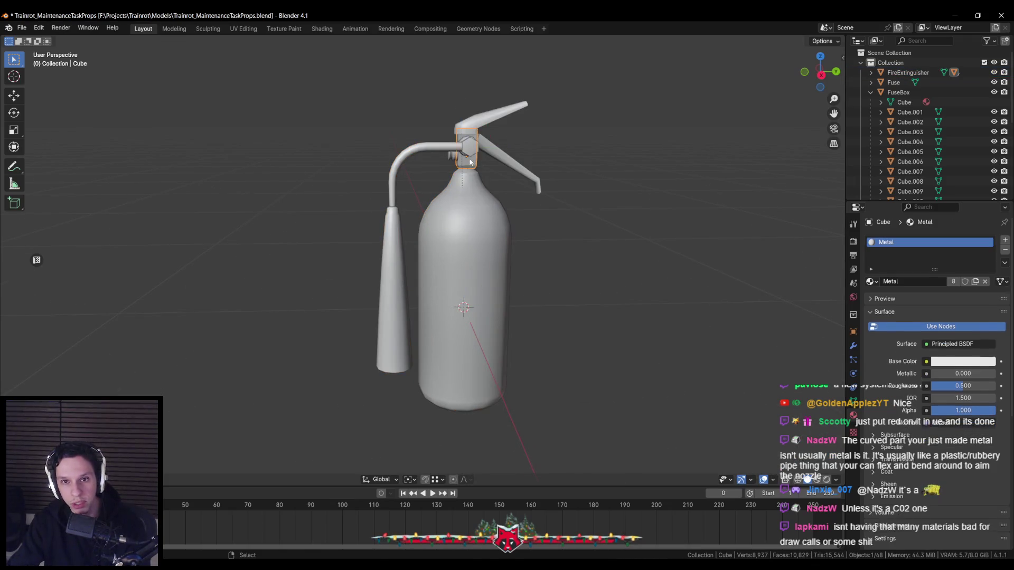
{"action": "left_click", "coordinate": [468, 159]}
{"action": "left_click", "coordinate": [462, 164]}
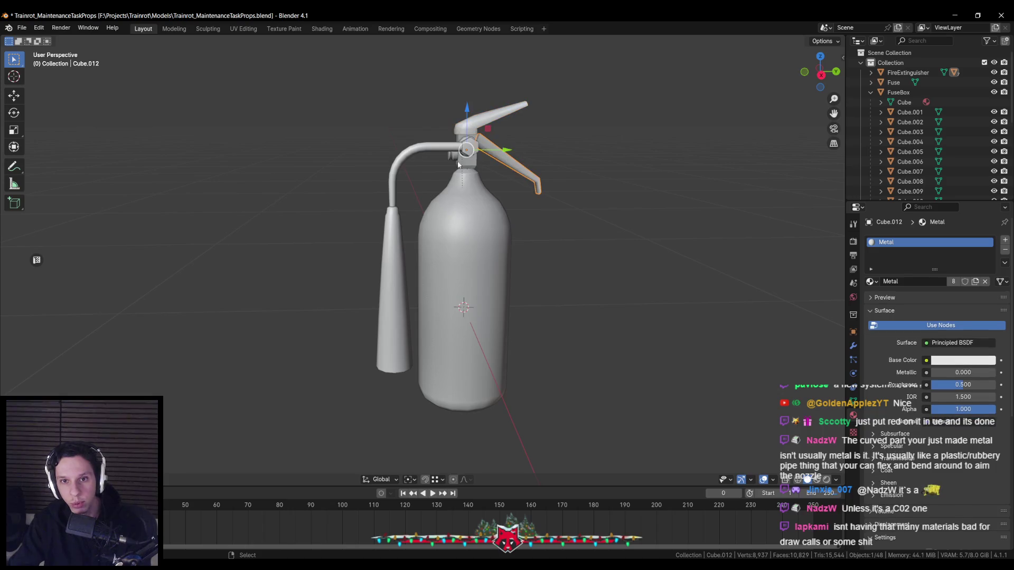
{"action": "left_click", "coordinate": [484, 157]}
{"action": "left_click", "coordinate": [498, 154]}
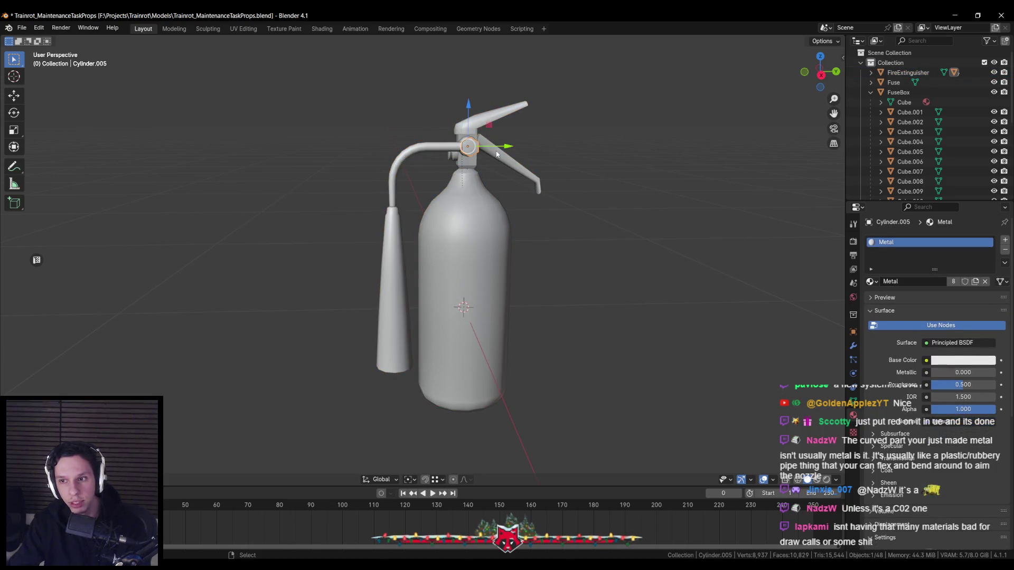
{"action": "left_click", "coordinate": [491, 159]}
{"action": "middle_click_drag", "start_coordinate": [485, 162], "coordinate": [475, 179]}
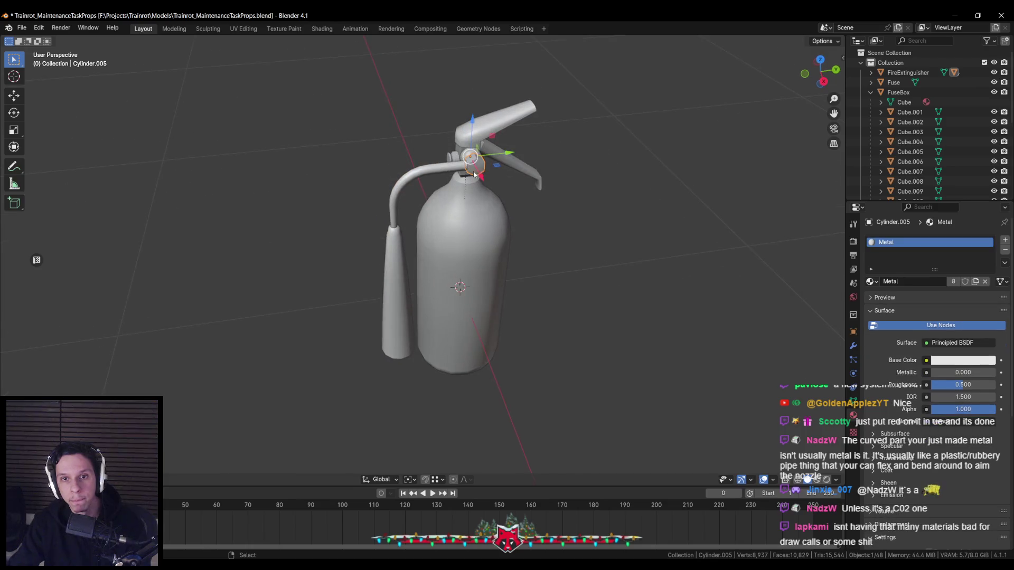
{"action": "left_click", "coordinate": [472, 147]}
{"action": "left_click", "coordinate": [470, 156]}
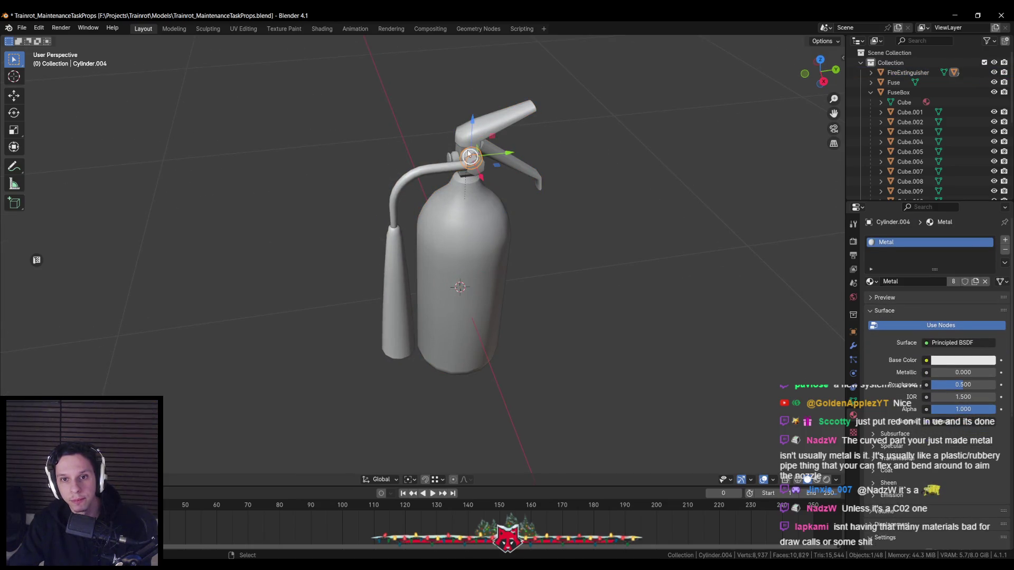
{"action": "left_click", "coordinate": [472, 234]}
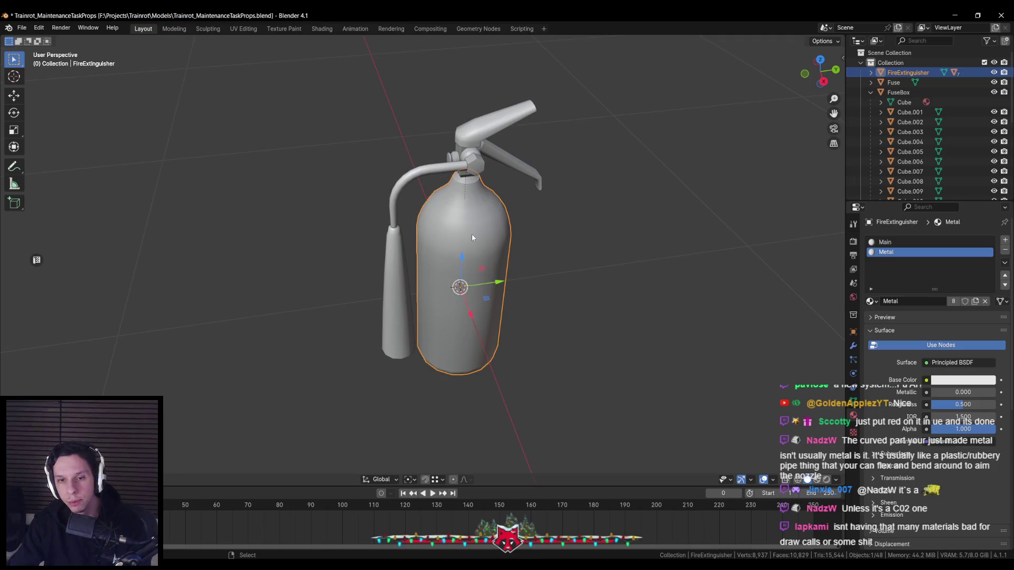
{"action": "left_click", "coordinate": [472, 167]}
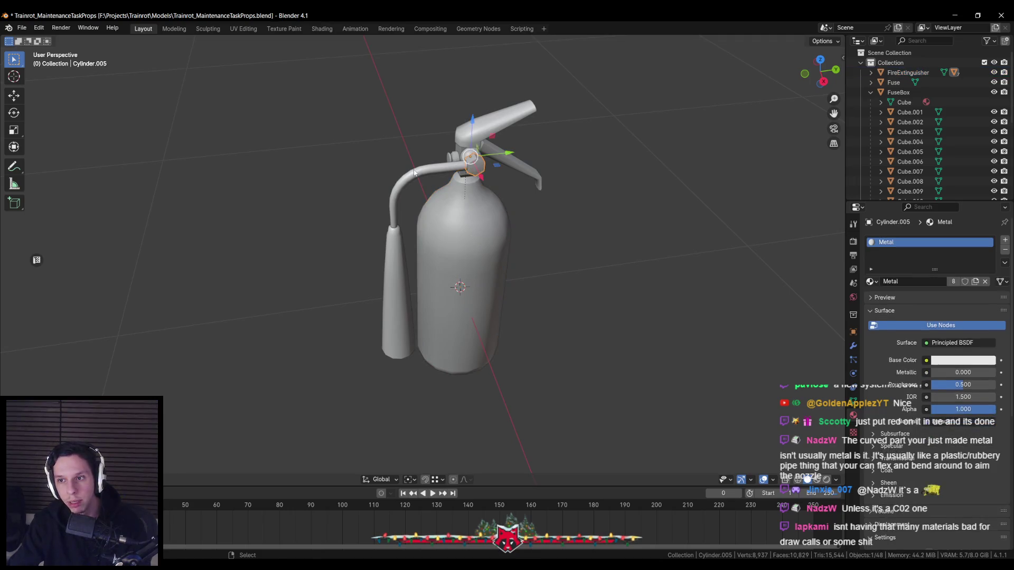
{"action": "left_click", "coordinate": [473, 149]}
{"action": "left_click", "coordinate": [469, 158]}
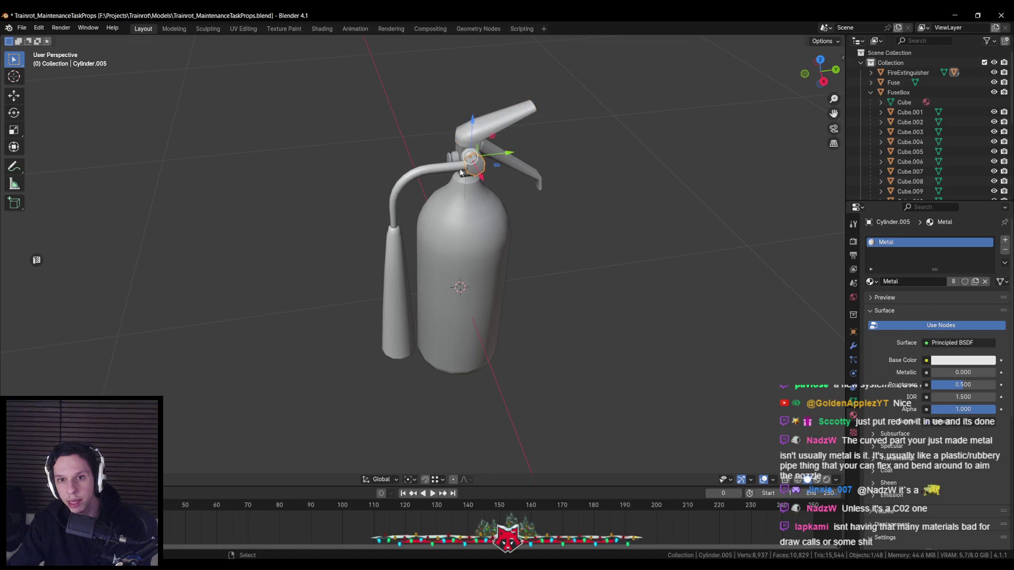
{"action": "left_click", "coordinate": [452, 185]}
{"action": "left_click", "coordinate": [464, 222]}
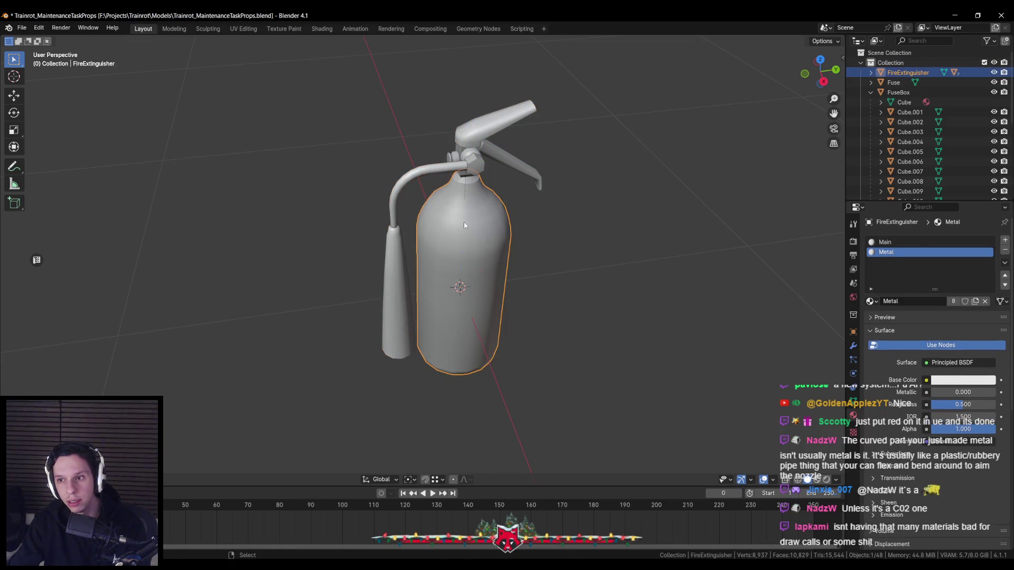
{"action": "left_click", "coordinate": [475, 166]}
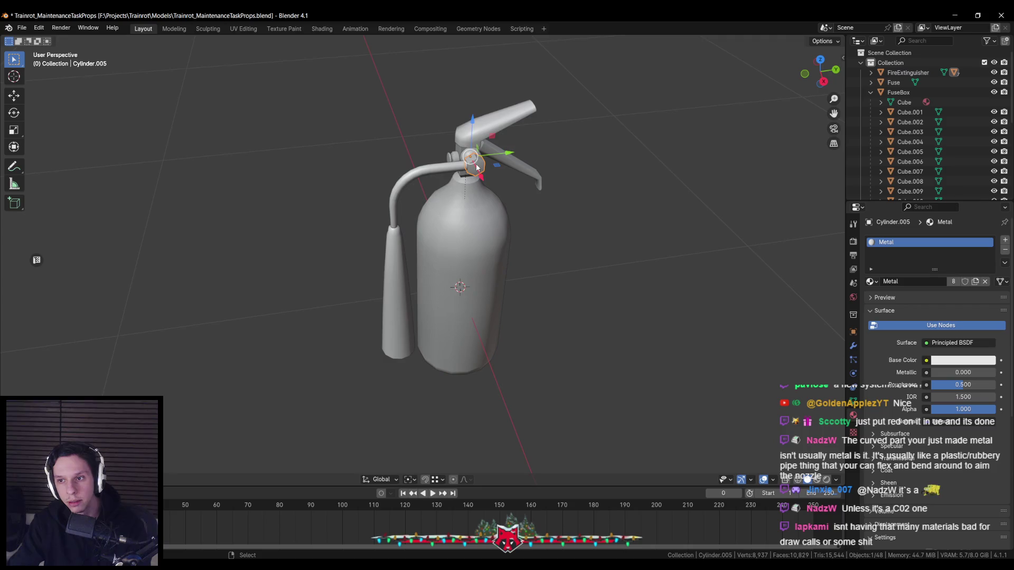
{"action": "left_click", "coordinate": [468, 158]}
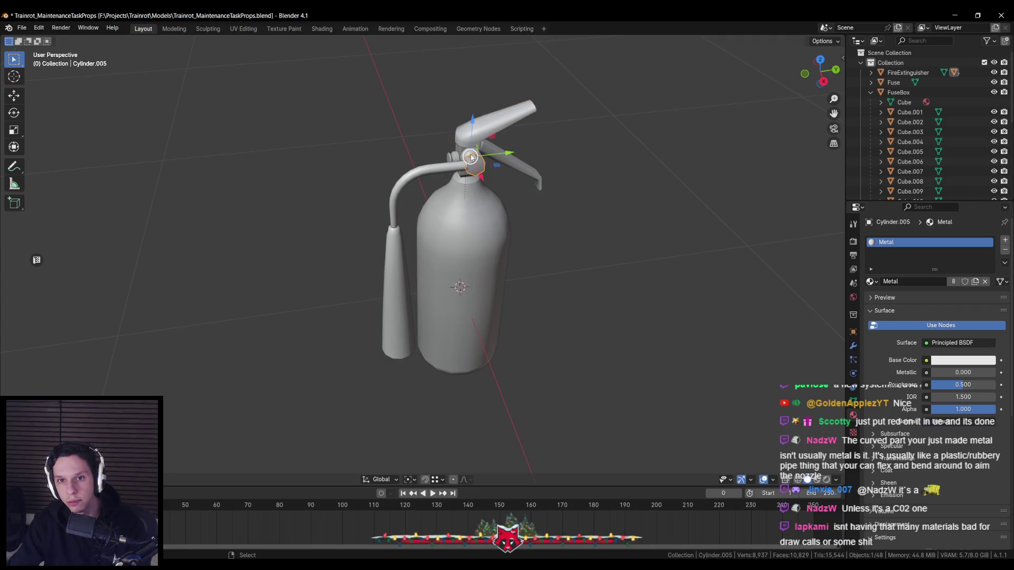
{"action": "left_click", "coordinate": [446, 170]}
{"action": "left_click", "coordinate": [456, 220]}
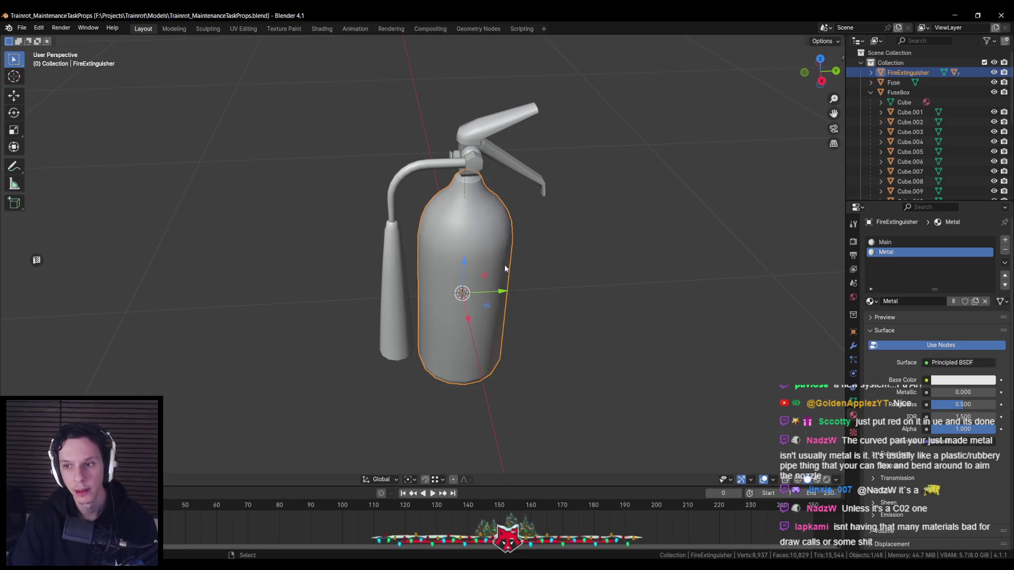
{"action": "middle_click_drag", "start_coordinate": [458, 238], "coordinate": [562, 255]}
{"action": "scroll", "coordinate": [483, 233], "scroll_direction": "down", "scroll_amount": 3}
Set the extinguisher to Export recursive in the Unreal Engine sidebar, save, and export it for Unreal
{"action": "key", "text": "n"}
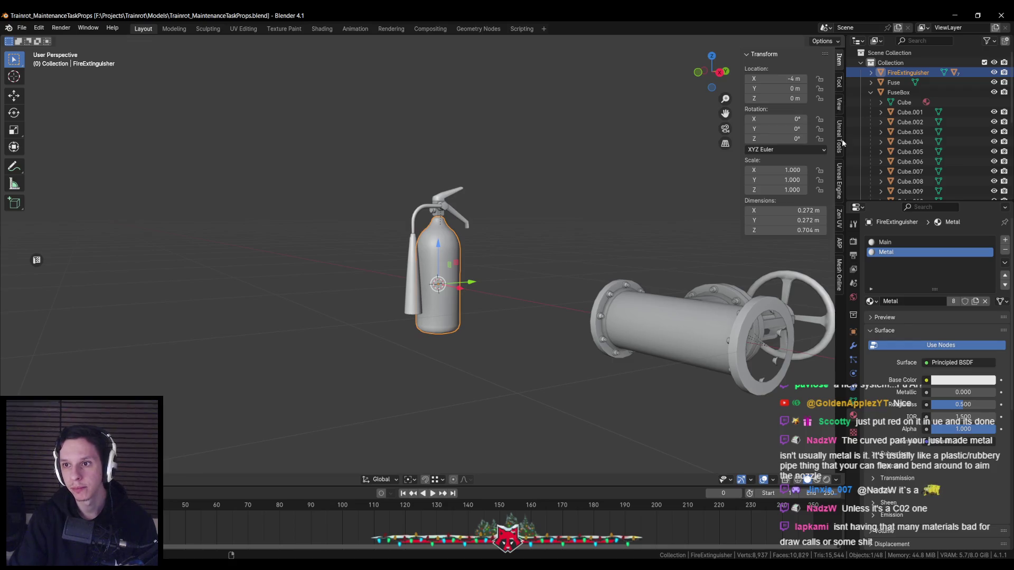
{"action": "left_click", "coordinate": [839, 183]}
{"action": "left_click", "coordinate": [782, 161]}
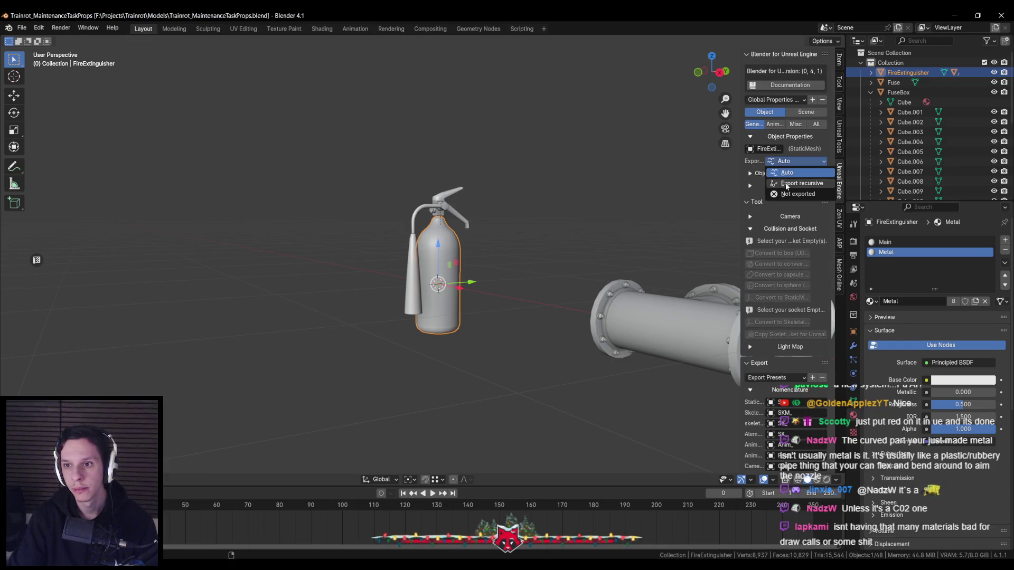
{"action": "left_click", "coordinate": [793, 182]}
{"action": "middle_click_drag", "start_coordinate": [555, 238], "coordinate": [508, 232]}
{"action": "key", "text": "ctrl+s"}
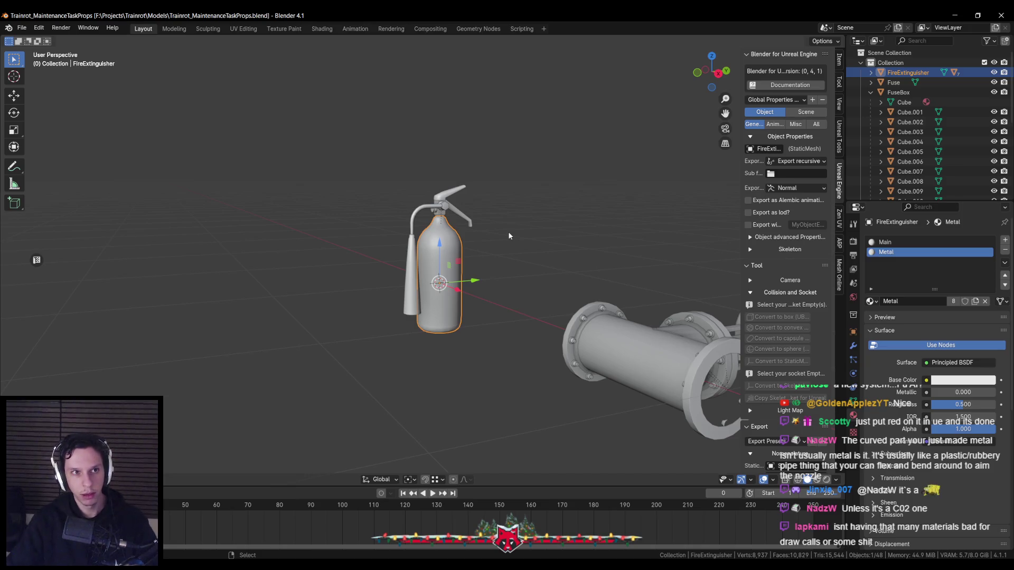
{"action": "scroll", "coordinate": [817, 250], "scroll_direction": "down", "scroll_amount": 5}
{"action": "scroll", "coordinate": [801, 359], "scroll_direction": "down", "scroll_amount": 5}
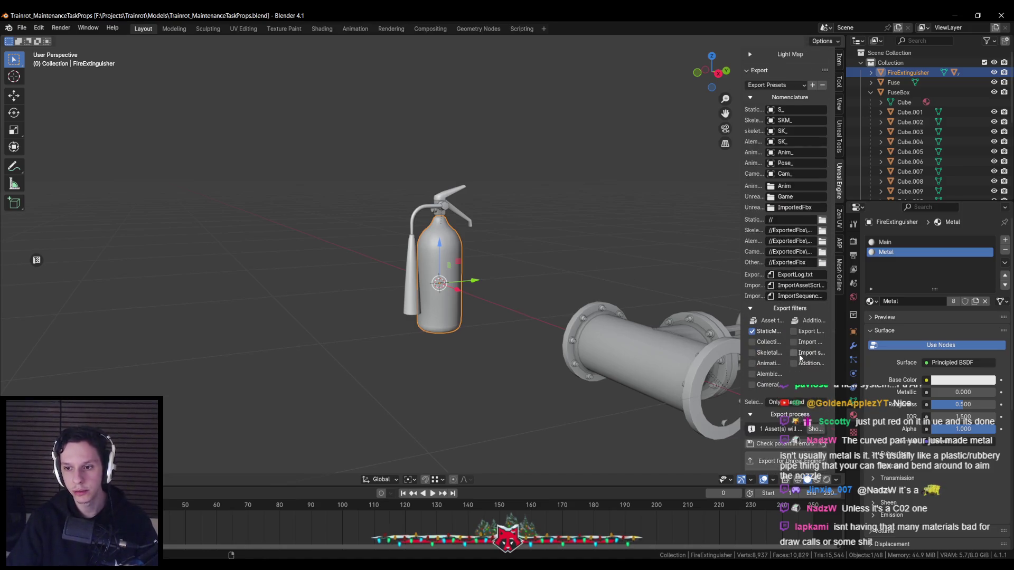
{"action": "scroll", "coordinate": [800, 360], "scroll_direction": "down", "scroll_amount": 1}
{"action": "left_click", "coordinate": [793, 450]}
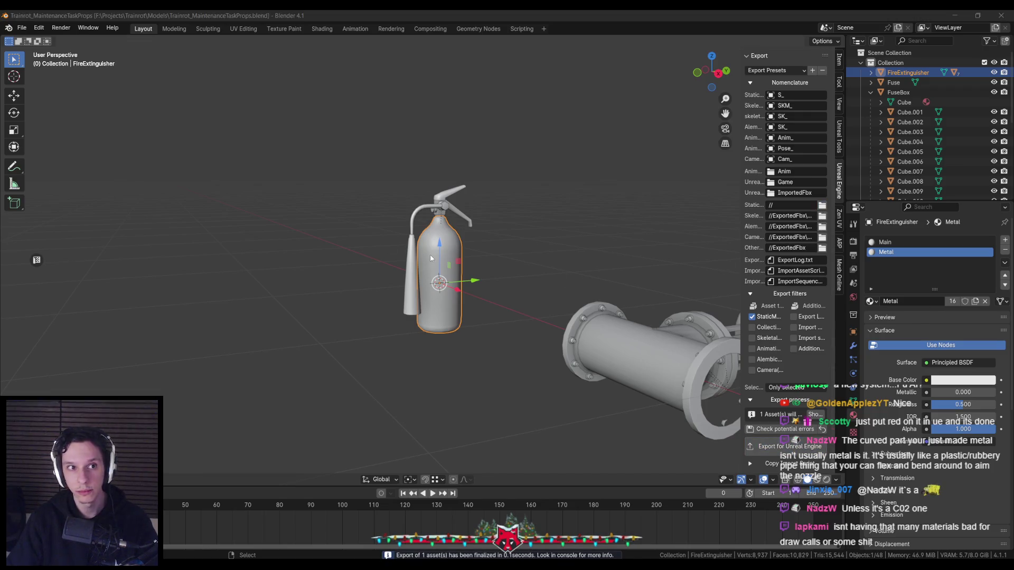
{"action": "key", "text": "alt+Tab"}
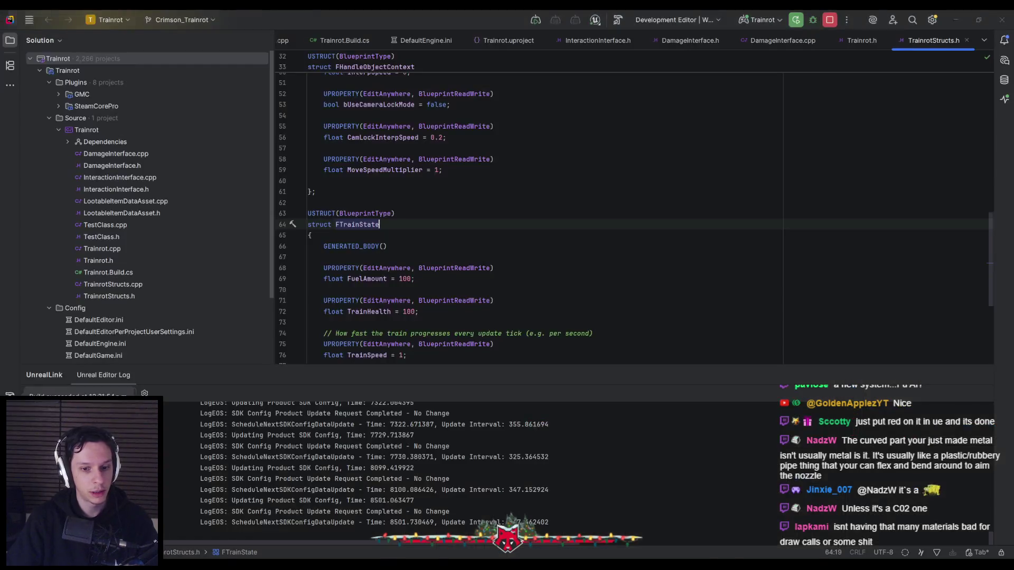
Bring Unreal to the front and browse to Content/0_Core/Objects/MaintenanceTasks
{"action": "key", "text": "alt+Tab"}
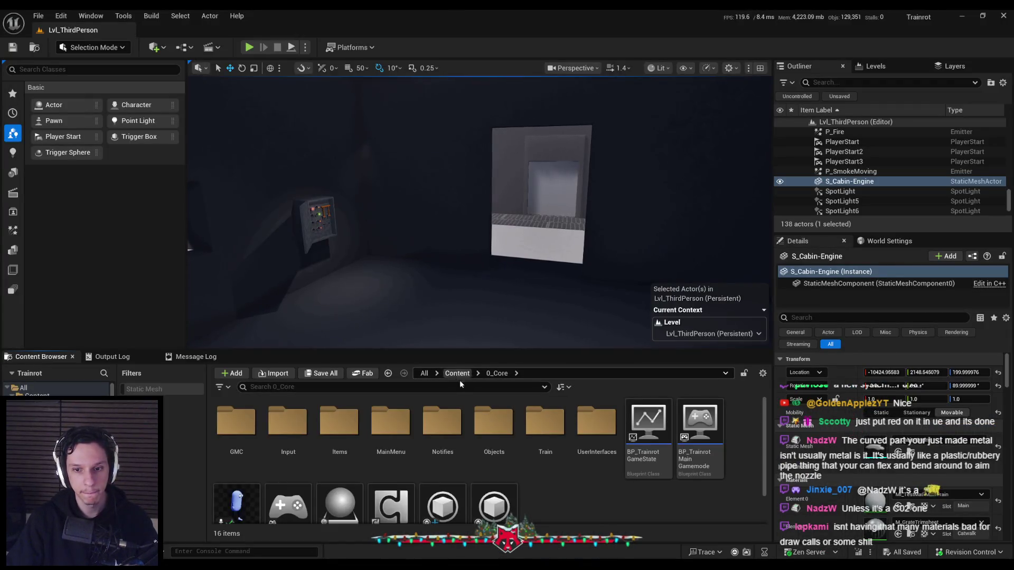
{"action": "double_click", "coordinate": [339, 422]}
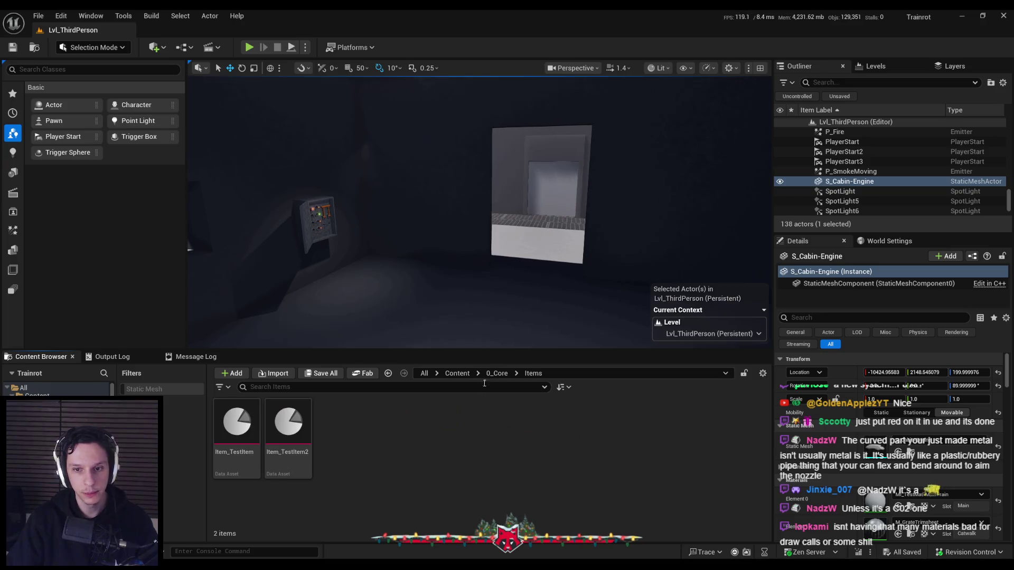
{"action": "left_click", "coordinate": [497, 374]}
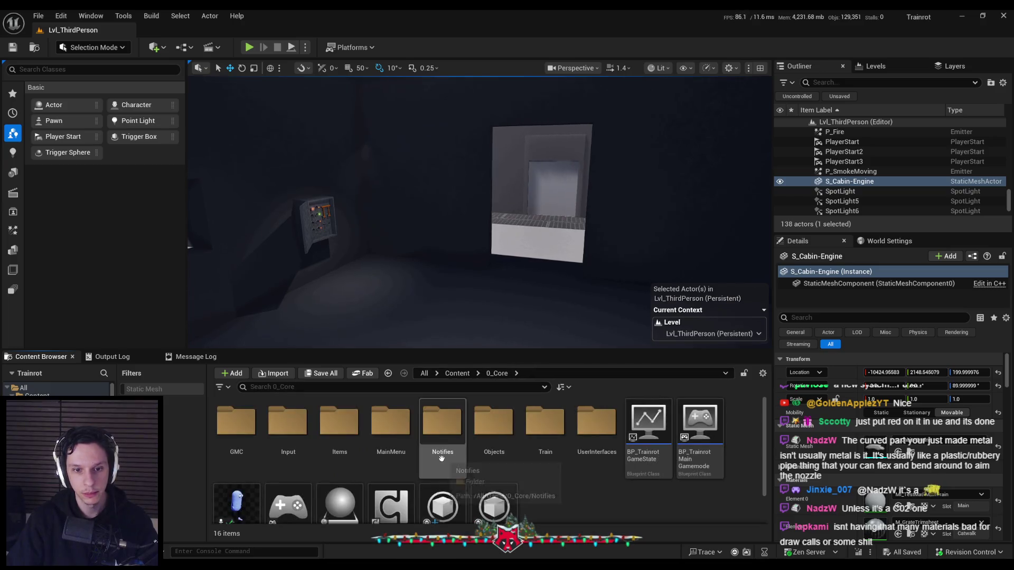
{"action": "double_click", "coordinate": [498, 445]}
{"action": "left_click", "coordinate": [497, 373]}
{"action": "double_click", "coordinate": [491, 424]}
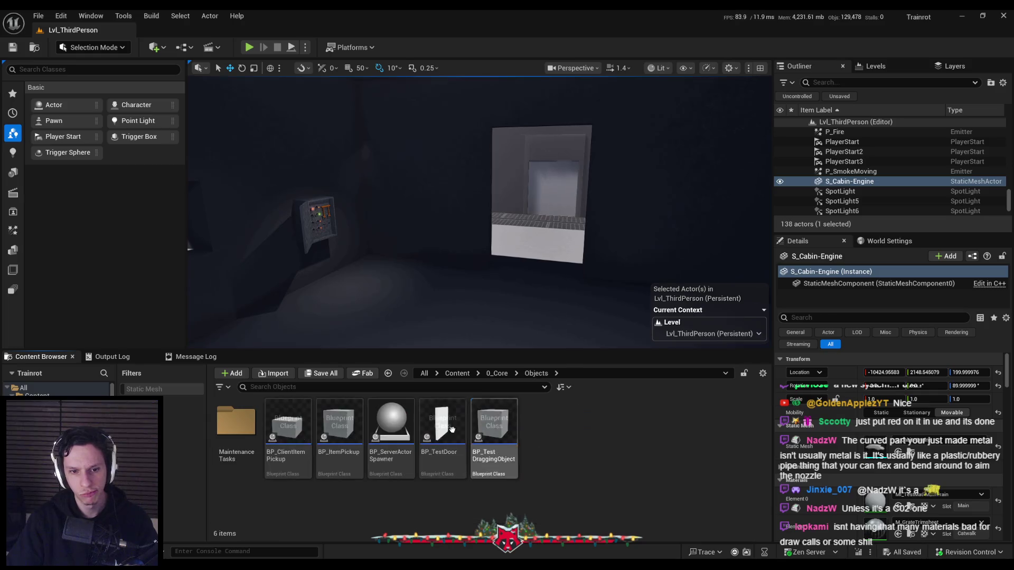
{"action": "double_click", "coordinate": [237, 424]}
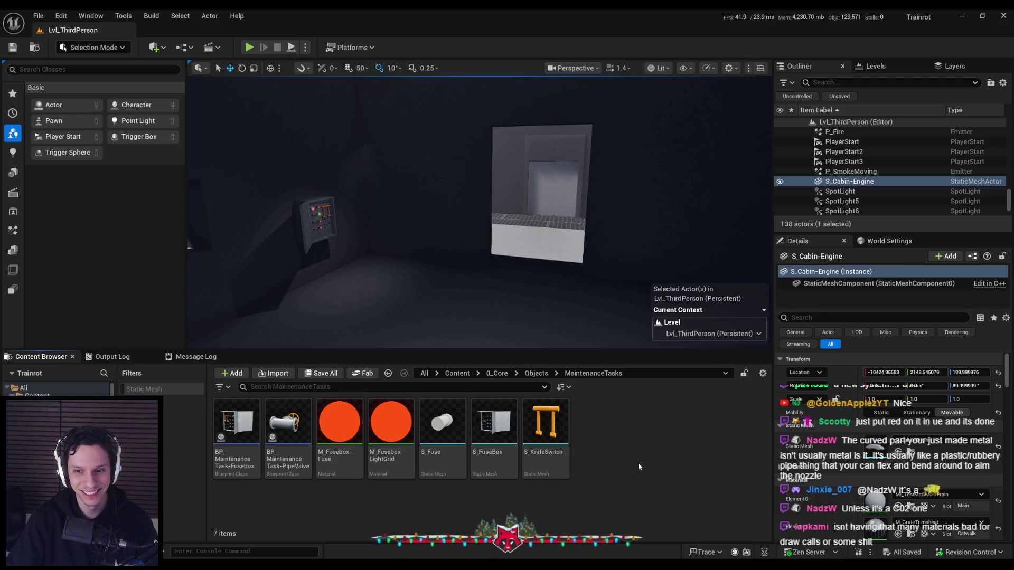
Import S_FireExtinguisher.fbx, delete its three imported materials and open the mesh editor
{"action": "left_click", "coordinate": [442, 432]}
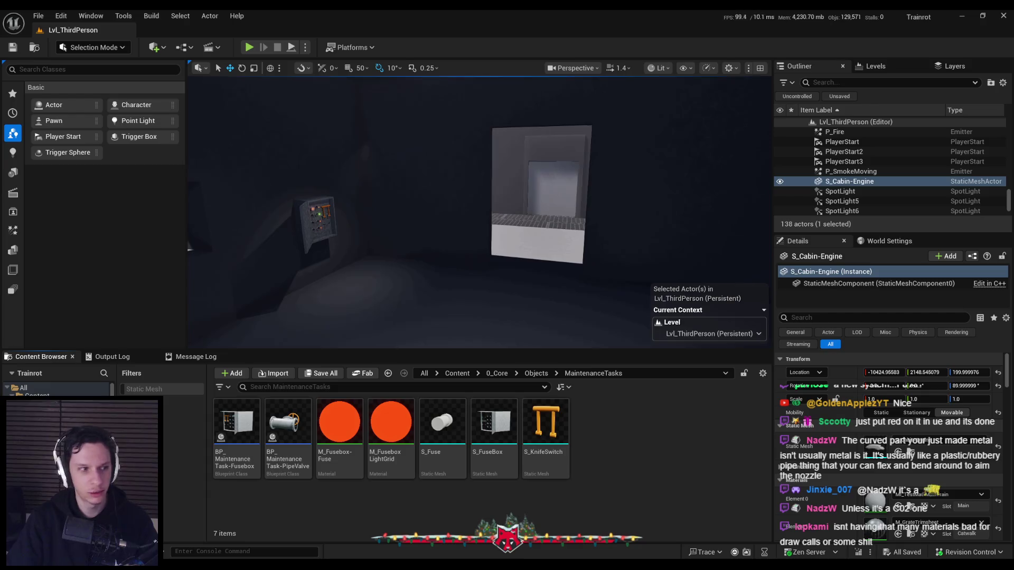
{"action": "left_click", "coordinate": [624, 442]}
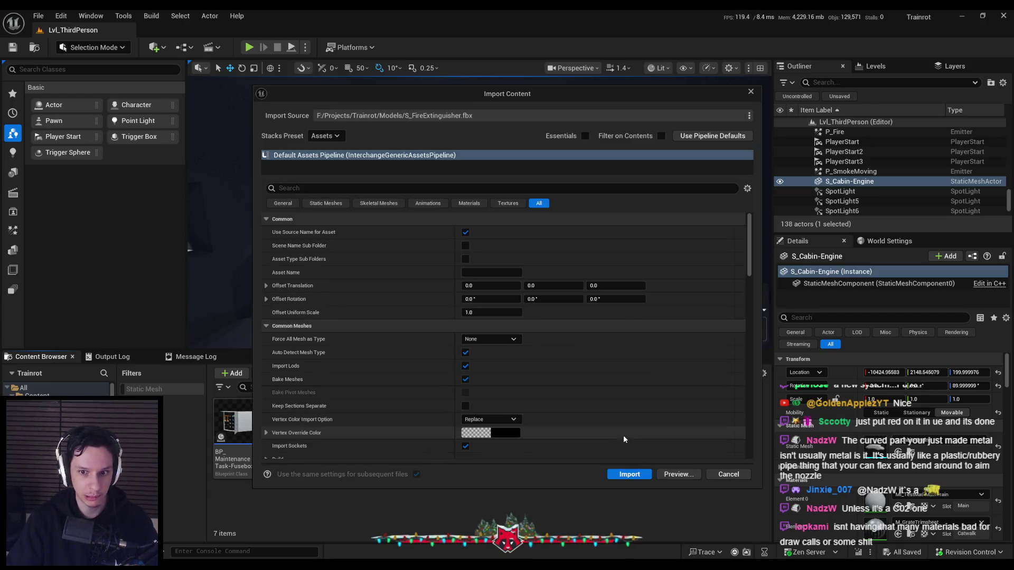
{"action": "left_click", "coordinate": [630, 475]}
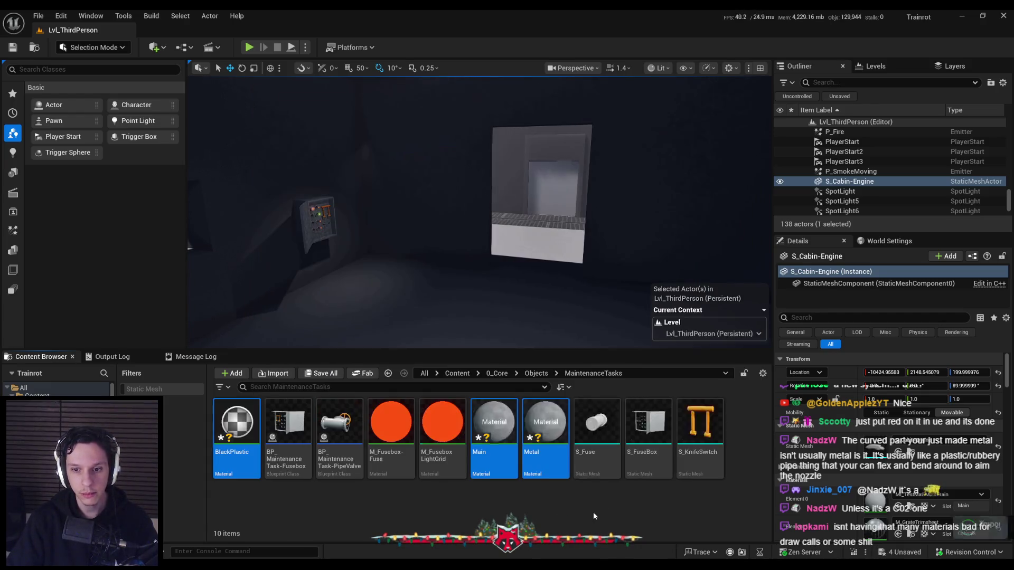
{"action": "left_click", "coordinate": [597, 440], "text": "ctrl"}
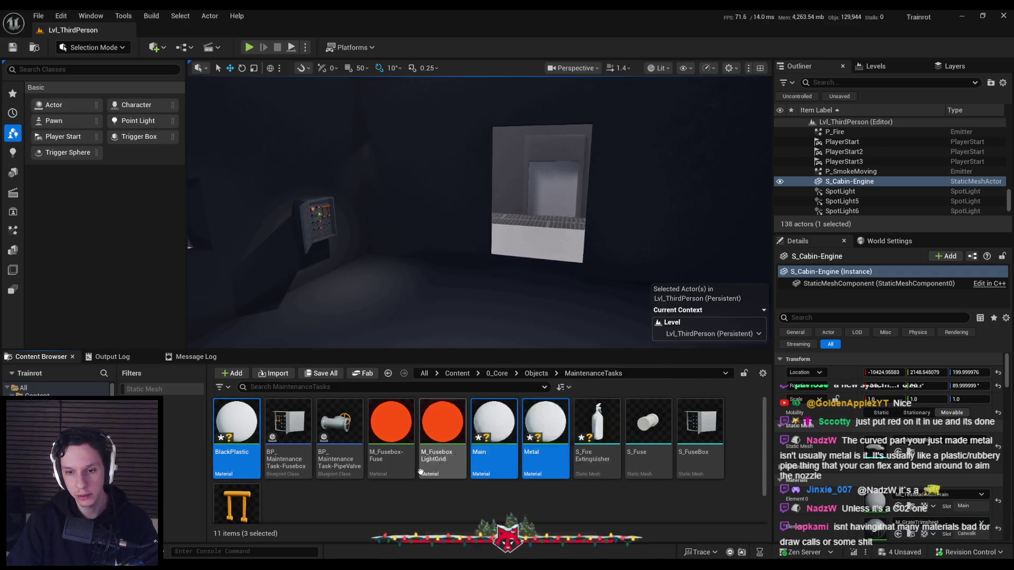
{"action": "key", "text": "Delete"}
{"action": "left_click", "coordinate": [468, 454]}
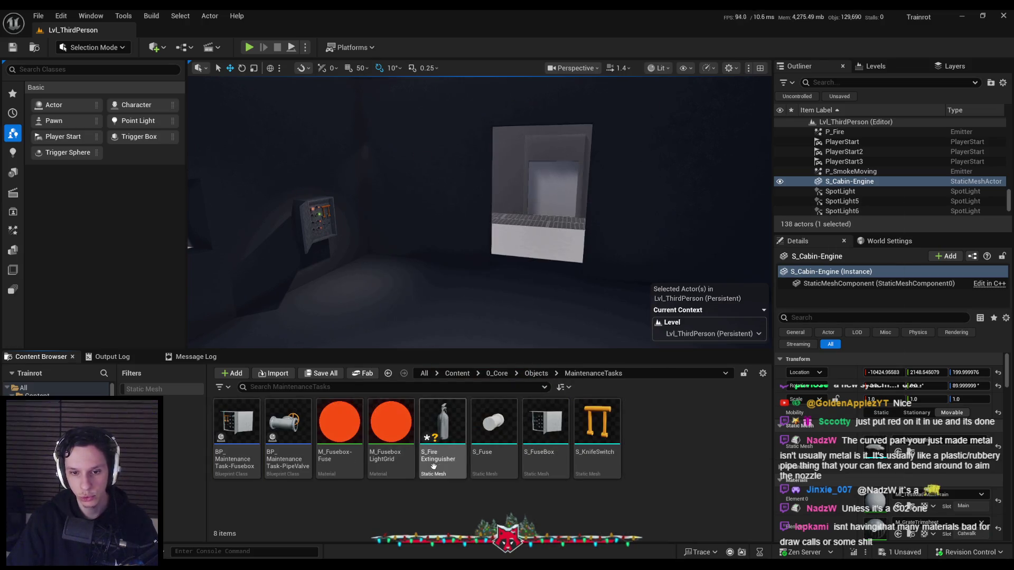
{"action": "double_click", "coordinate": [438, 451]}
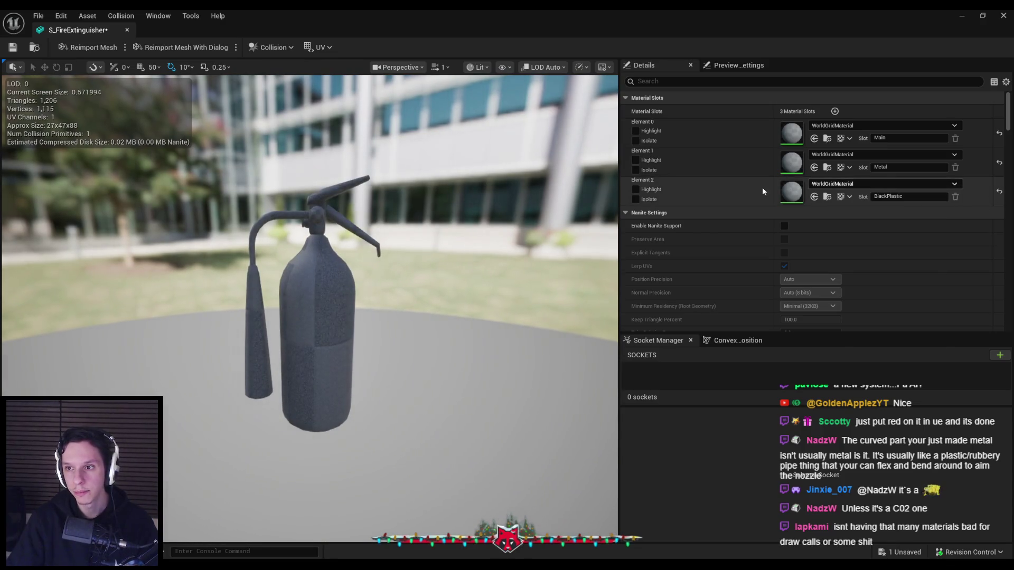
Set the black-plastic slot to MI_TestMat-BasicBlack and the metal slot to MI_TestMat-Metal, then save
{"action": "left_click", "coordinate": [856, 183]}
{"action": "type", "text": "plastic"}
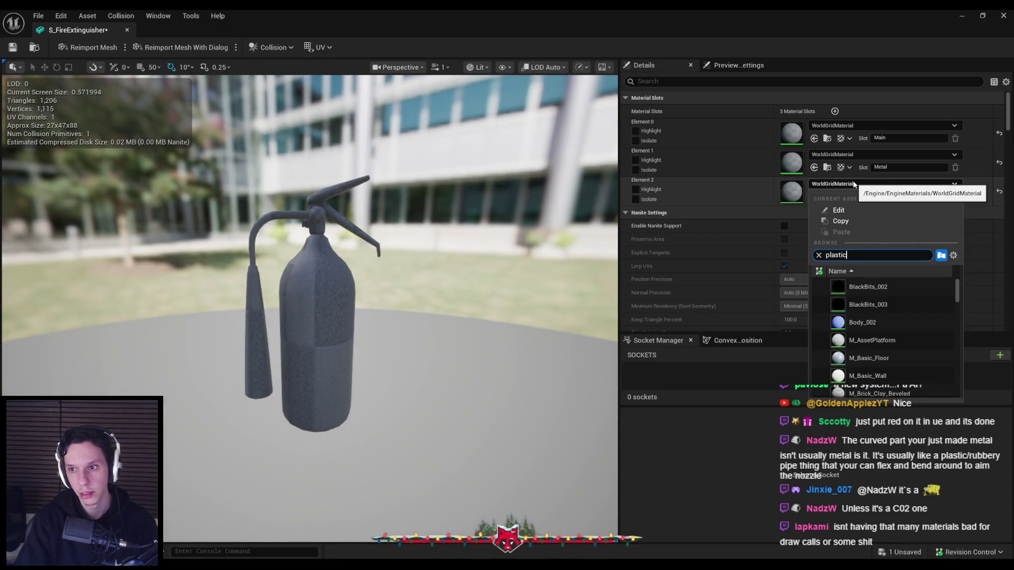
{"action": "type", "text": "testmat"}
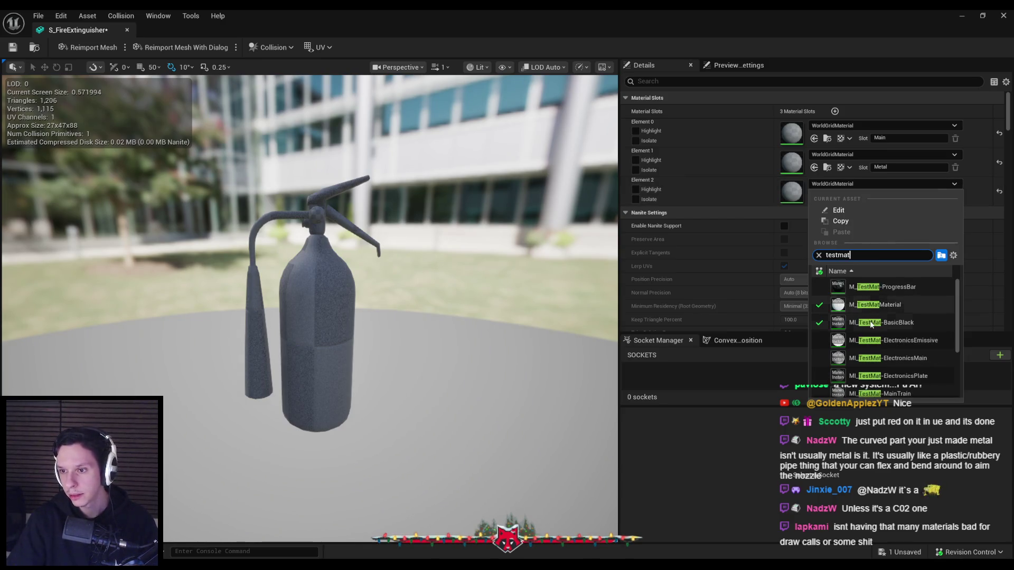
{"action": "left_click", "coordinate": [872, 340]}
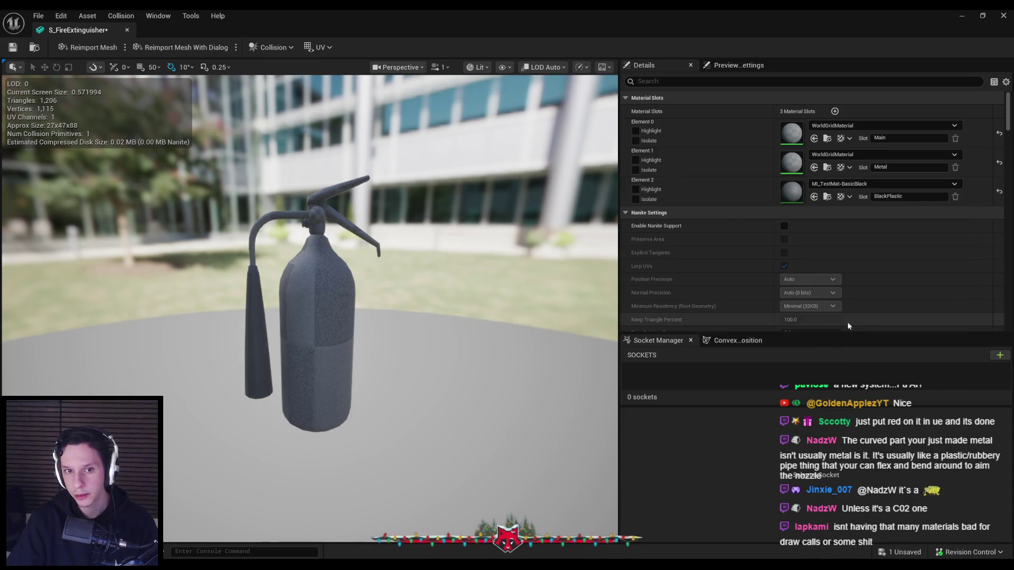
{"action": "left_click", "coordinate": [870, 155]}
{"action": "type", "text": "testmat"}
{"action": "scroll", "coordinate": [886, 277], "scroll_direction": "down", "scroll_amount": 1}
{"action": "scroll", "coordinate": [886, 283], "scroll_direction": "down", "scroll_amount": 1}
{"action": "scroll", "coordinate": [886, 287], "scroll_direction": "down", "scroll_amount": 1}
{"action": "scroll", "coordinate": [886, 300], "scroll_direction": "down", "scroll_amount": 1}
{"action": "scroll", "coordinate": [885, 302], "scroll_direction": "down", "scroll_amount": 1}
{"action": "left_click", "coordinate": [886, 304]}
{"action": "key", "text": "ctrl+s"}
Close the mesh editor and browse to the Content/3_MaterialLibrary folder
{"action": "left_click", "coordinate": [861, 125]}
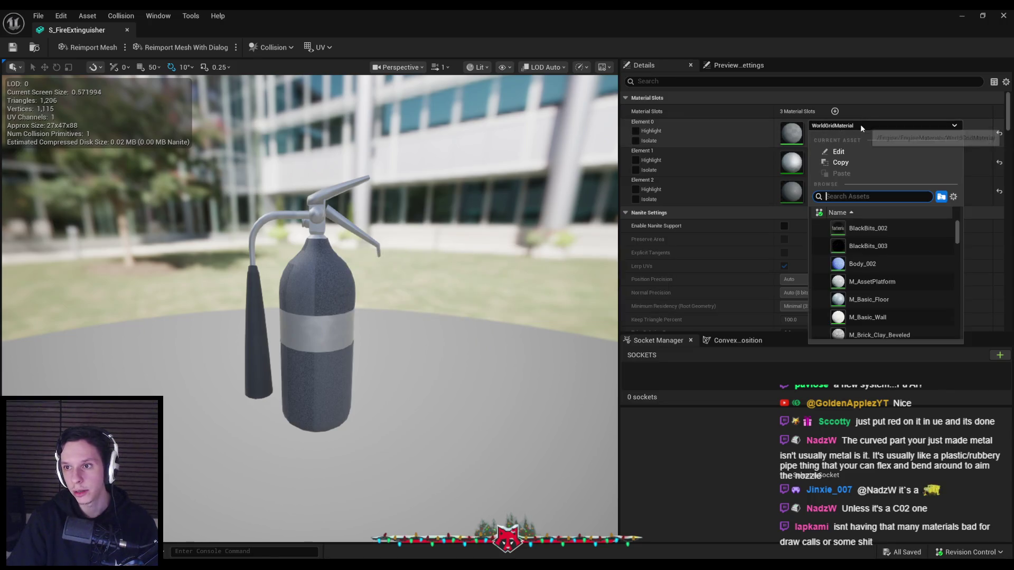
{"action": "left_click", "coordinate": [1003, 15]}
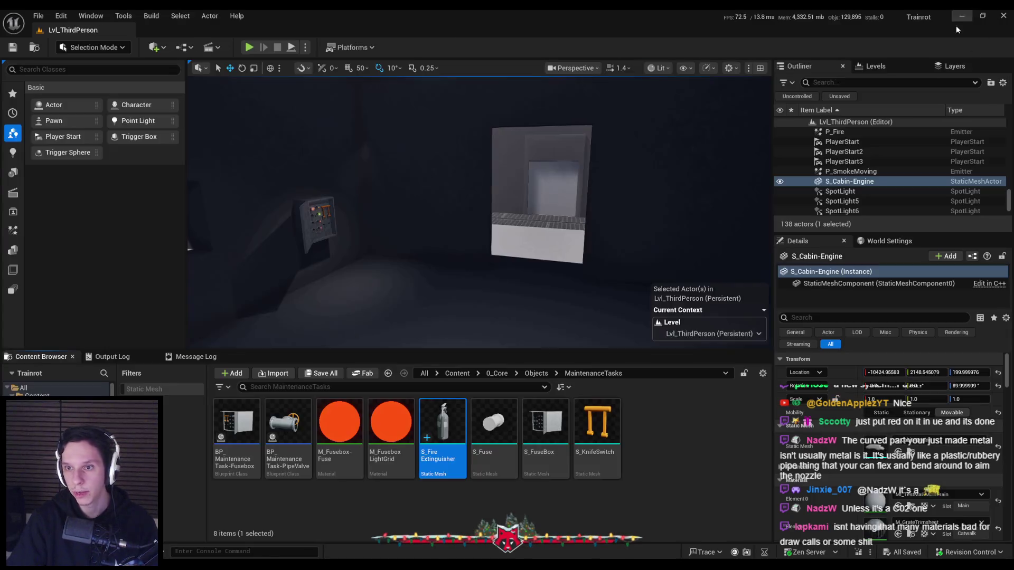
{"action": "left_click", "coordinate": [536, 373]}
{"action": "left_click", "coordinate": [457, 373]}
{"action": "double_click", "coordinate": [390, 424]}
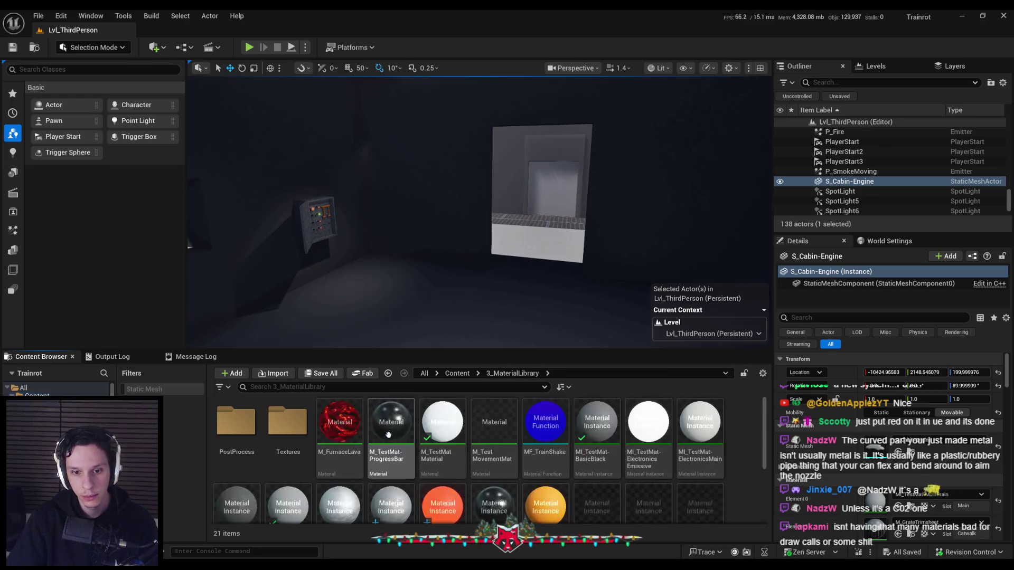
{"action": "scroll", "coordinate": [467, 488], "scroll_direction": "down", "scroll_amount": 3}
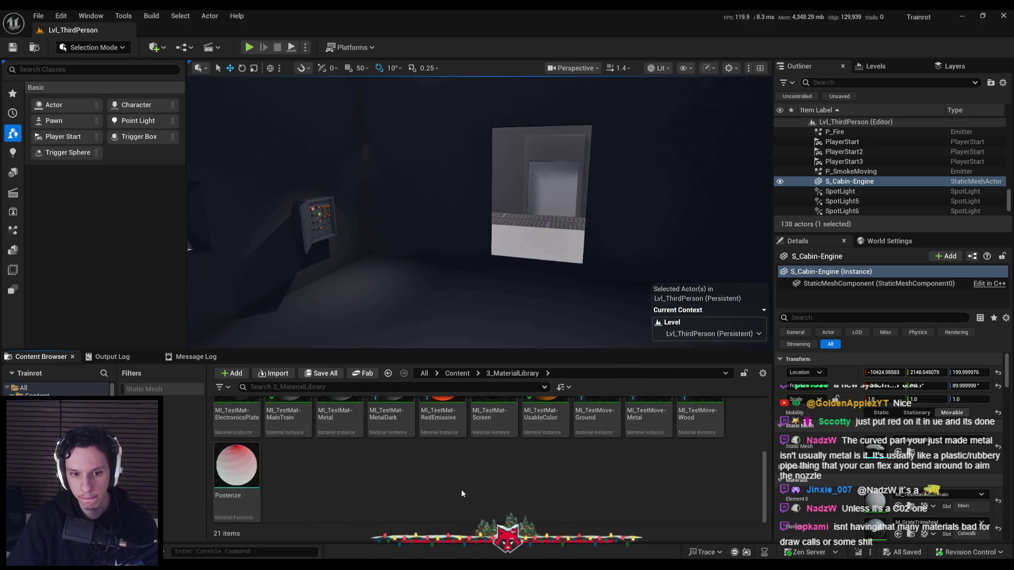
{"action": "scroll", "coordinate": [461, 489], "scroll_direction": "up", "scroll_amount": 2}
Duplicate MI_TestMat-MainTrain as a new material instance named MI_TestMat-Red
{"action": "right_click", "coordinate": [293, 456]}
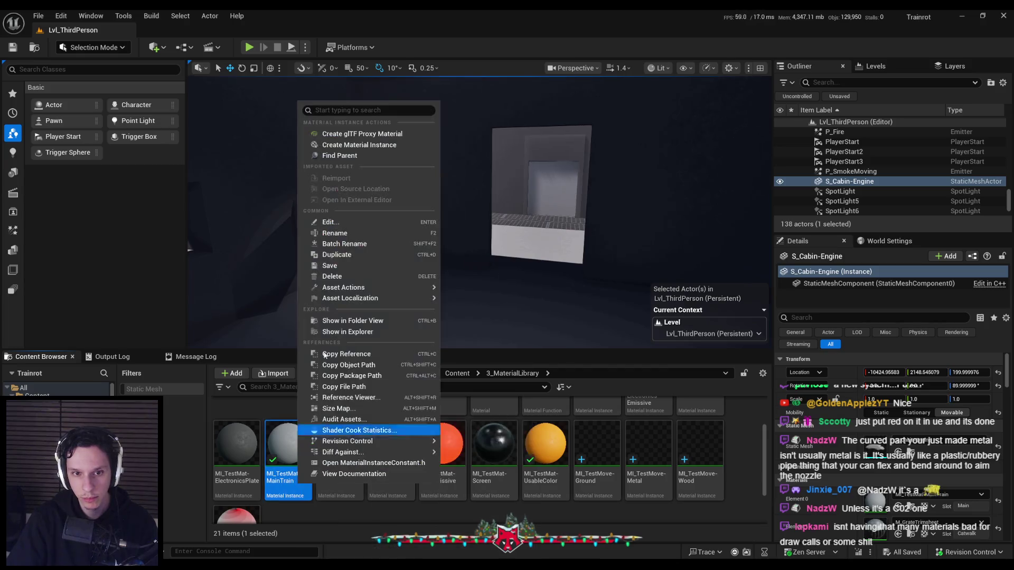
{"action": "left_click", "coordinate": [334, 254]}
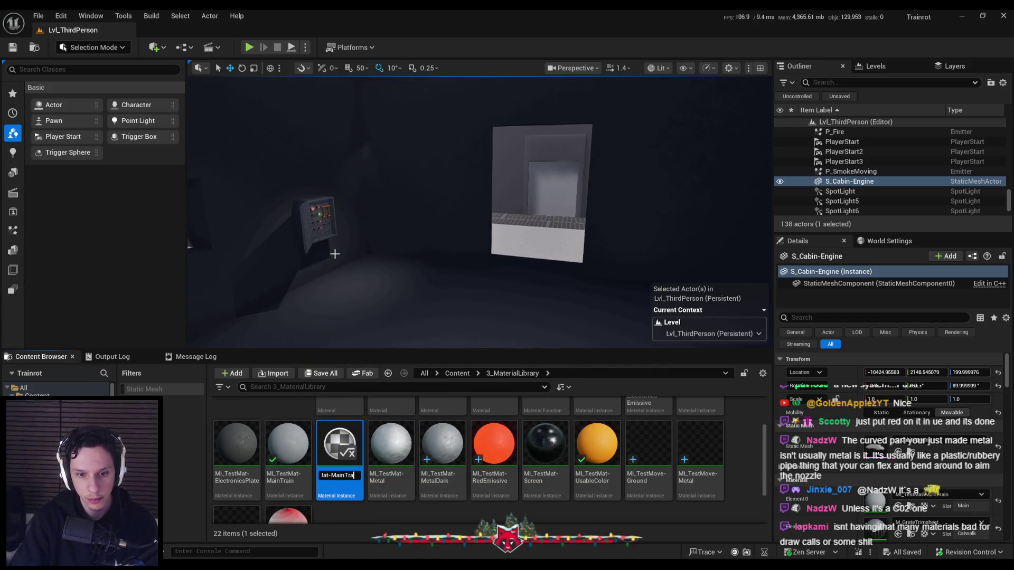
{"action": "key", "text": "BackSpace"}
{"action": "key", "text": "BackSpace"}
{"action": "key", "text": "BackSpace"}
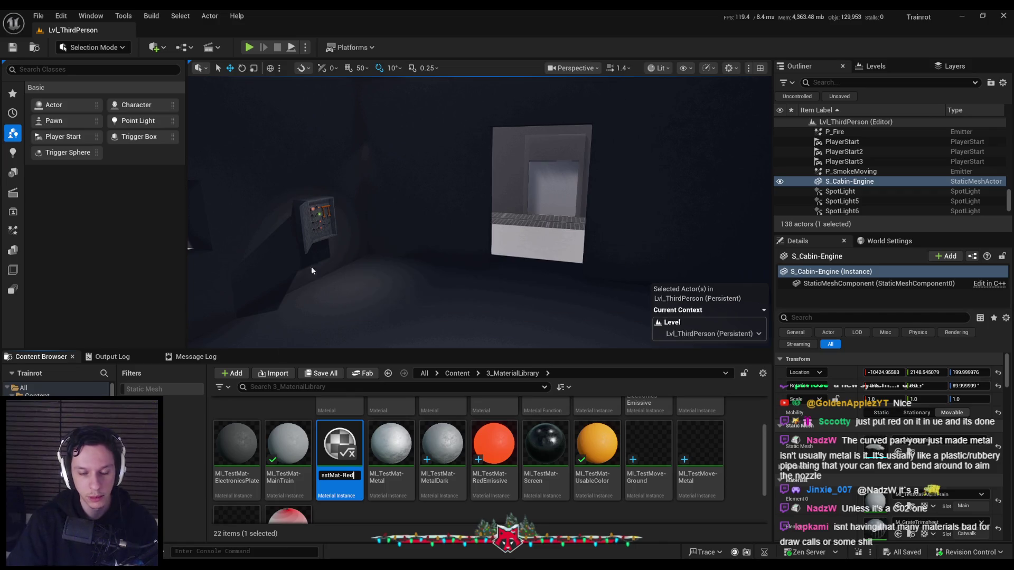
{"action": "key", "text": "Return"}
{"action": "key", "text": "Return"}
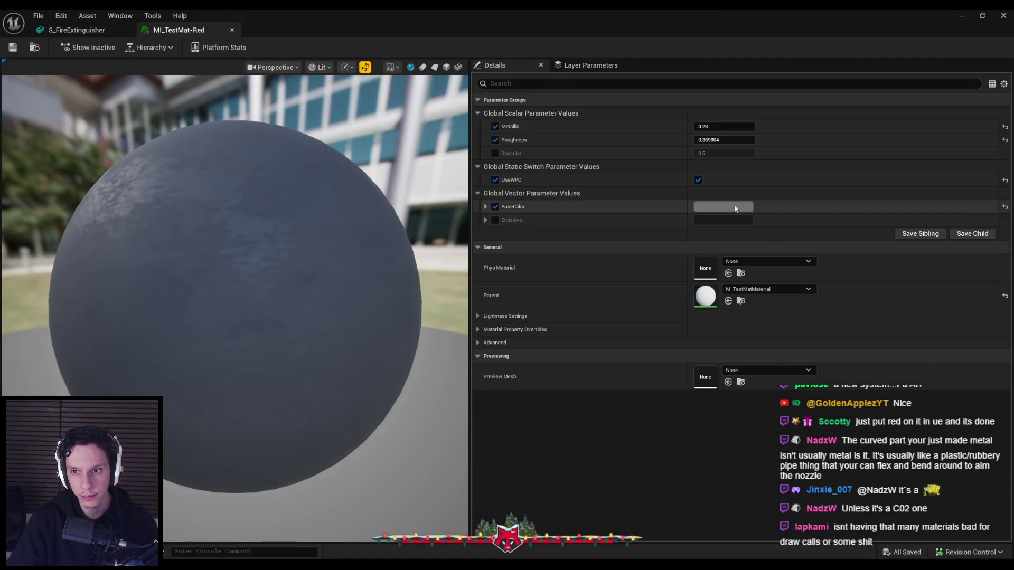
Give MI_TestMat-Red a bright red base colour and save it
{"action": "left_click", "coordinate": [736, 209]}
{"action": "left_click", "coordinate": [858, 232]}
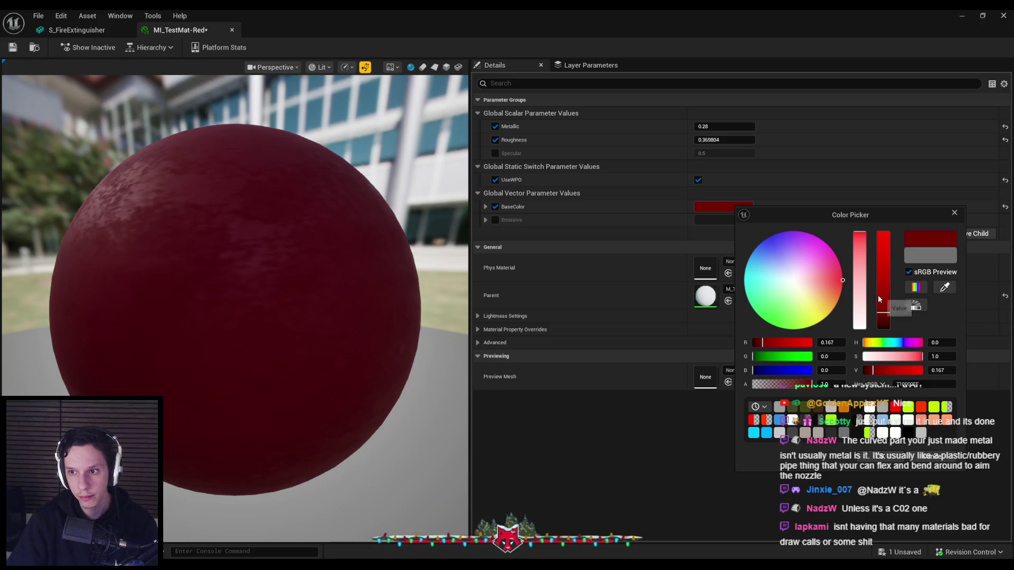
{"action": "left_click", "coordinate": [883, 285]}
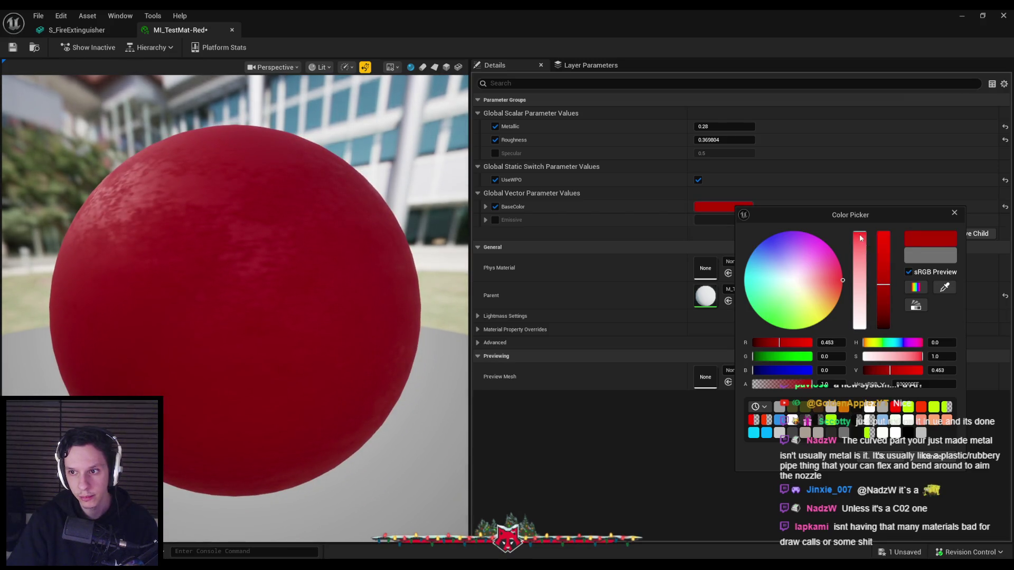
{"action": "left_click", "coordinate": [860, 239]}
{"action": "left_click", "coordinate": [479, 163]}
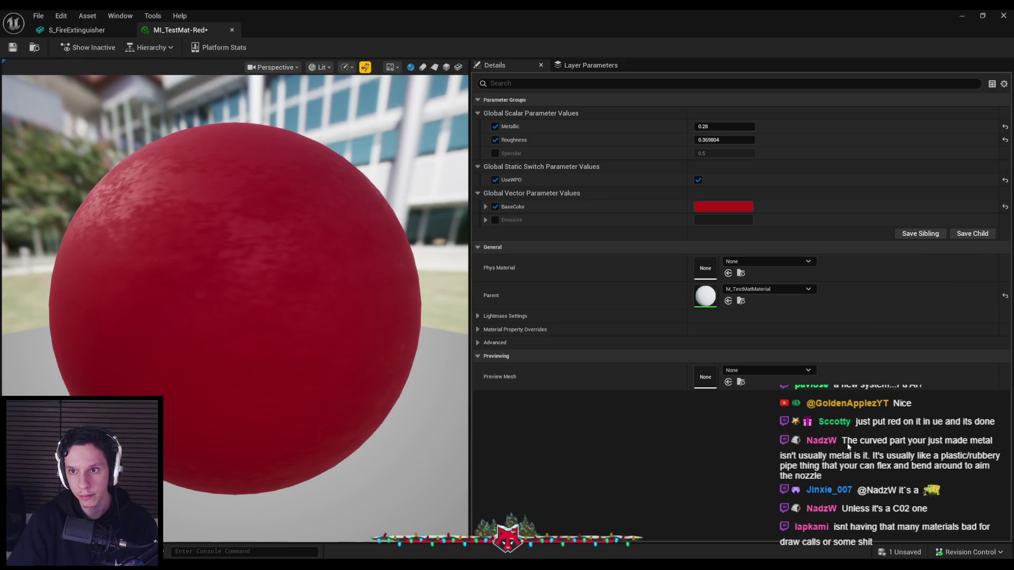
{"action": "key", "text": "ctrl+s"}
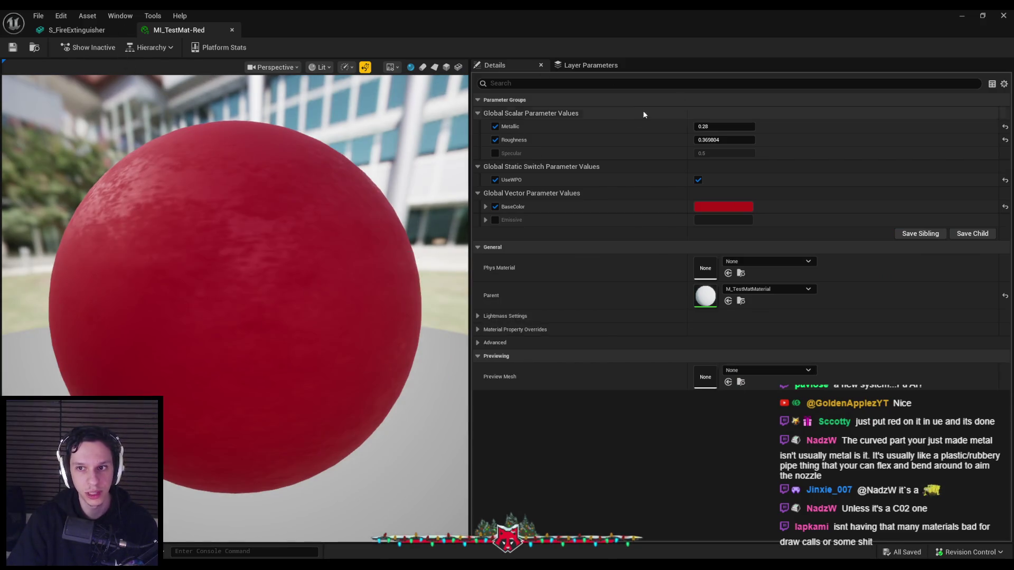
{"action": "left_click", "coordinate": [232, 30]}
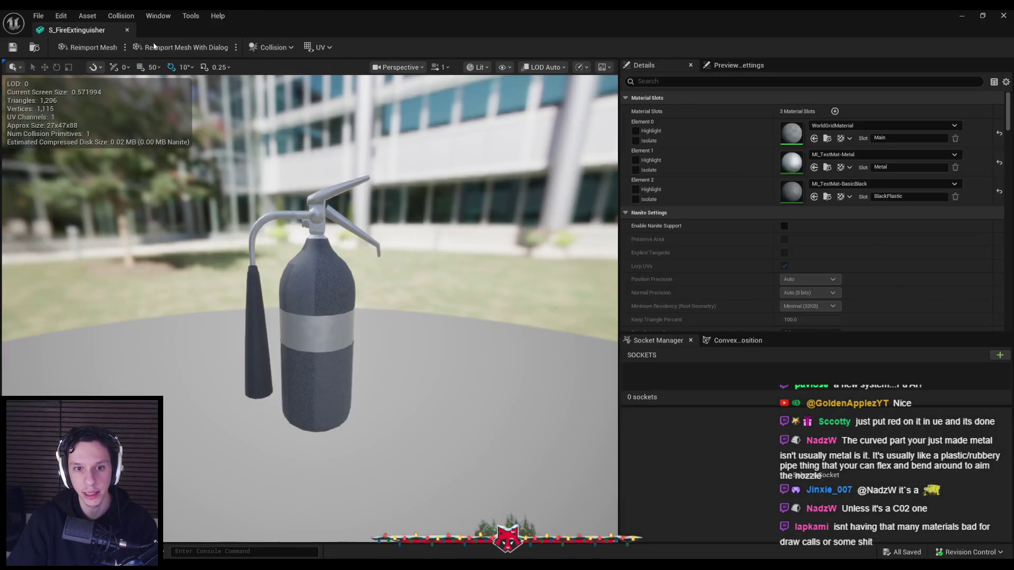
Assign MI_TestMat-Red to the extinguisher's main material slot (Element 0)
{"action": "left_click", "coordinate": [843, 127]}
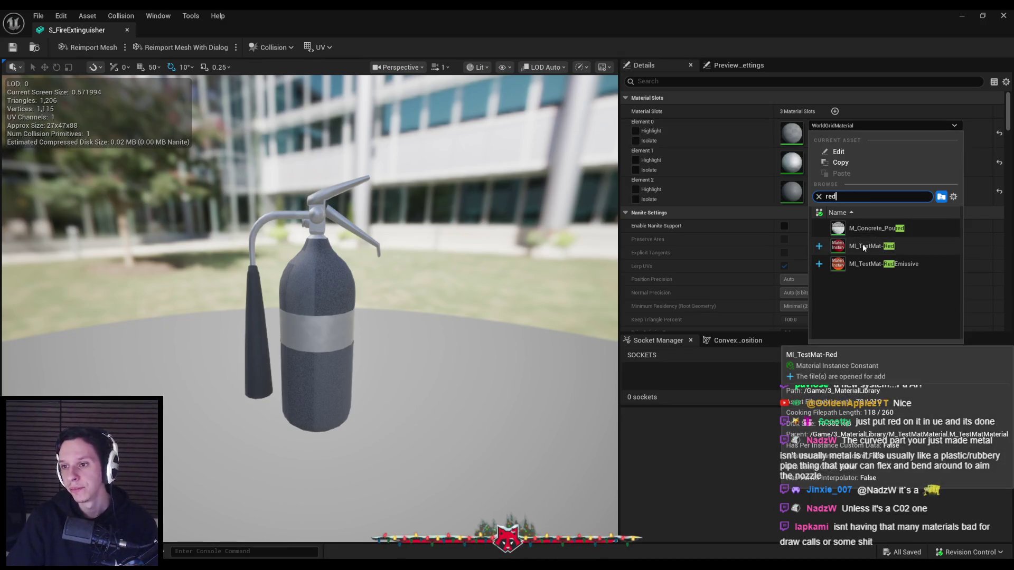
{"action": "left_click", "coordinate": [863, 243]}
{"action": "left_click_drag", "start_coordinate": [553, 247], "coordinate": [507, 254]}
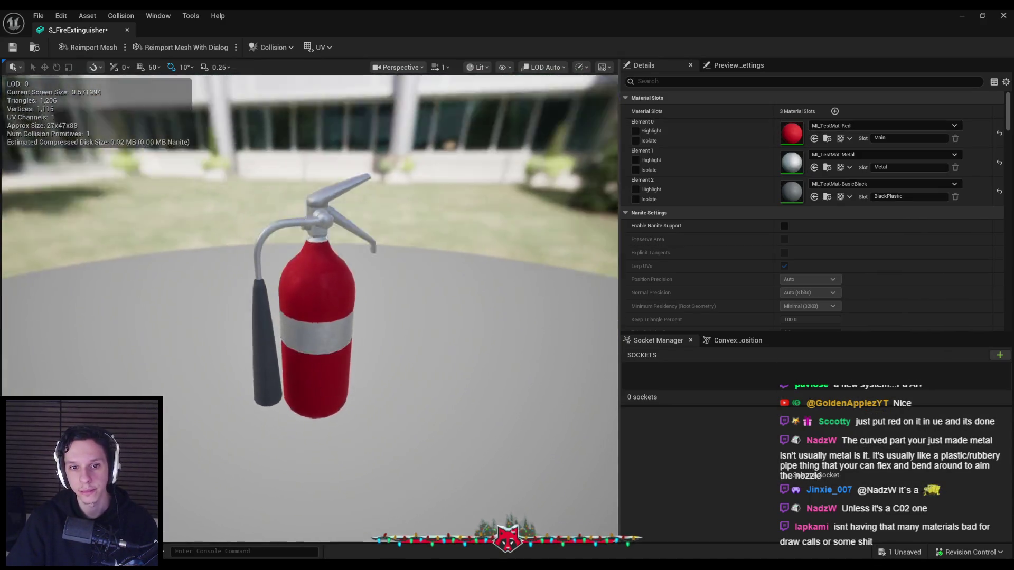
{"action": "double_click", "coordinate": [793, 134]}
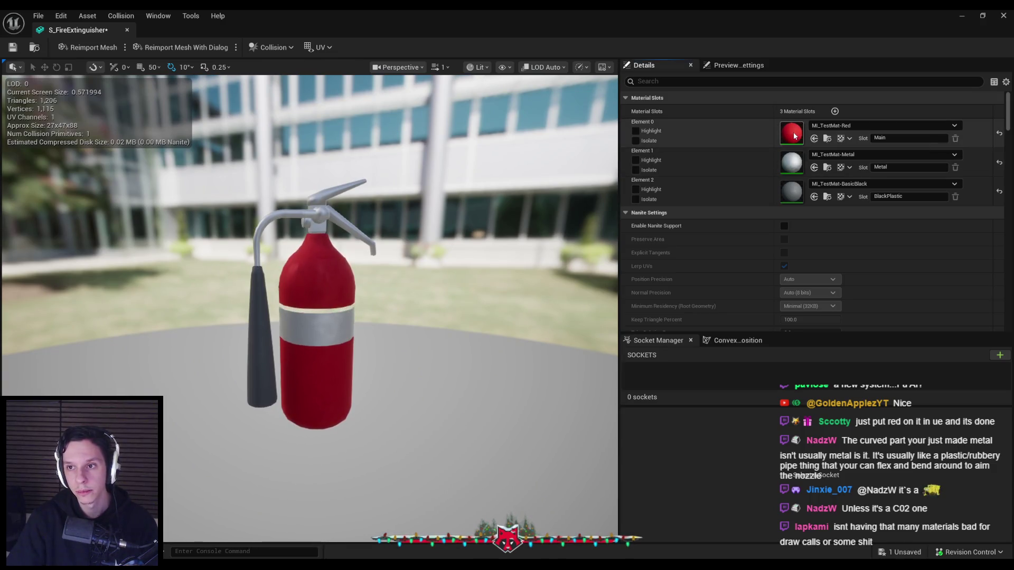
Turn off UseWPO in MI_TestMat-Red, save, and return to the level editor
{"action": "left_click", "coordinate": [699, 180]}
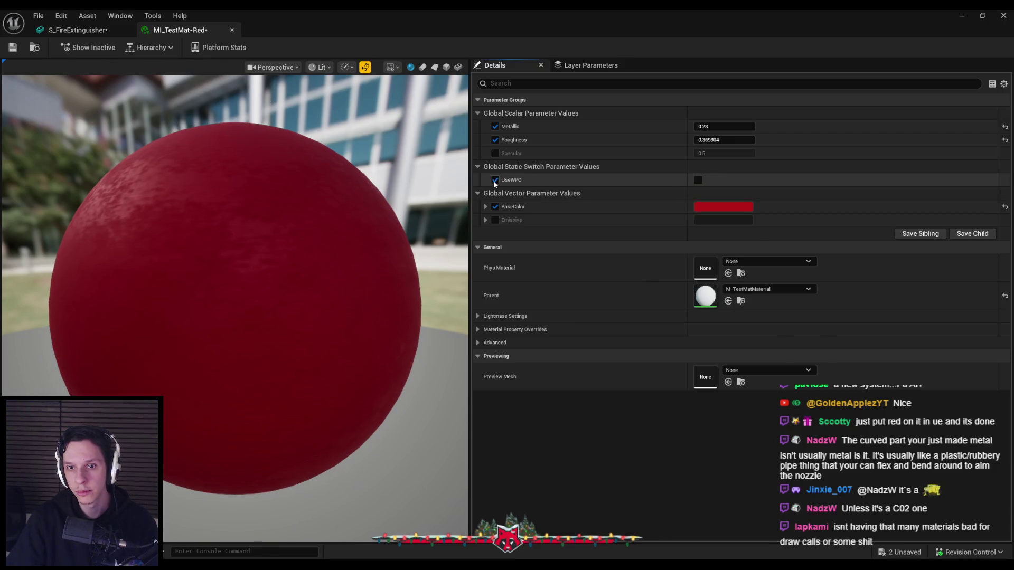
{"action": "key", "text": "ctrl+shift+s"}
{"action": "middle_click", "coordinate": [181, 32]}
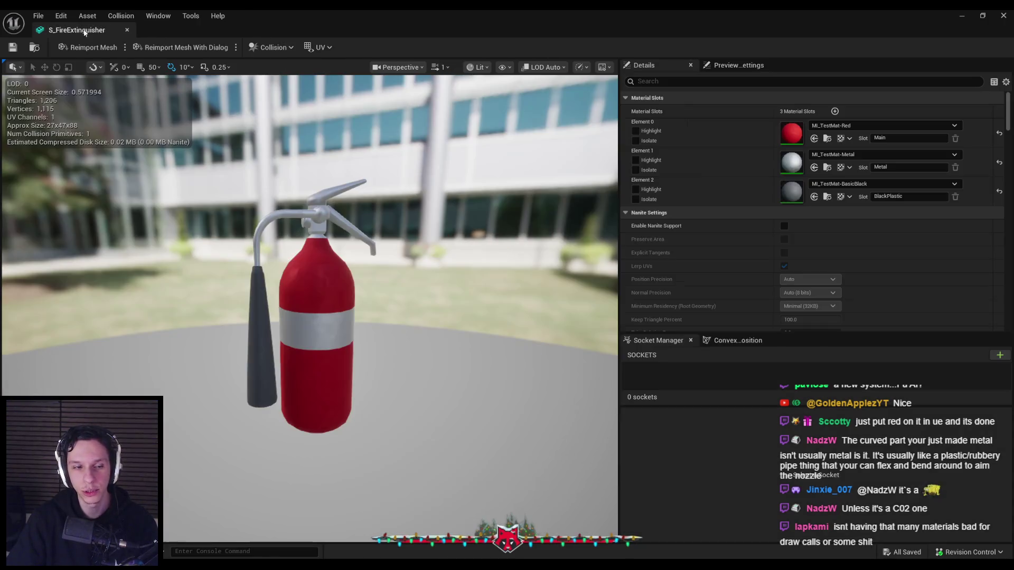
{"action": "left_click_drag", "start_coordinate": [333, 213], "coordinate": [555, 216]}
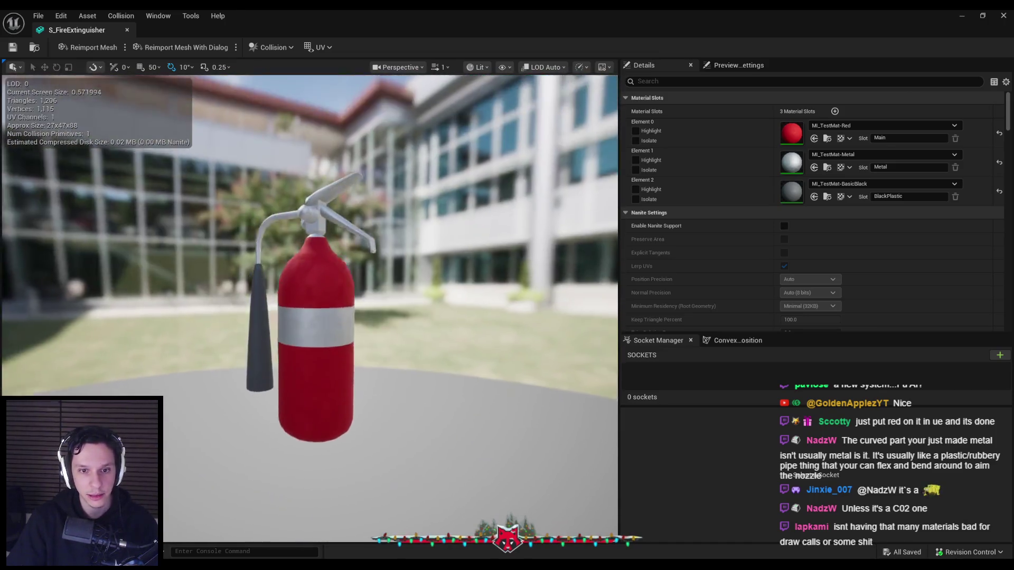
{"action": "scroll", "coordinate": [317, 238], "scroll_direction": "down", "scroll_amount": 5}
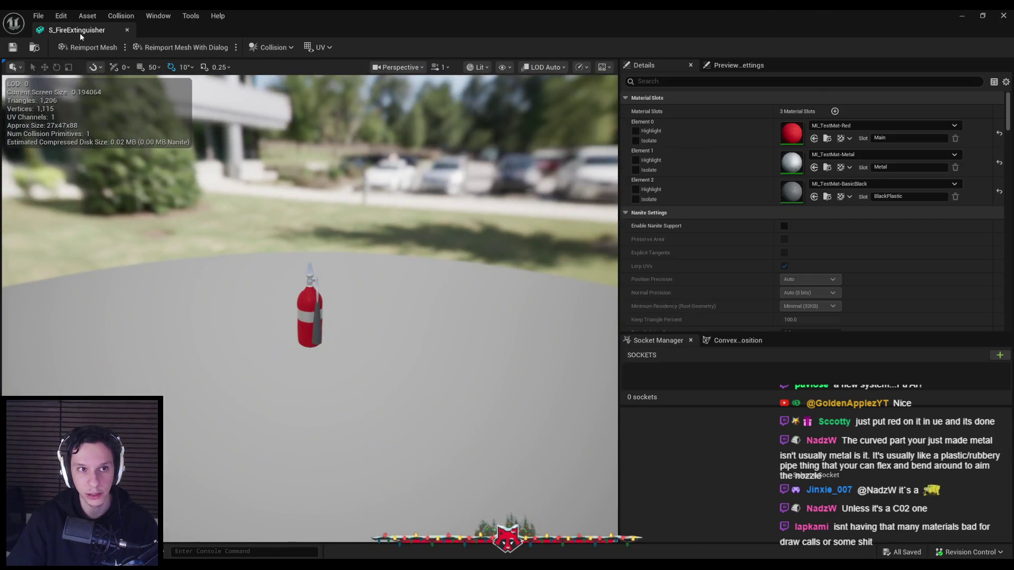
{"action": "middle_click", "coordinate": [80, 33]}
{"action": "left_click_drag", "start_coordinate": [521, 231], "coordinate": [430, 306]}
{"action": "left_click", "coordinate": [457, 373]}
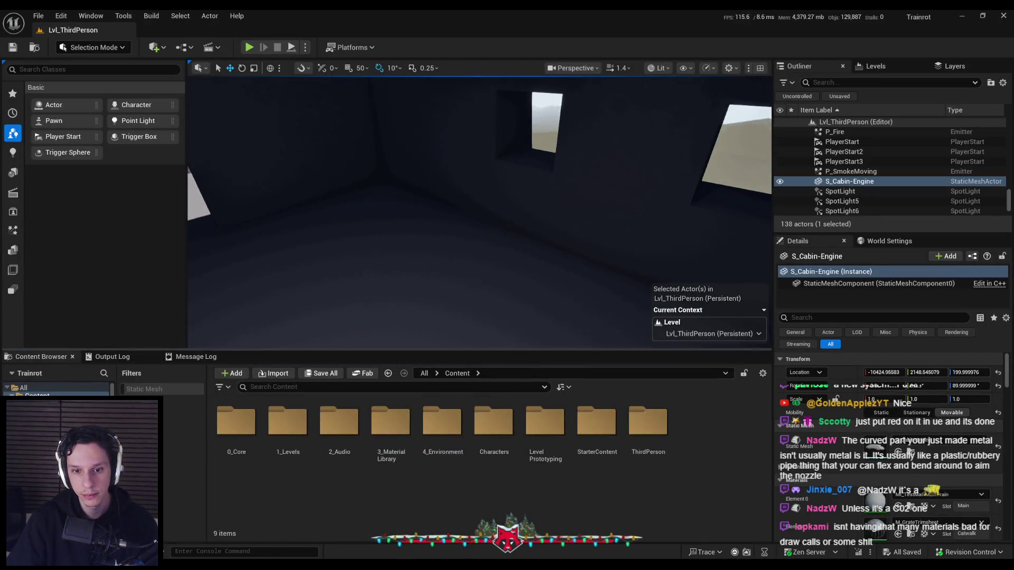
Focus the last spawner sphere and browse to the 0_Core > Items folder
{"action": "left_click_drag", "start_coordinate": [464, 267], "coordinate": [507, 261]}
{"action": "left_click_drag", "start_coordinate": [475, 214], "coordinate": [476, 239]}
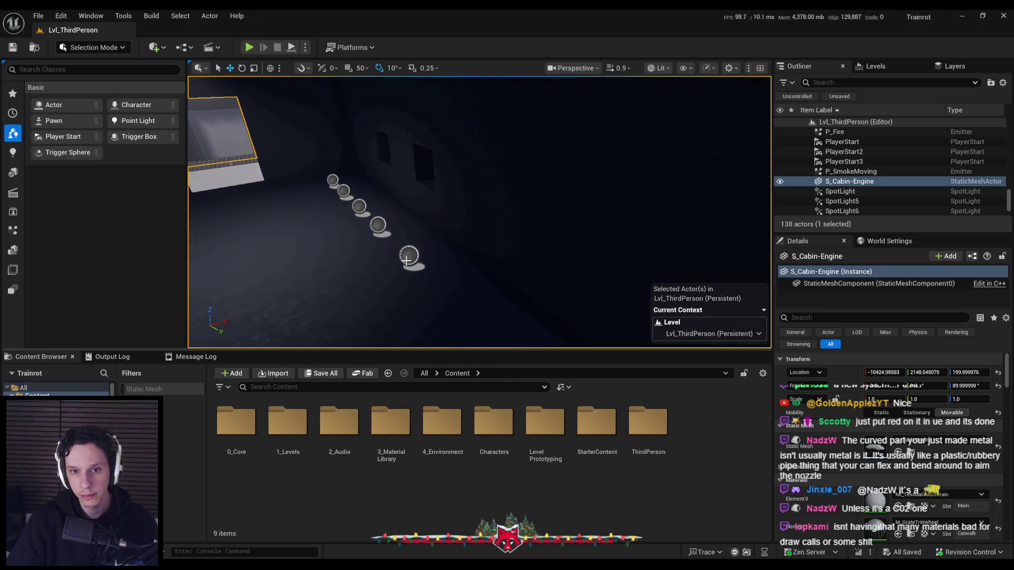
{"action": "left_click", "coordinate": [363, 244]}
{"action": "key", "text": "f"}
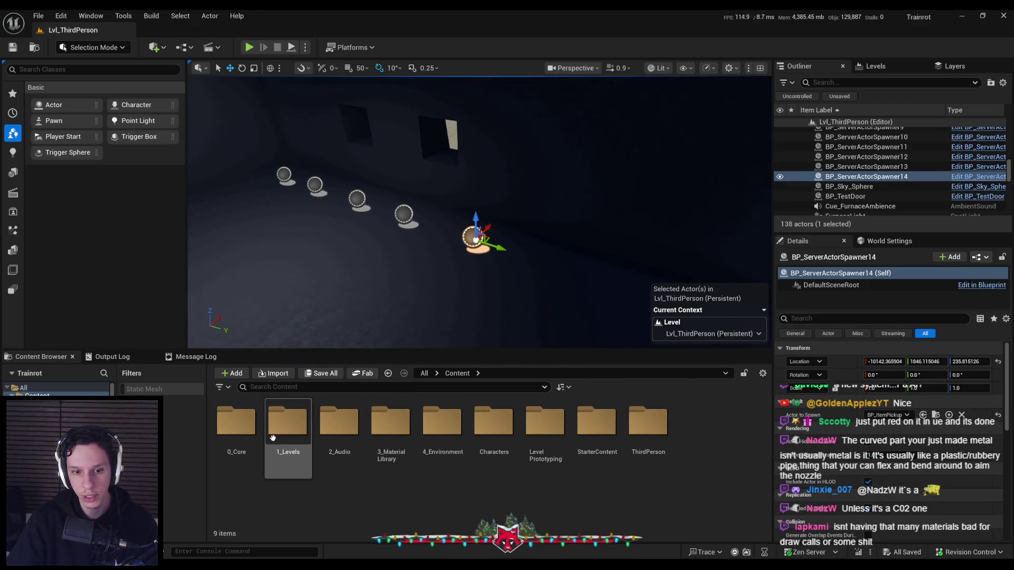
{"action": "double_click", "coordinate": [236, 424]}
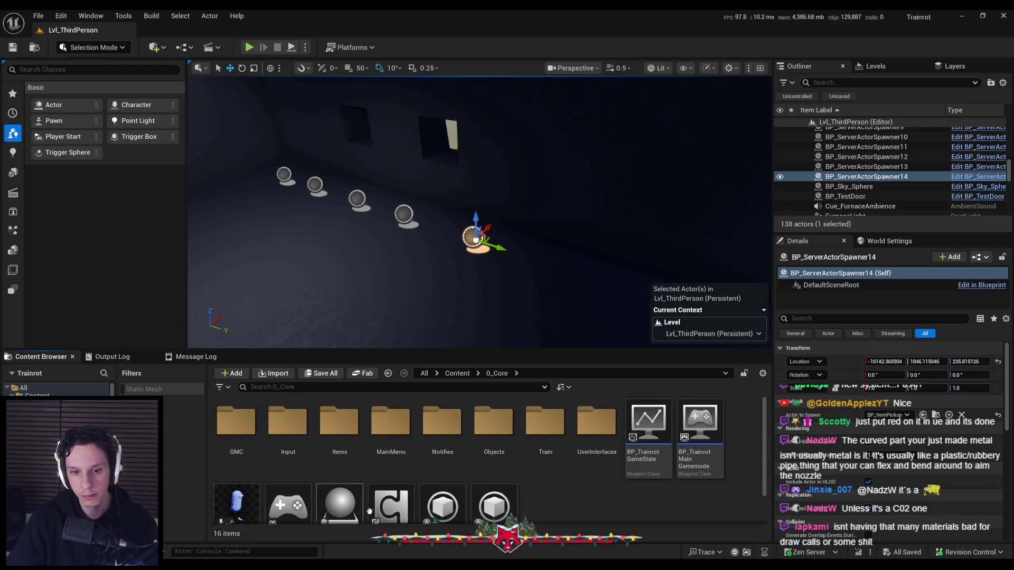
{"action": "double_click", "coordinate": [342, 436]}
Duplicate Item_TestItem2 as Item_FireExtinguisher and open it for editing
{"action": "left_click", "coordinate": [289, 428]}
{"action": "right_click", "coordinate": [298, 428]}
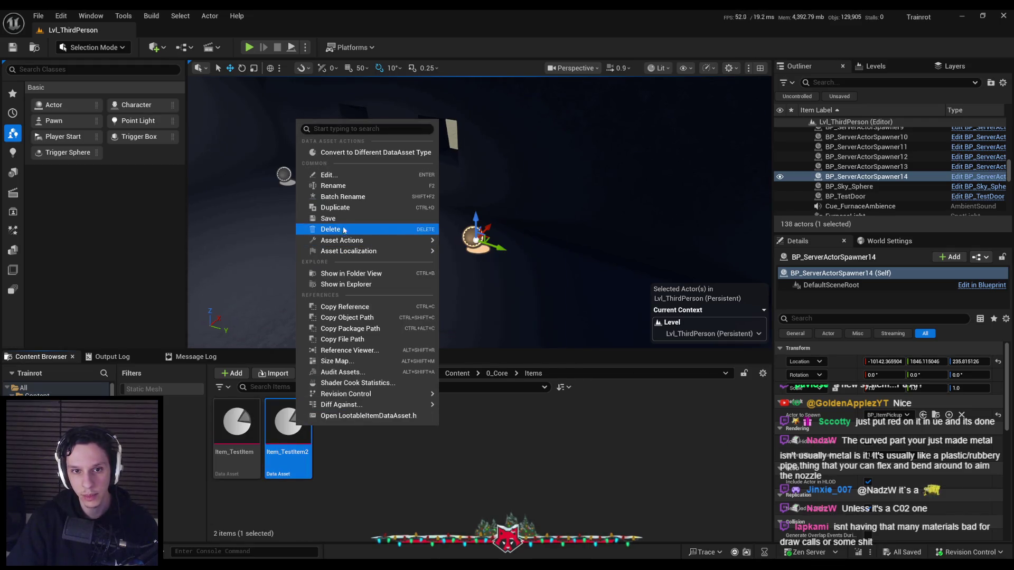
{"action": "left_click", "coordinate": [339, 208]}
{"action": "key", "text": "BackSpace"}
{"action": "key", "text": "BackSpace"}
{"action": "key", "text": "BackSpace"}
{"action": "key", "text": "BackSpace"}
{"action": "key", "text": "BackSpace"}
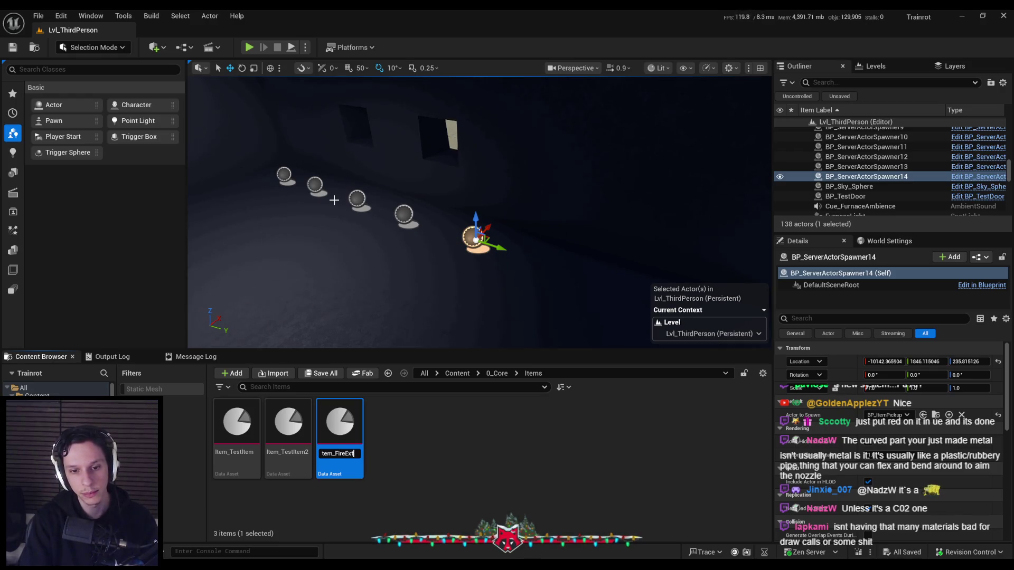
{"action": "type", "text": "her"}
{"action": "key", "text": "Return"}
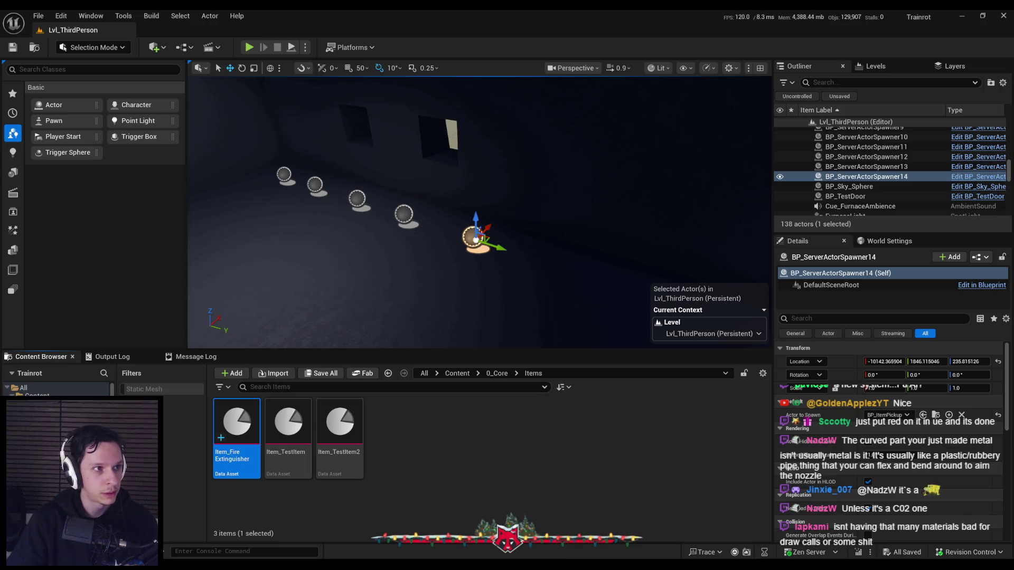
{"action": "double_click", "coordinate": [230, 418]}
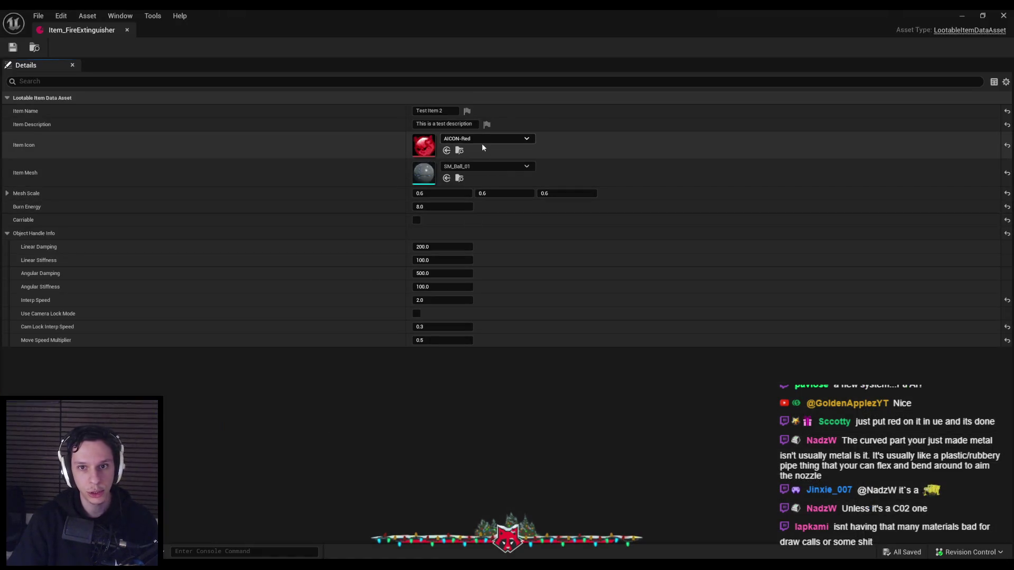
Set the item mesh to S_FireExtinguisher and make the item carriable, saving
{"action": "left_click", "coordinate": [478, 170]}
{"action": "type", "text": "fireex"}
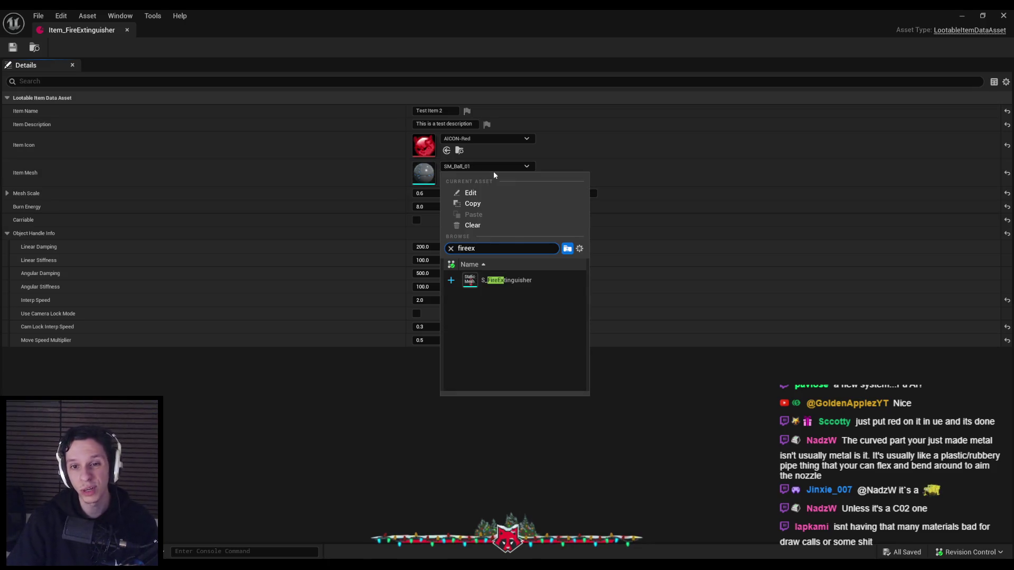
{"action": "left_click", "coordinate": [507, 279]}
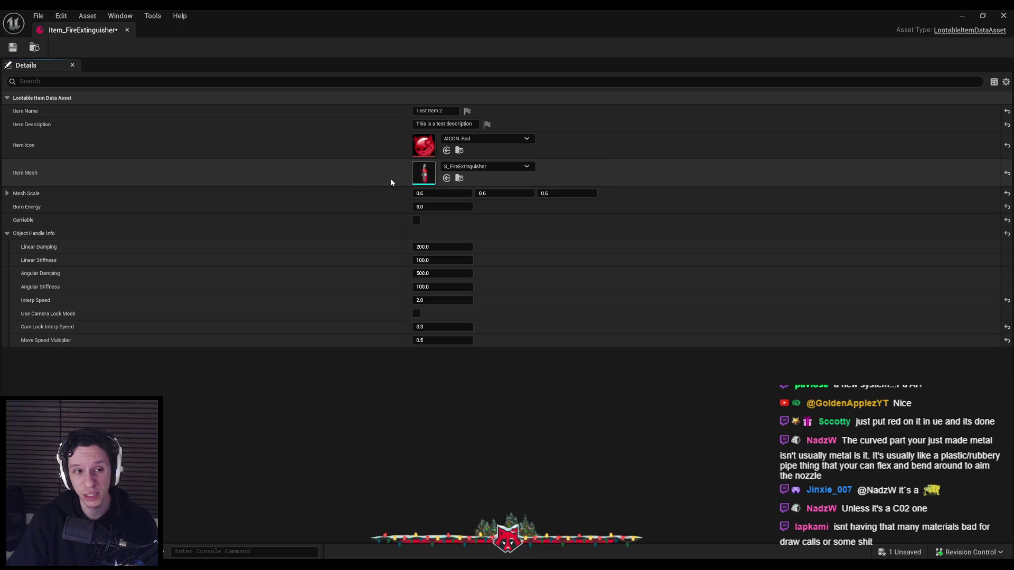
{"action": "key", "text": "ctrl+s"}
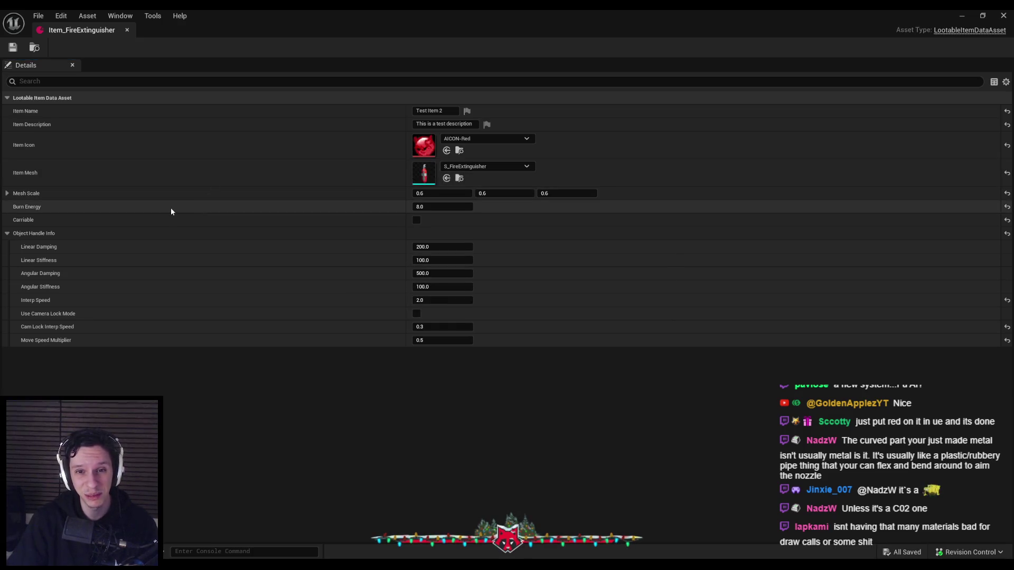
{"action": "left_click", "coordinate": [417, 220]}
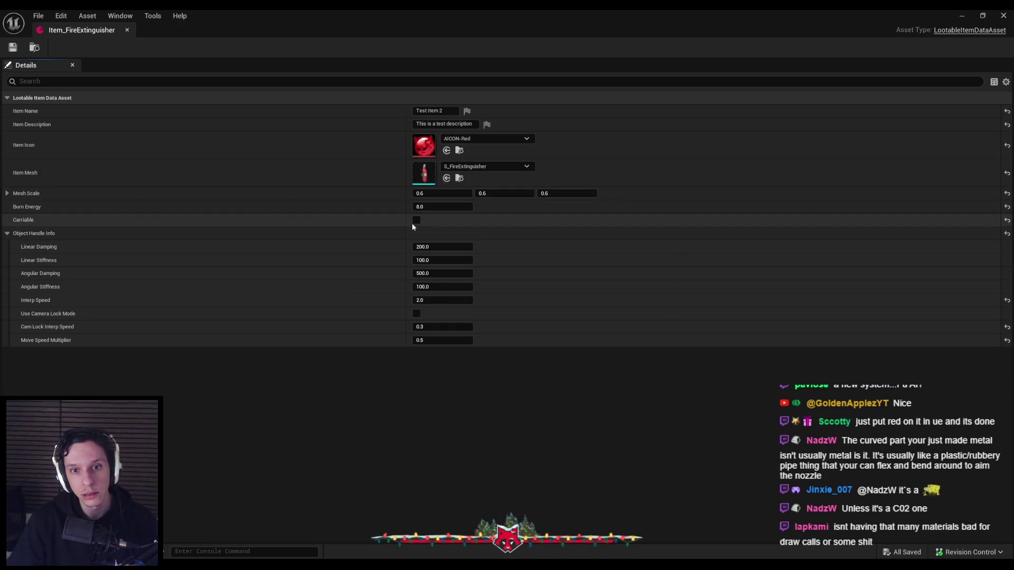
{"action": "key", "text": "ctrl+s"}
Name the item Fire Extinguisher and save
{"action": "left_click", "coordinate": [435, 112]}
{"action": "type", "text": "F"}
{"action": "type", "text": "uisher"}
{"action": "key", "text": "Return"}
{"action": "key", "text": "ctrl+s"}
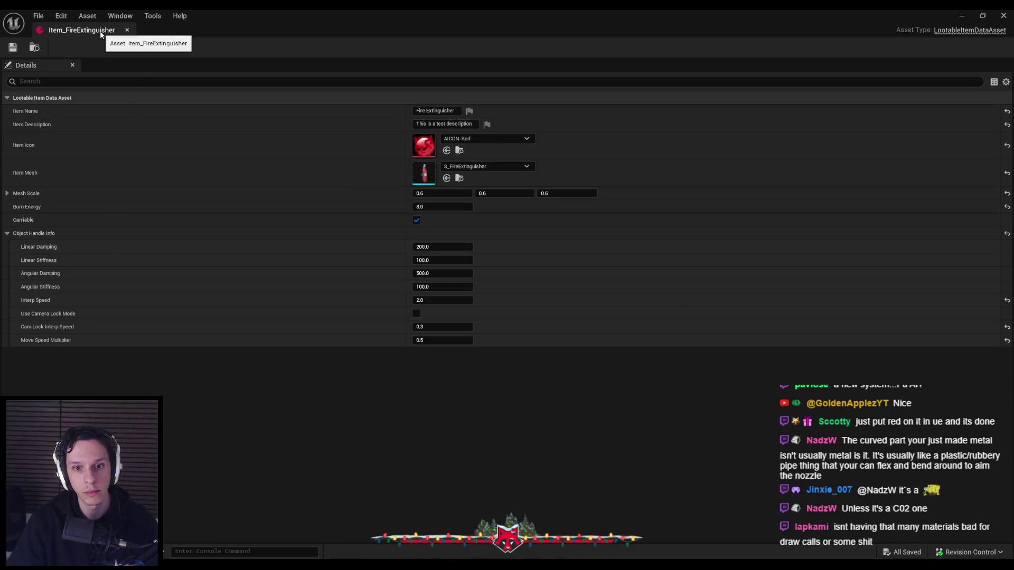
Reset the handle settings to defaults, set Move Speed Multiplier 0.8, save and close
{"action": "left_click", "coordinate": [1007, 300]}
{"action": "left_click", "coordinate": [1007, 327]}
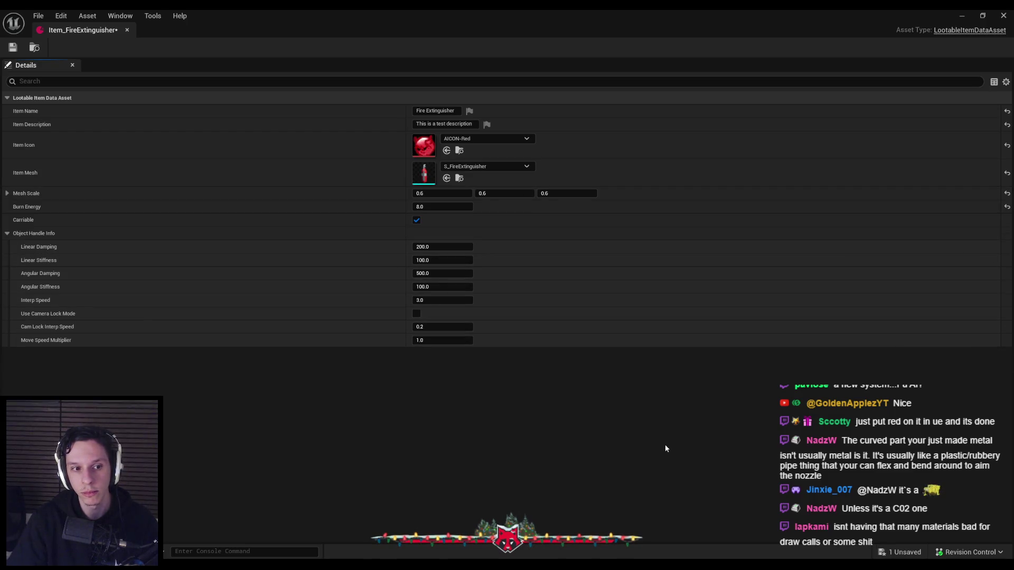
{"action": "key", "text": "ctrl+s"}
{"action": "left_click", "coordinate": [456, 340]}
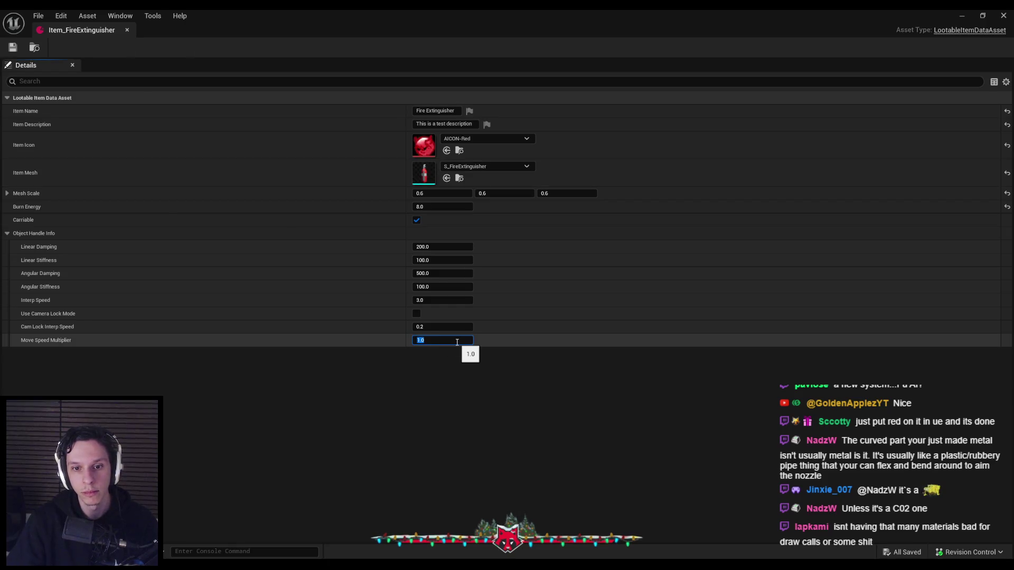
{"action": "type", "text": "0.8"}
{"action": "key", "text": "Return"}
{"action": "key", "text": "ctrl+s"}
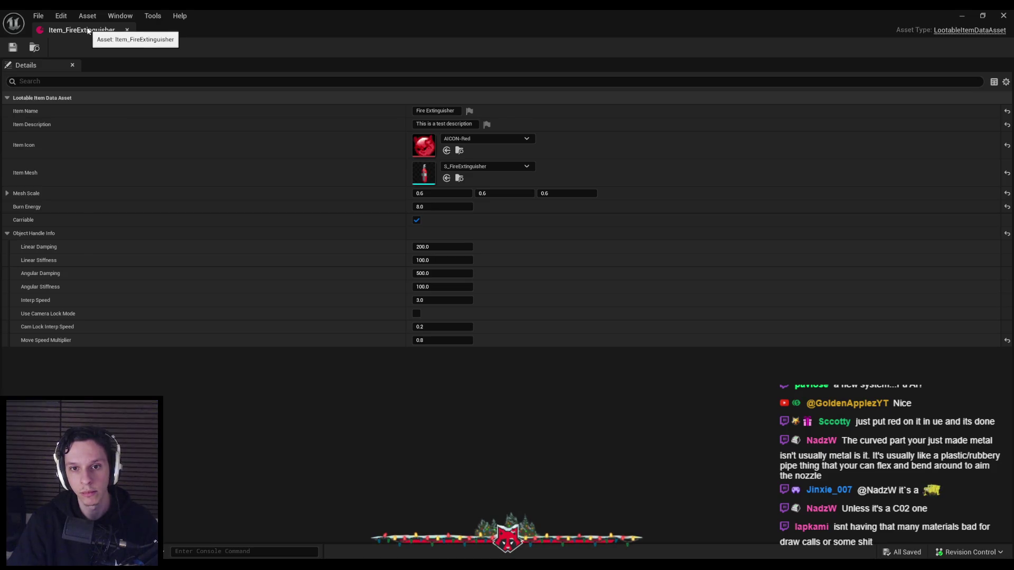
{"action": "key", "text": "alt+Tab"}
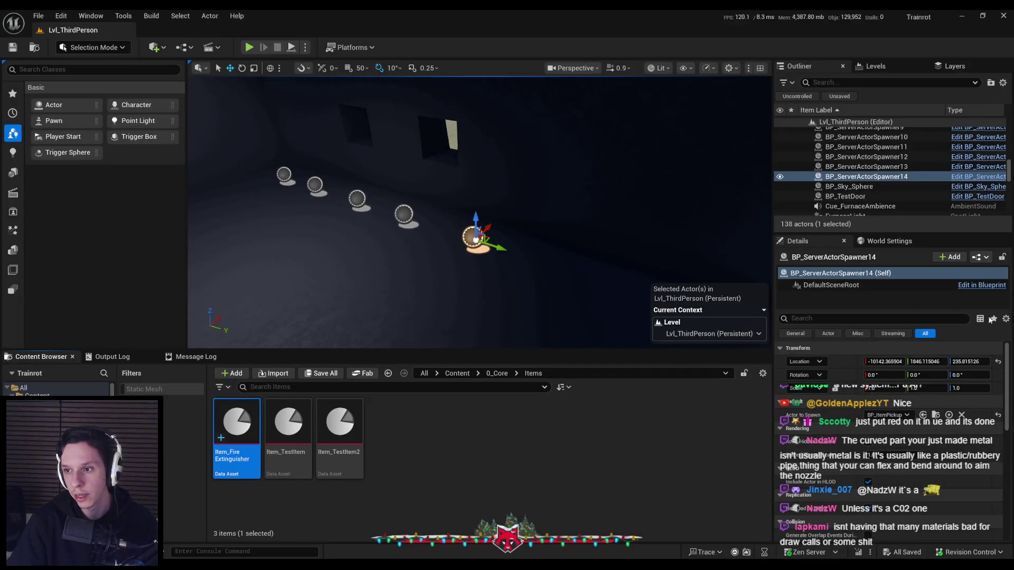
Add Item_FireExtinguisher as a third entry in BP_ItemPickup's random item array
{"action": "left_click", "coordinate": [388, 373]}
{"action": "double_click", "coordinate": [339, 424]}
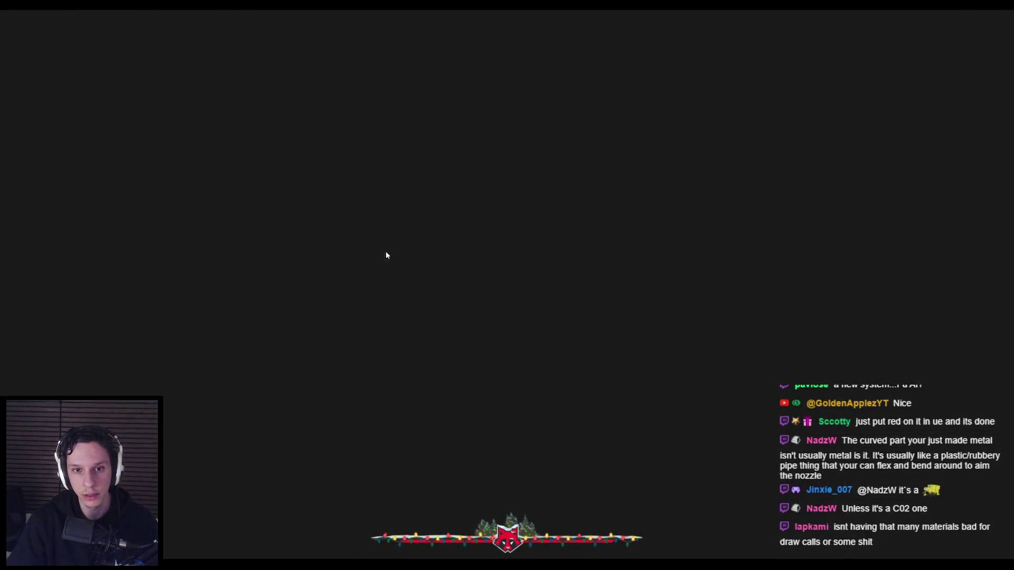
{"action": "mouse_move", "coordinate": [446, 243]}
{"action": "right_mouse_down"}
{"action": "mouse_move", "coordinate": [617, 322]}
{"action": "mouse_move", "coordinate": [543, 307]}
{"action": "right_mouse_up"}
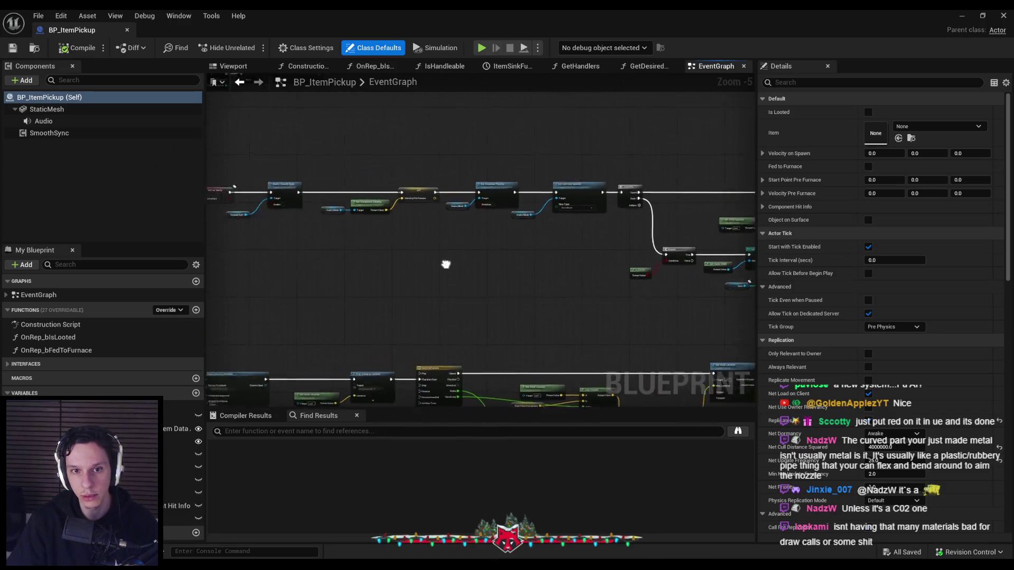
{"action": "scroll", "coordinate": [476, 199], "scroll_direction": "up", "scroll_amount": 5}
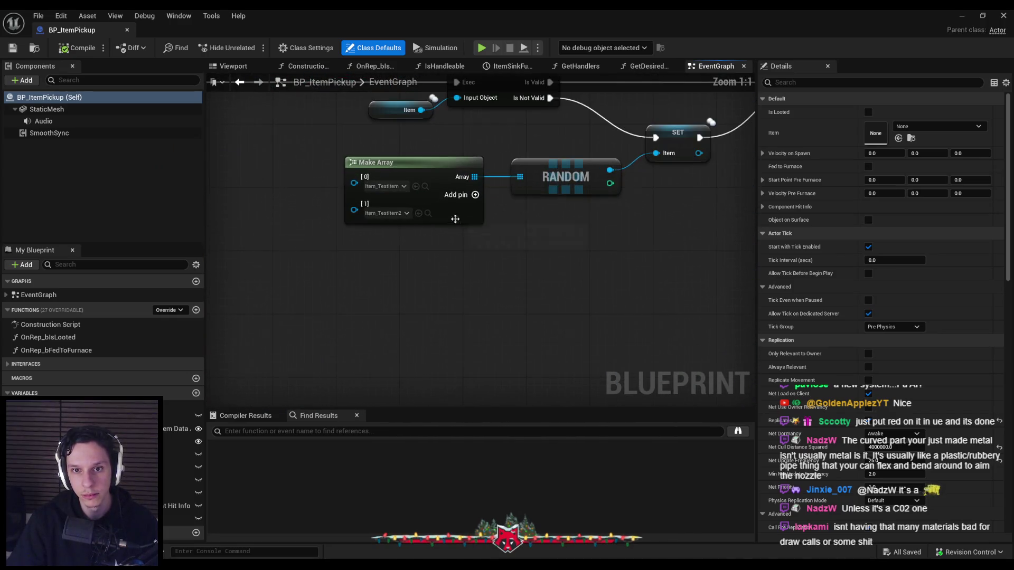
{"action": "left_click", "coordinate": [475, 195]}
{"action": "left_click", "coordinate": [395, 234]}
{"action": "left_click", "coordinate": [444, 324]}
Save and check out the blueprint, then start a play test
{"action": "left_click", "coordinate": [12, 48]}
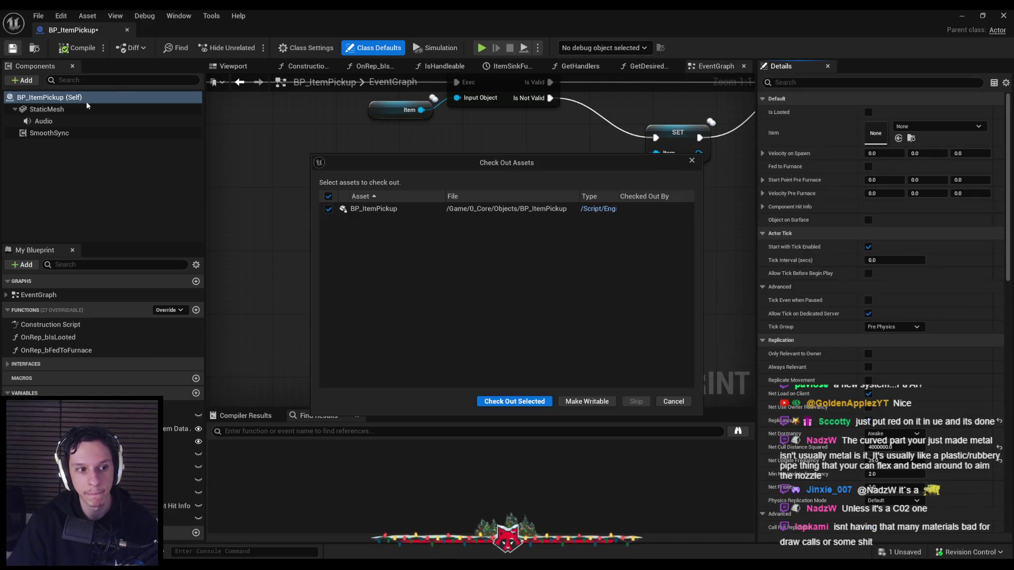
{"action": "left_click", "coordinate": [523, 402]}
{"action": "key", "text": "alt+p"}
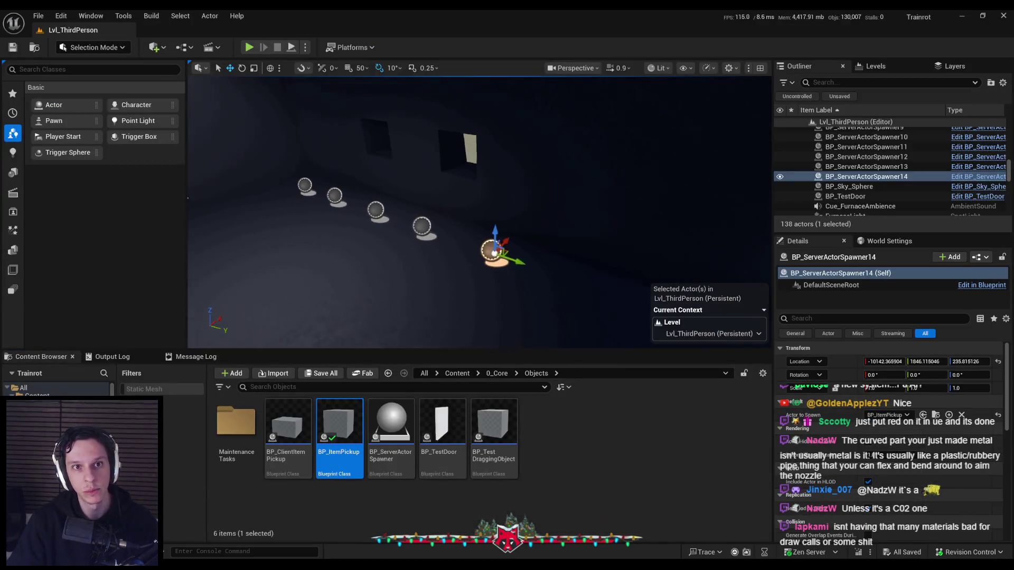
In fullscreen play, pick up the fire extinguisher, stash it in hotbar slot 1, then stop
{"action": "key", "text": "w"}
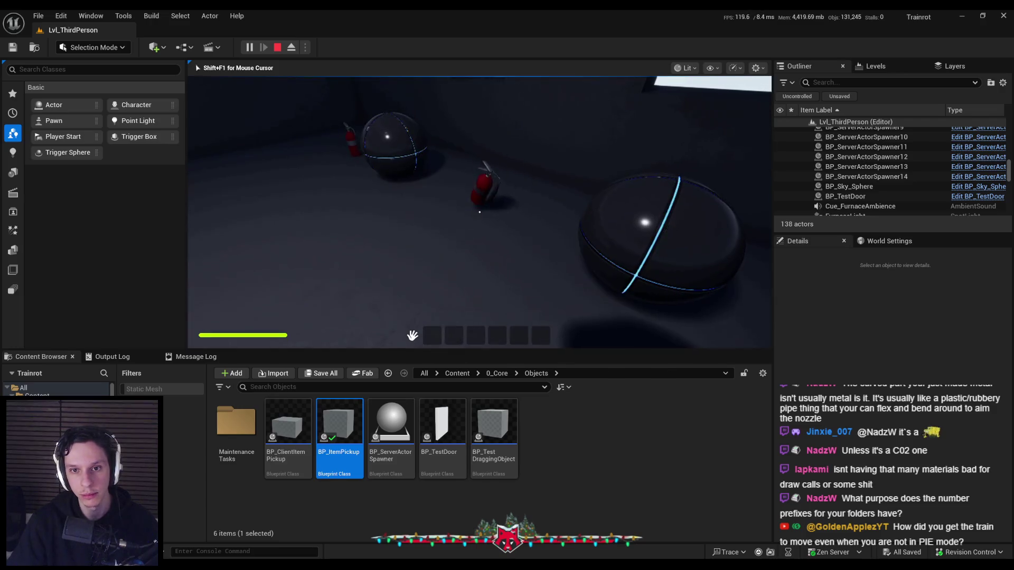
{"action": "key", "text": "F11"}
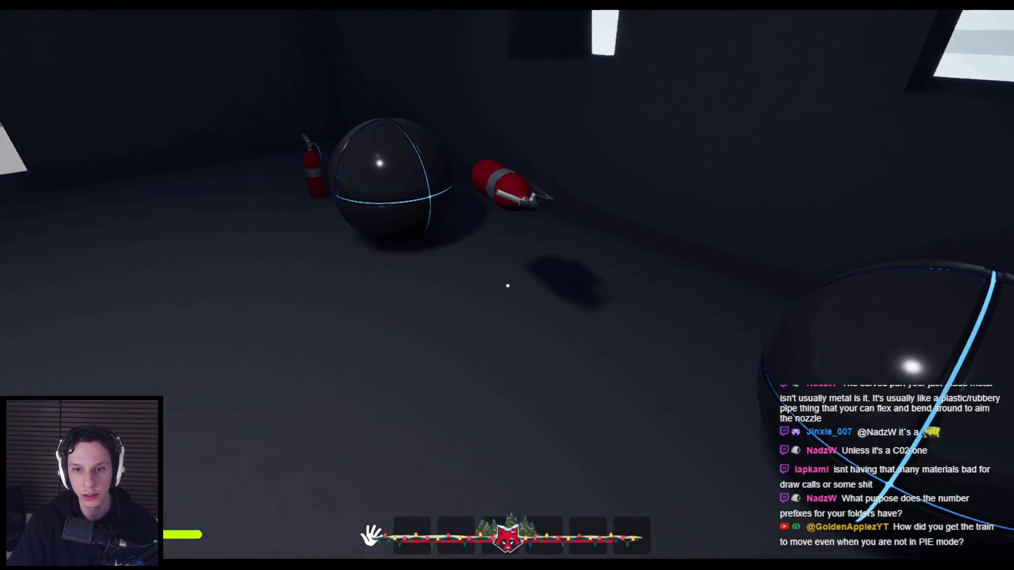
{"action": "left_click", "coordinate": [507, 283]}
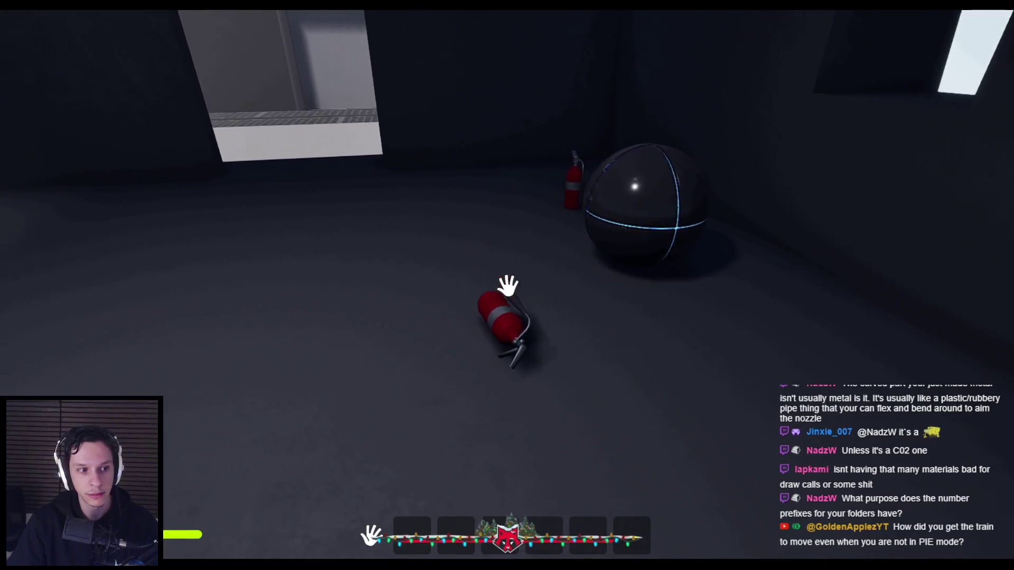
{"action": "key", "text": "e"}
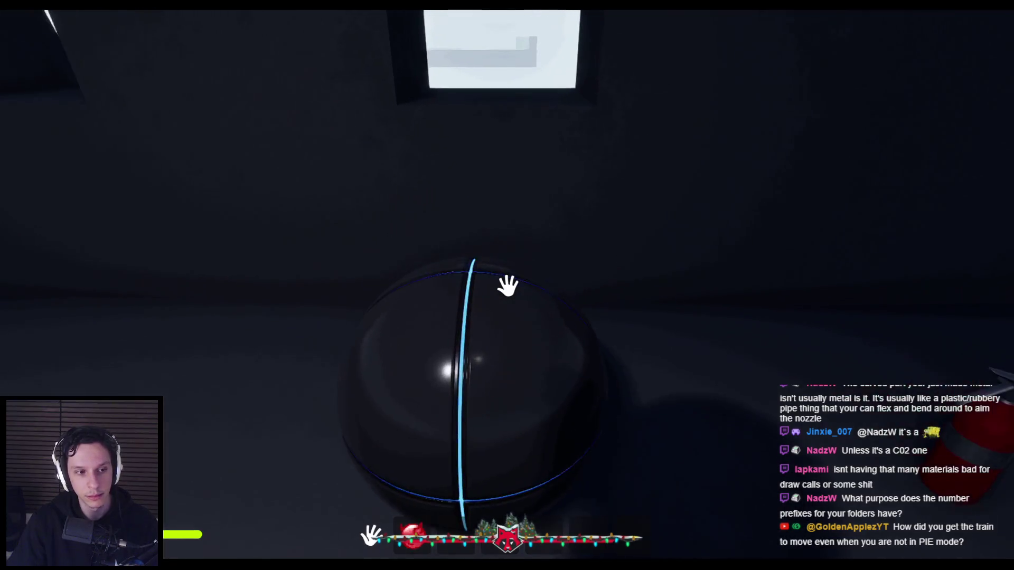
{"action": "key", "text": "s"}
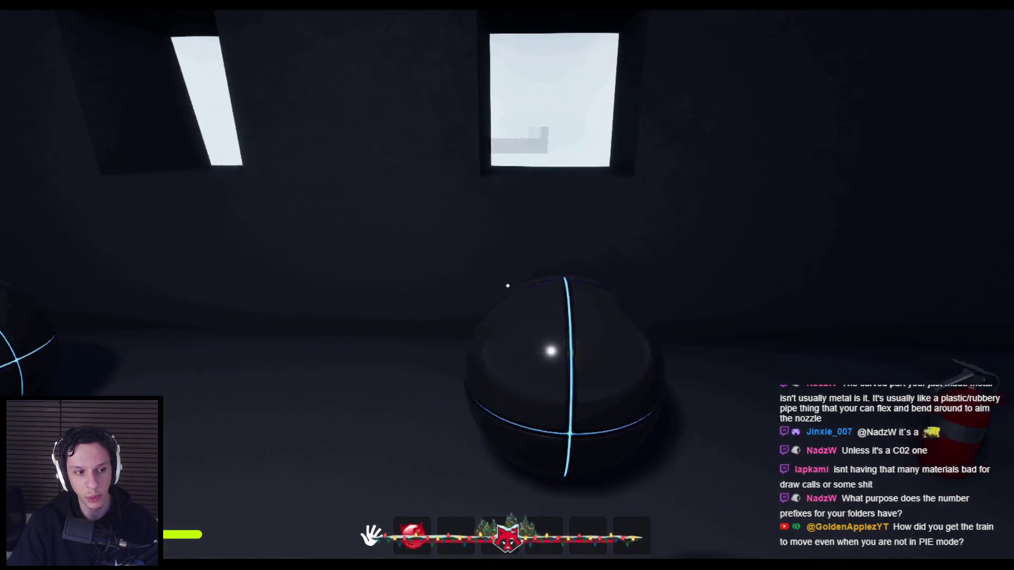
{"action": "key", "text": "Escape"}
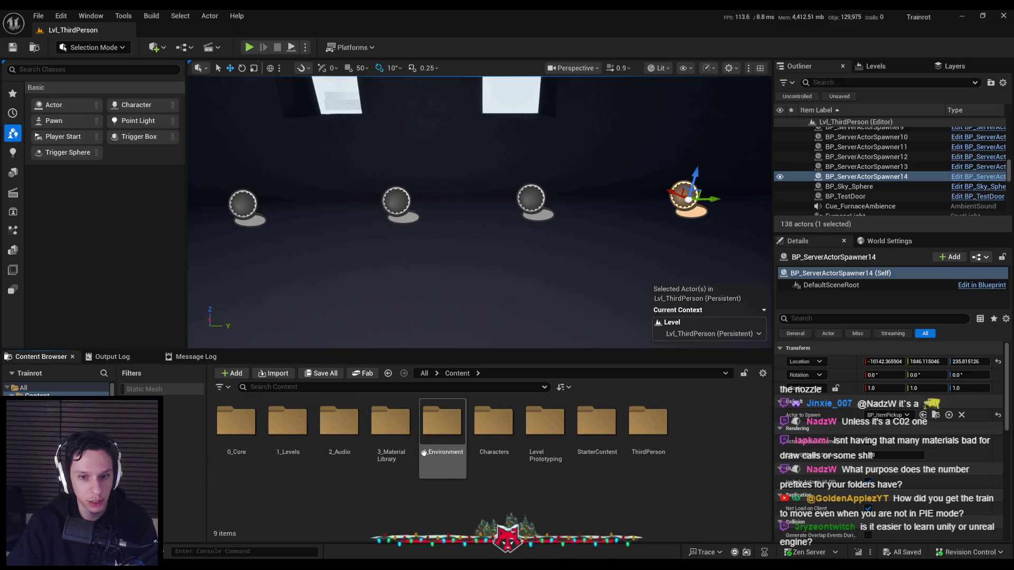
{"action": "double_click", "coordinate": [441, 424]}
{"action": "key", "text": "alt+Left"}
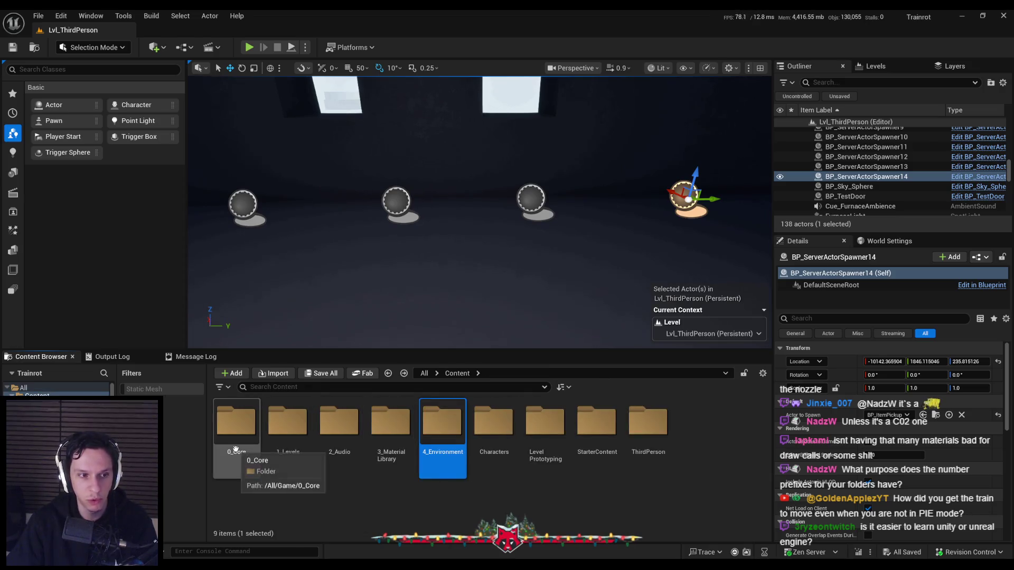
{"action": "double_click", "coordinate": [236, 424]}
{"action": "key", "text": "alt+Left"}
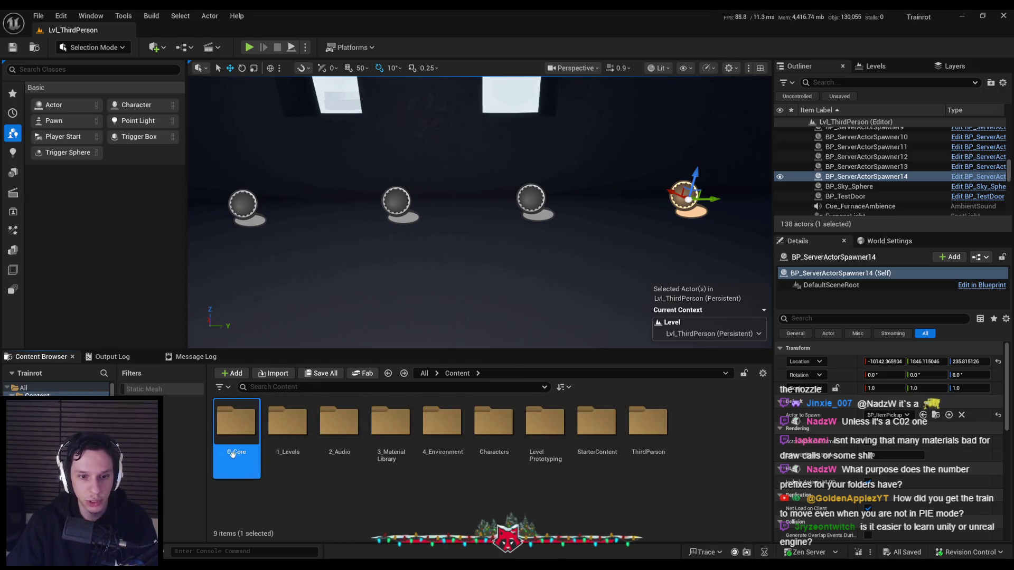
{"action": "double_click", "coordinate": [234, 452]}
{"action": "key", "text": "alt+Left"}
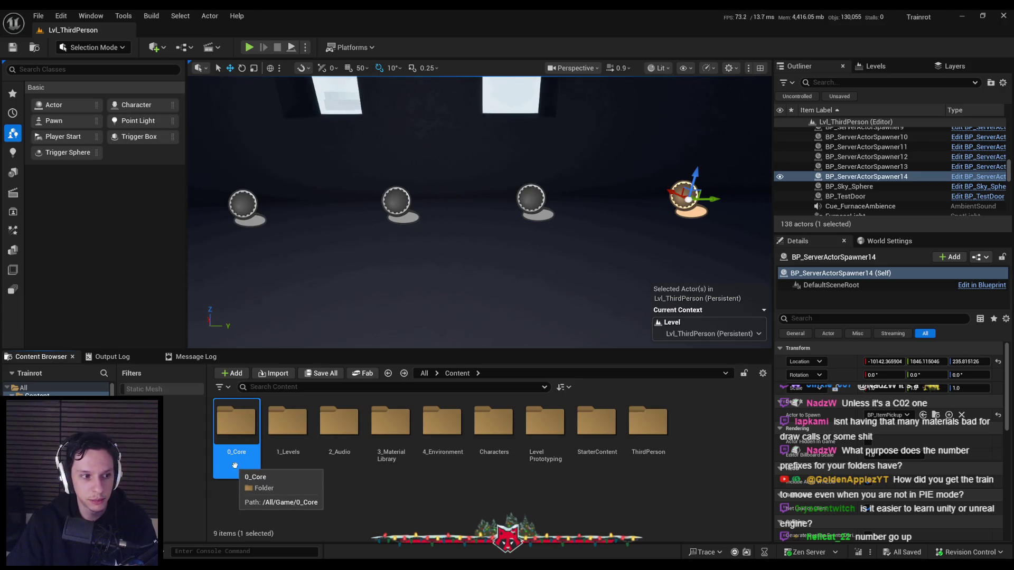
{"action": "left_click", "coordinate": [331, 512]}
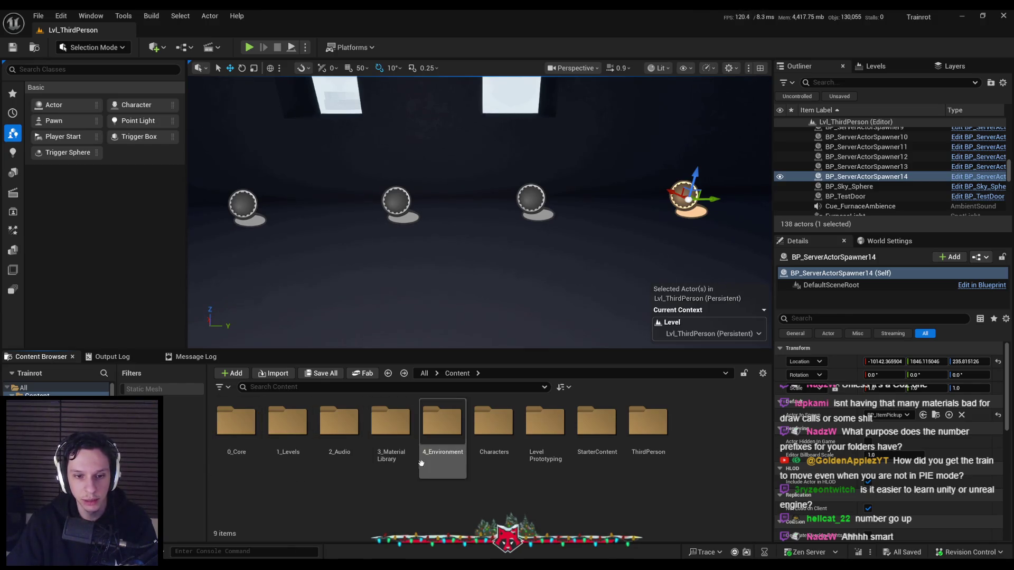
{"action": "left_click", "coordinate": [236, 428]}
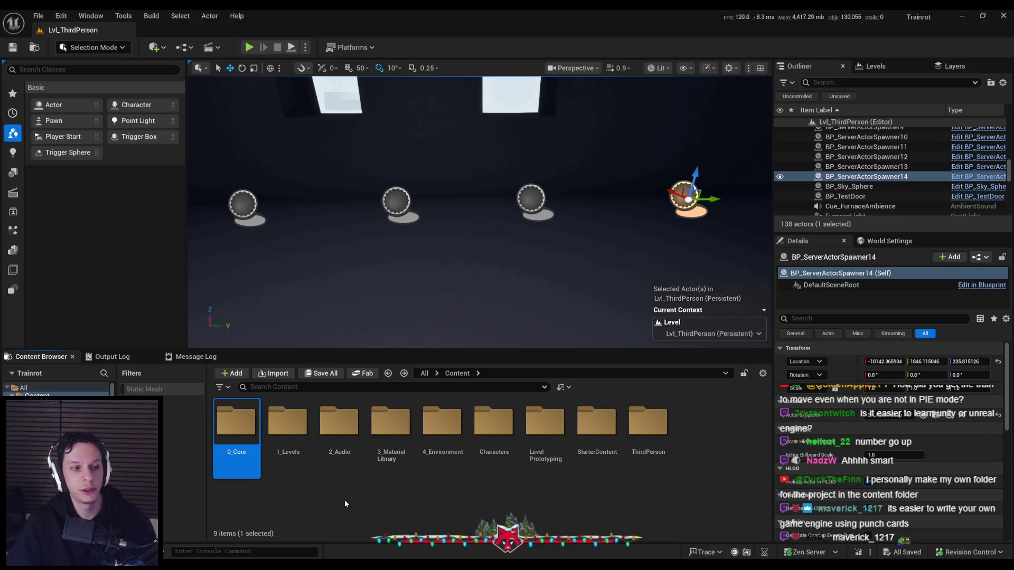
{"action": "key", "text": "f"}
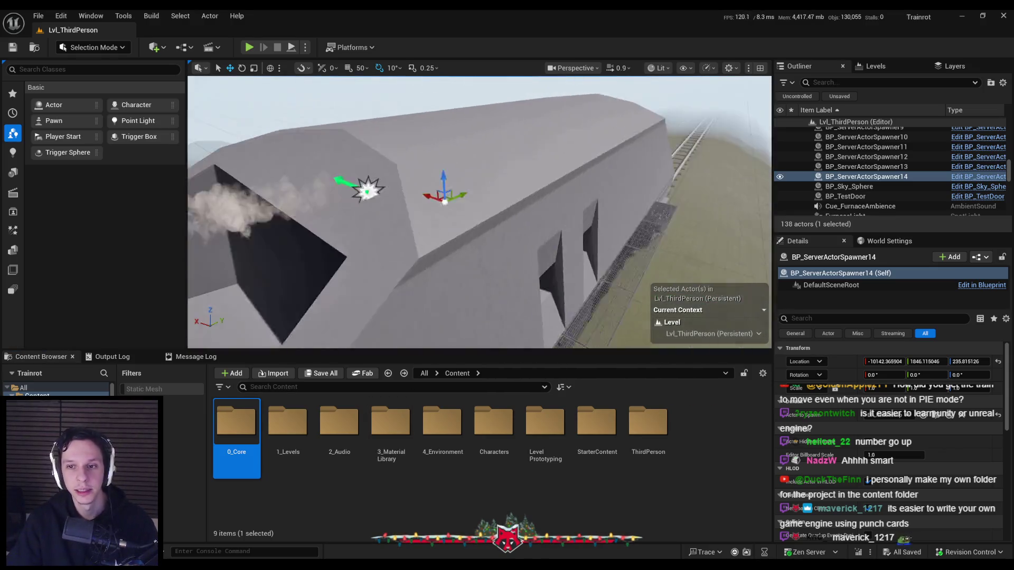
Fly the view around and above the train, then start a play session
{"action": "right_click_drag", "start_coordinate": [475, 214], "coordinate": [523, 214]}
{"action": "right_click_drag", "start_coordinate": [480, 211], "coordinate": [480, 211]}
{"action": "scroll", "coordinate": [479, 212], "scroll_direction": "up", "scroll_amount": 3}
{"action": "scroll", "coordinate": [480, 212], "scroll_direction": "down", "scroll_amount": 2}
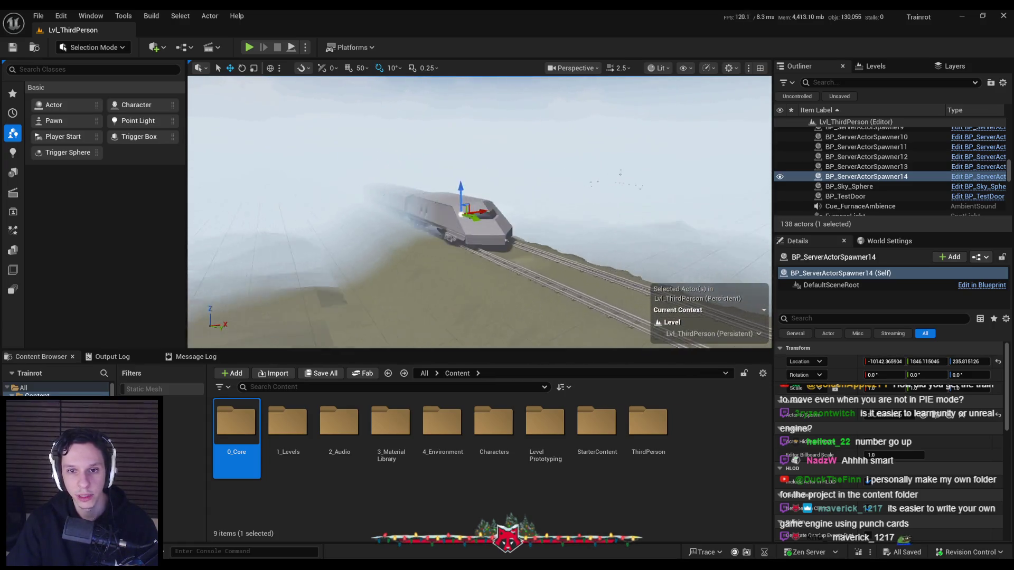
{"action": "right_click_drag", "start_coordinate": [479, 211], "coordinate": [479, 211]}
{"action": "mouse_move", "coordinate": [375, 340]}
{"action": "right_mouse_down"}
{"action": "mouse_move", "coordinate": [497, 252]}
{"action": "mouse_move", "coordinate": [287, 109]}
{"action": "right_mouse_up"}
{"action": "left_click", "coordinate": [249, 48]}
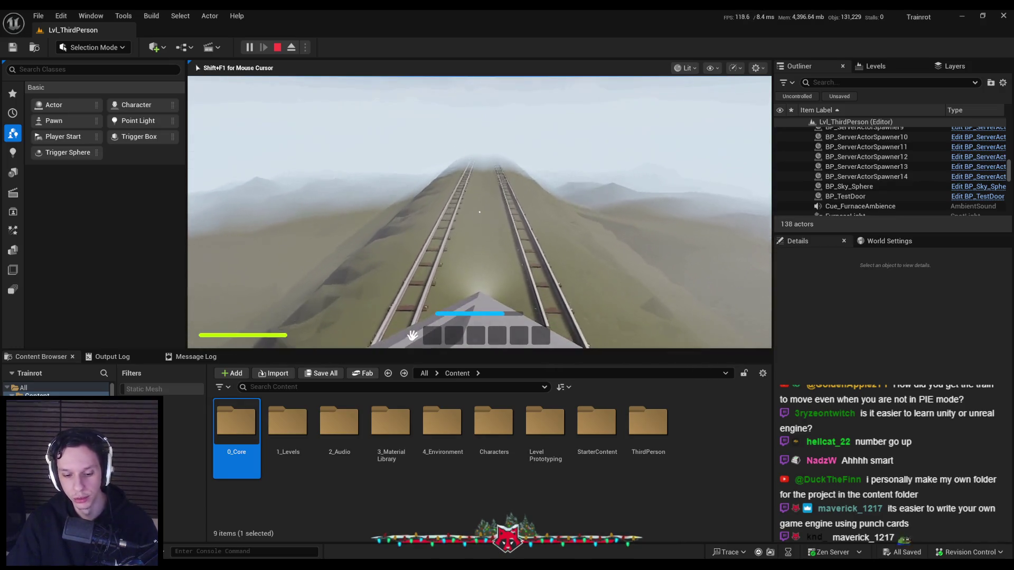
In fullscreen play on the train, grab the extinguisher, equip it from slot 1, then stop
{"action": "key", "text": "F11"}
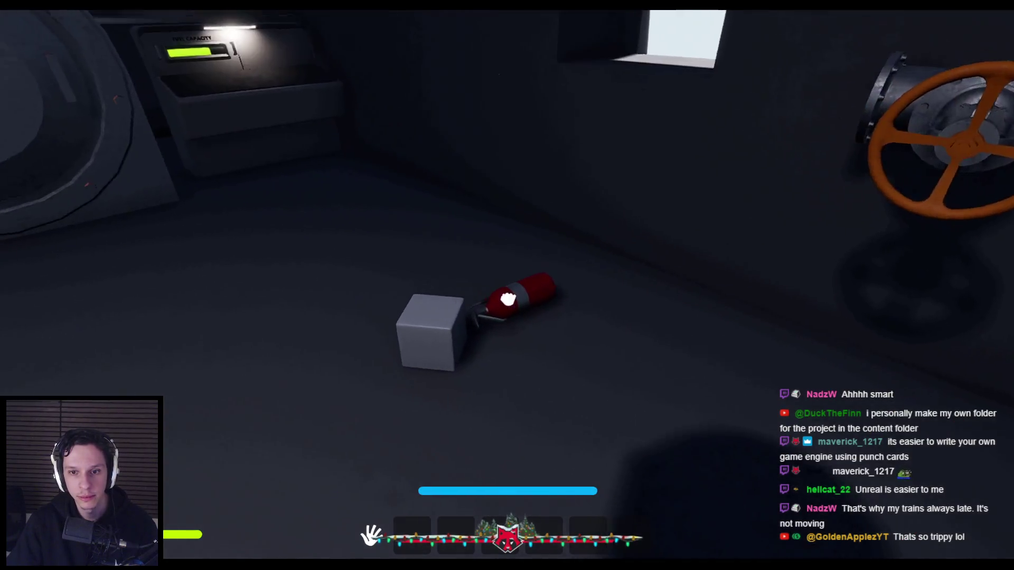
{"action": "left_click", "coordinate": [508, 288]}
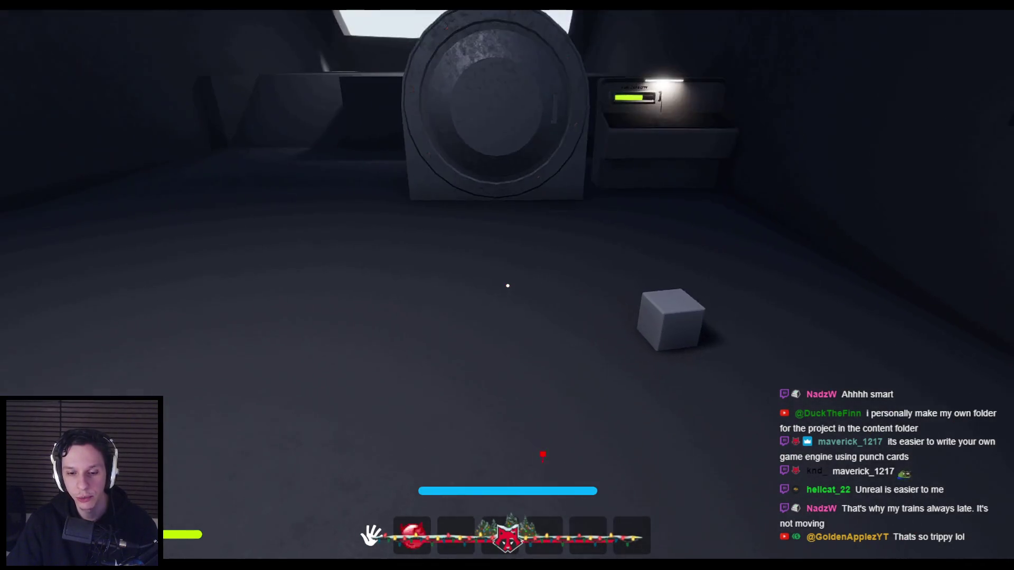
{"action": "key", "text": "1"}
{"action": "key", "text": "Escape"}
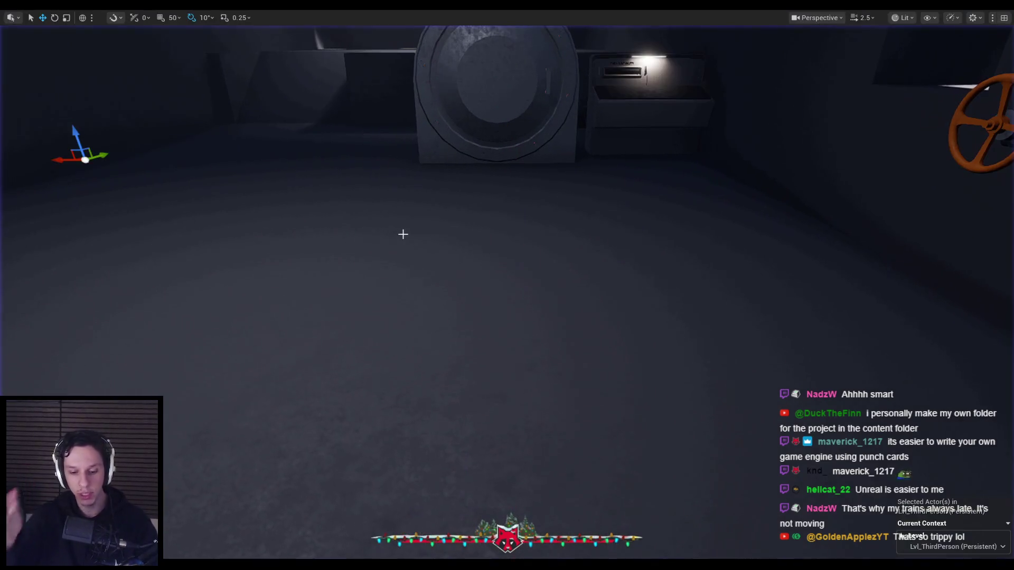
Browse 0_Core > Objects > Maintenance Tasks to the S_FireExtinguisher mesh
{"action": "double_click", "coordinate": [238, 432]}
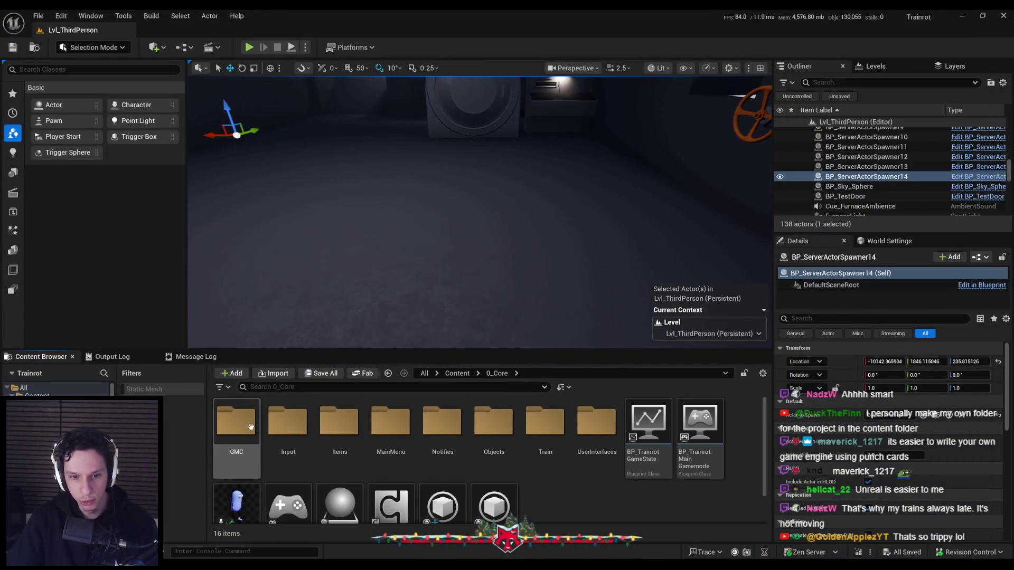
{"action": "double_click", "coordinate": [494, 428]}
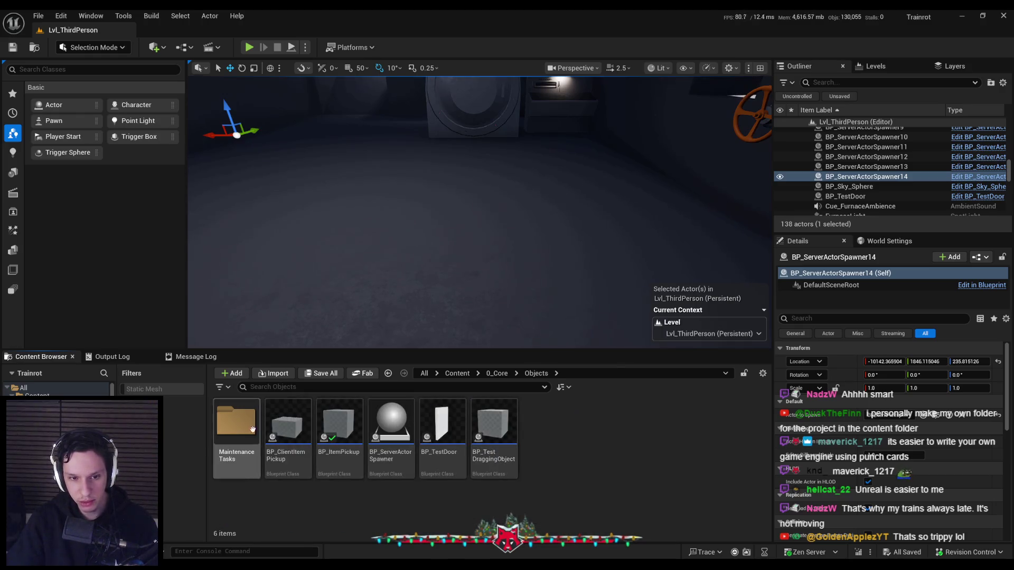
{"action": "double_click", "coordinate": [237, 428]}
{"action": "left_click", "coordinate": [442, 428]}
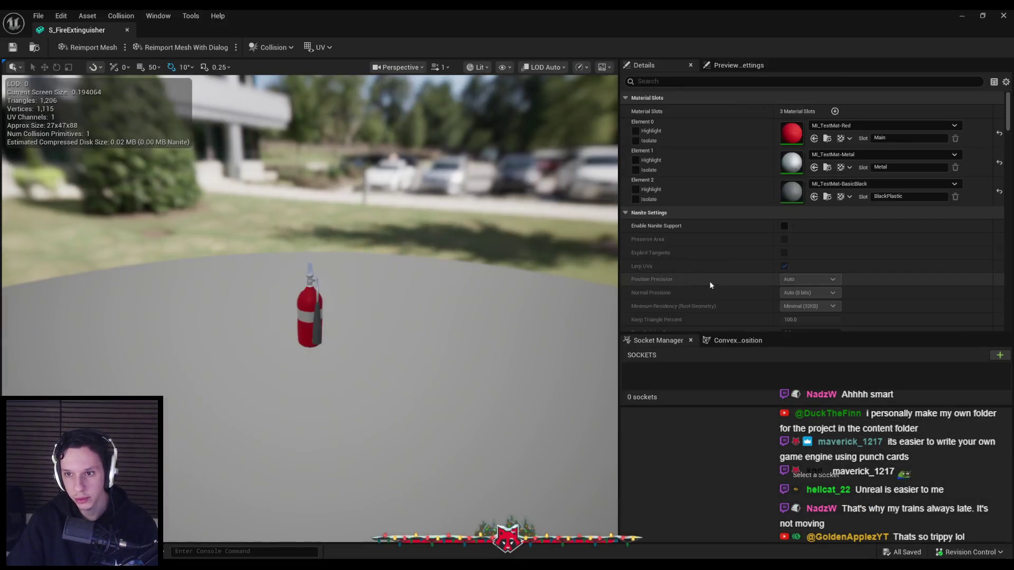
{"action": "scroll", "coordinate": [783, 264], "scroll_direction": "down", "scroll_amount": 5}
{"action": "scroll", "coordinate": [783, 265], "scroll_direction": "down", "scroll_amount": 3}
{"action": "scroll", "coordinate": [783, 263], "scroll_direction": "down", "scroll_amount": 3}
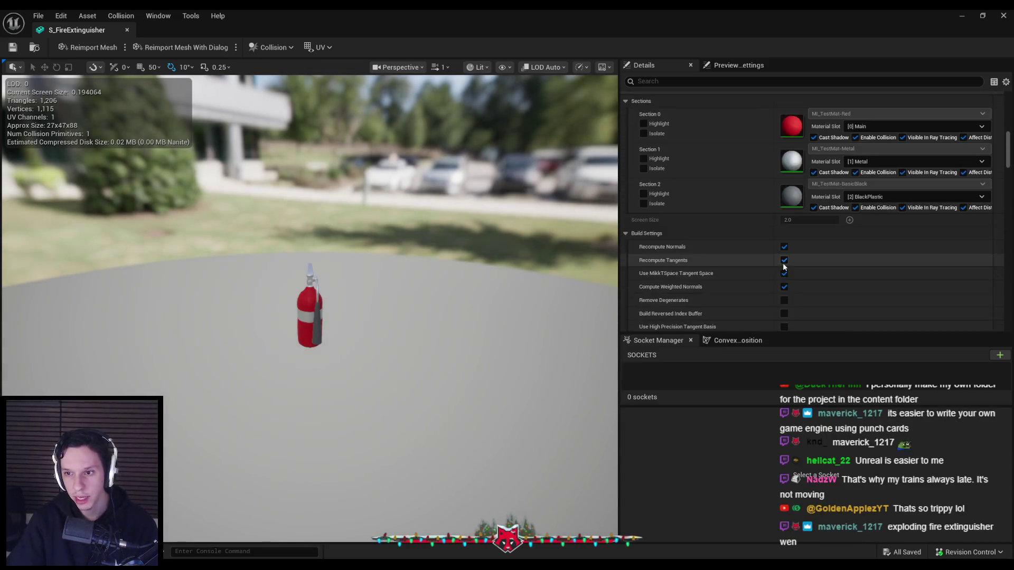
{"action": "scroll", "coordinate": [779, 165], "scroll_direction": "down", "scroll_amount": 2}
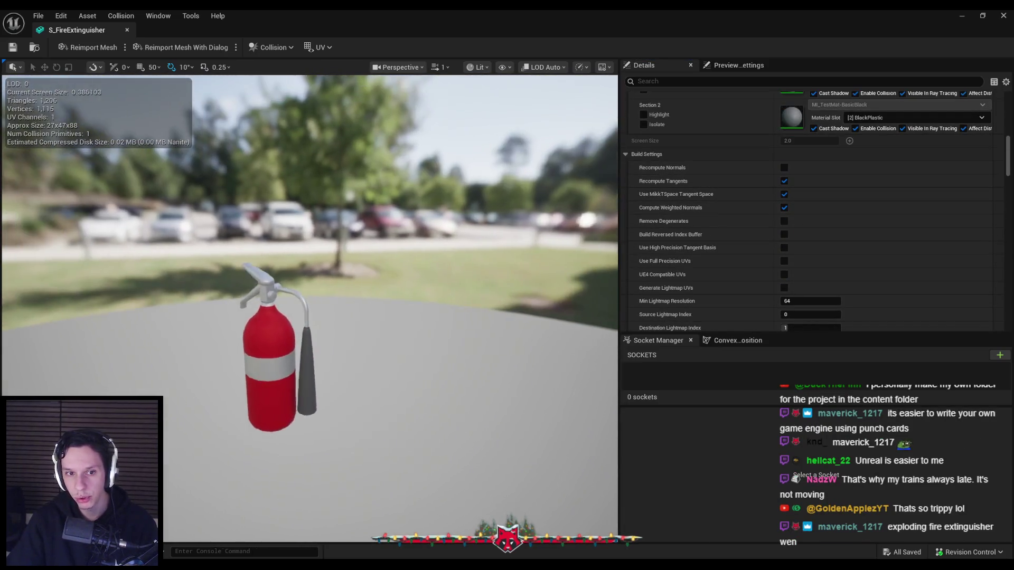
{"action": "scroll", "coordinate": [761, 302], "scroll_direction": "down", "scroll_amount": 3}
Apply the mesh's changed build settings, close its editor and start a play test
{"action": "left_click", "coordinate": [804, 282]}
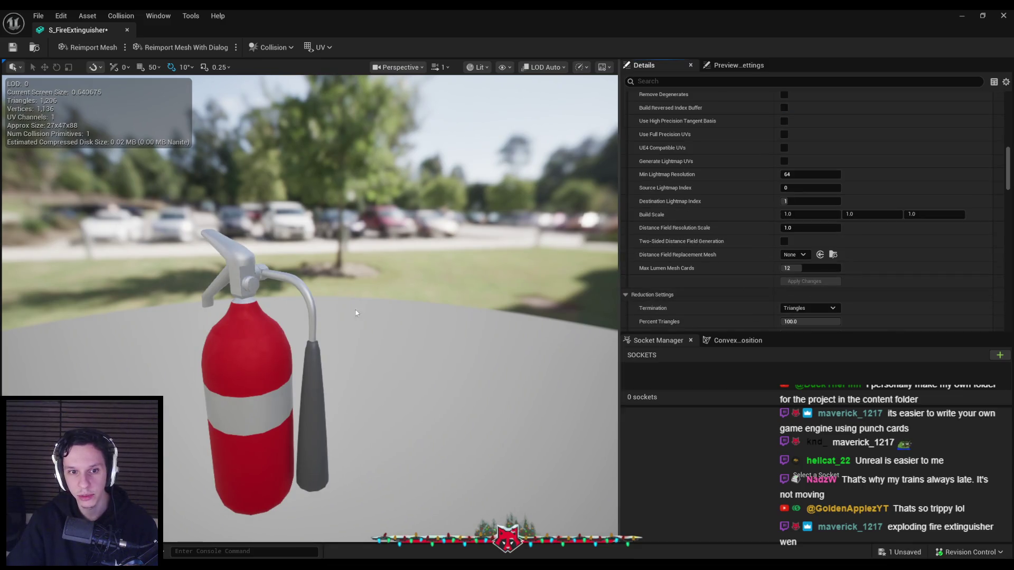
{"action": "left_click", "coordinate": [127, 29]}
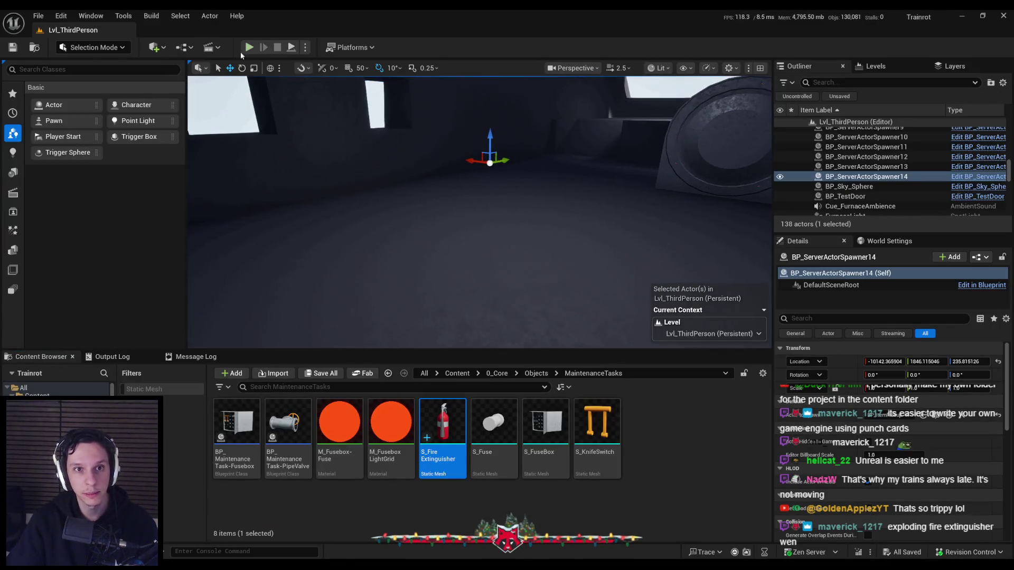
{"action": "key", "text": "alt+p"}
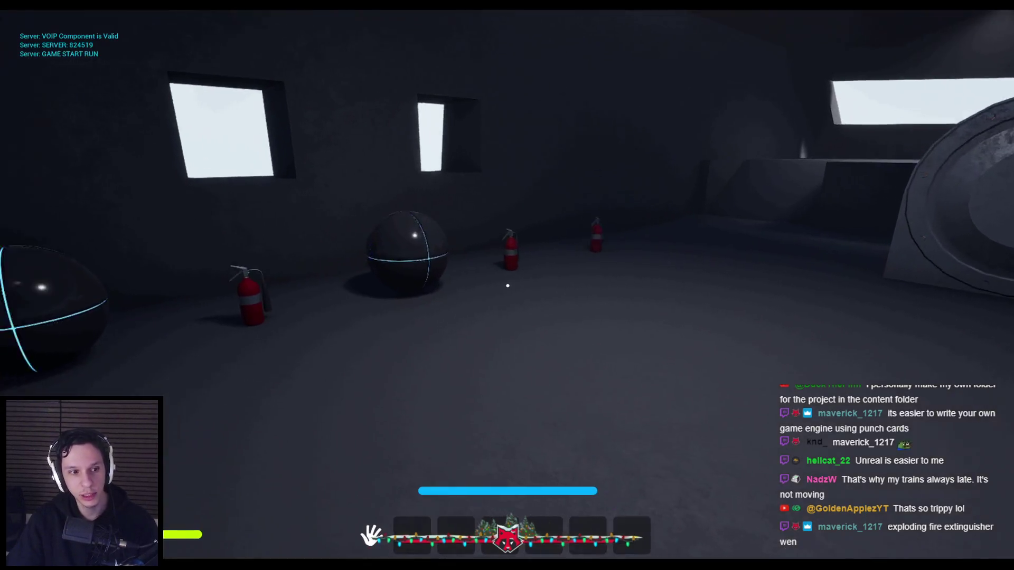
Walk to the extinguishers, grab one off the floor, carry it and drop it
{"action": "key", "text": "w"}
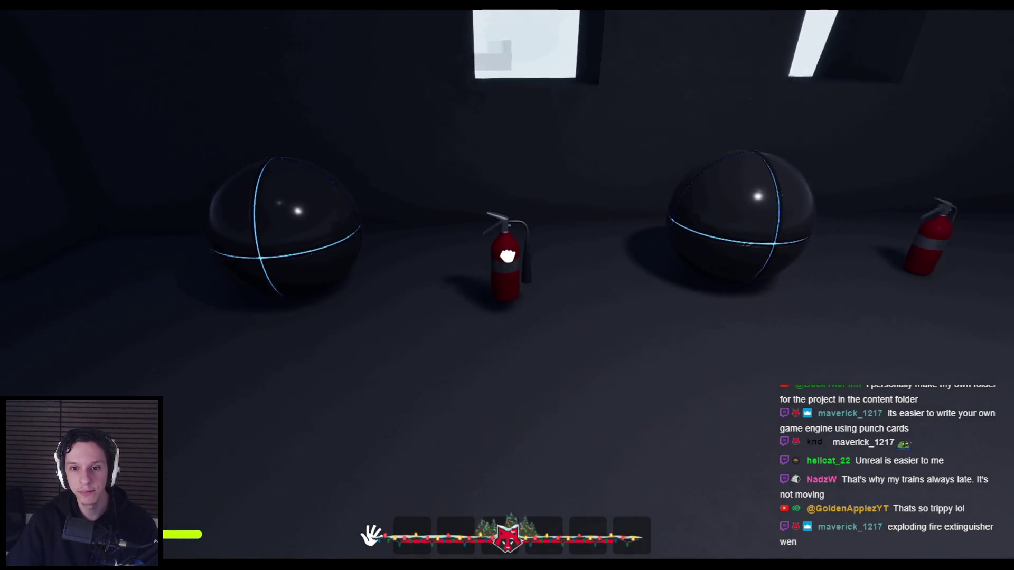
{"action": "left_click", "coordinate": [509, 283]}
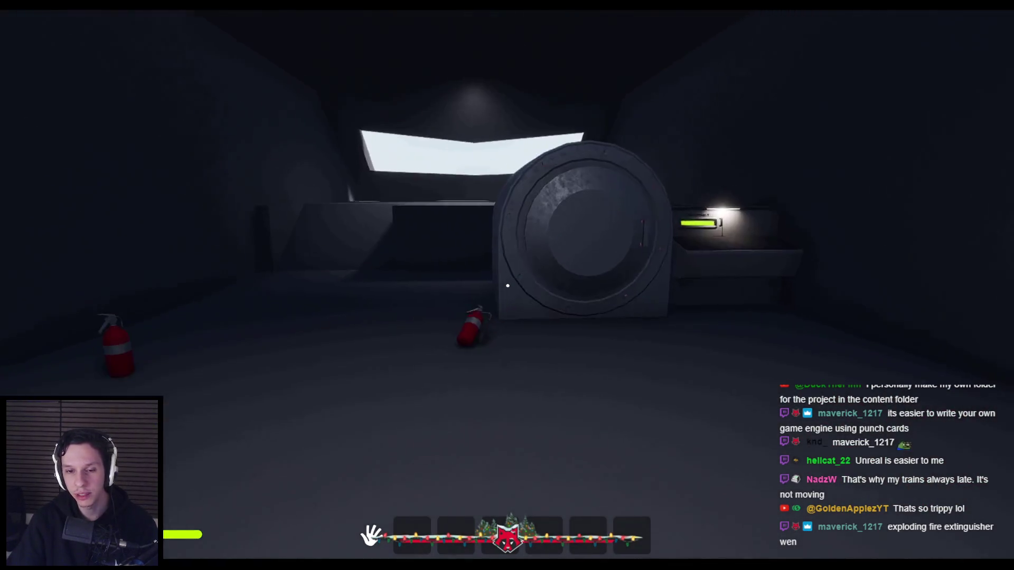
{"action": "key", "text": "w"}
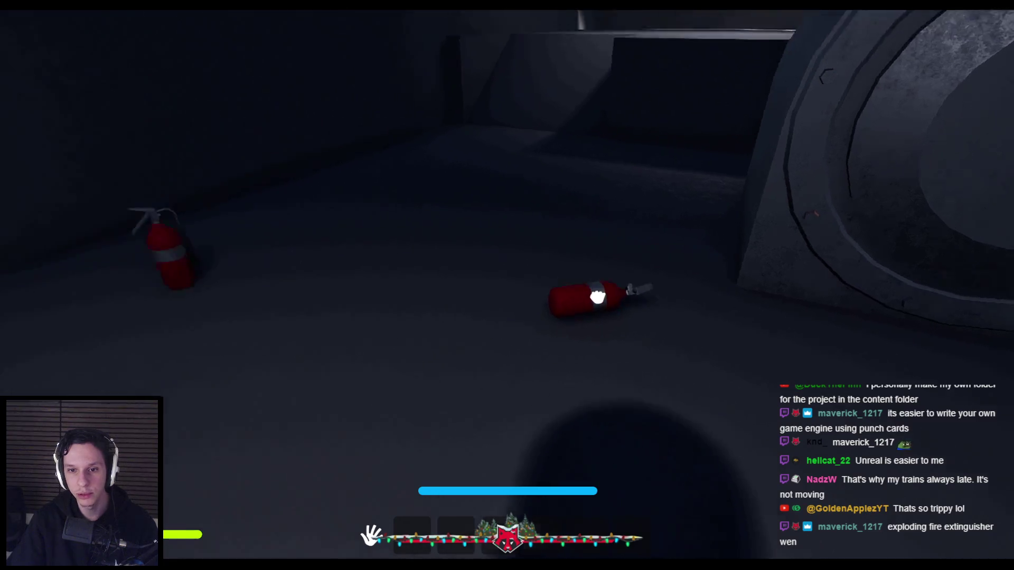
{"action": "left_click", "coordinate": [508, 285]}
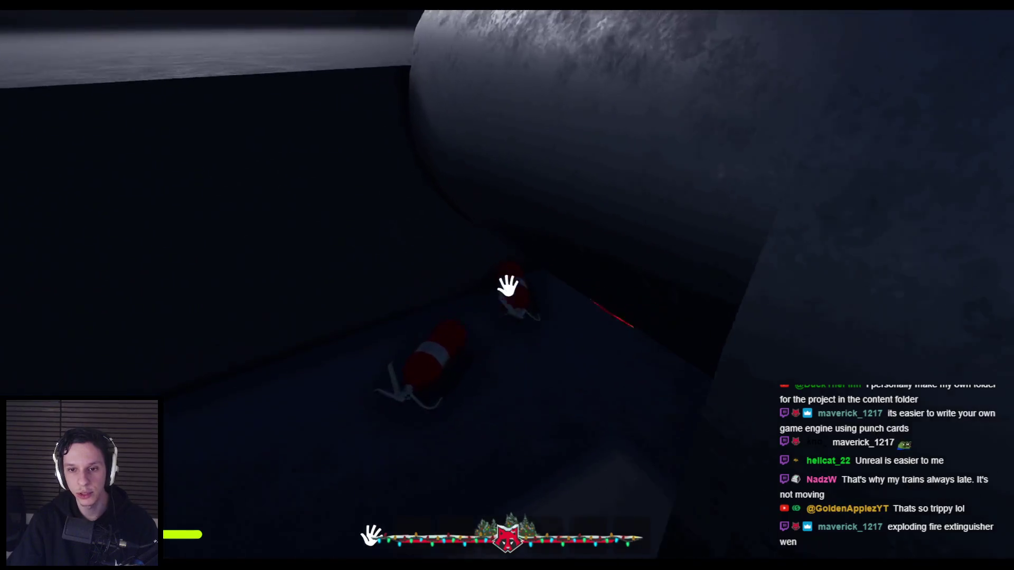
{"action": "left_click", "coordinate": [507, 285]}
{"action": "left_click_drag", "start_coordinate": [442, 321], "coordinate": [436, 433]}
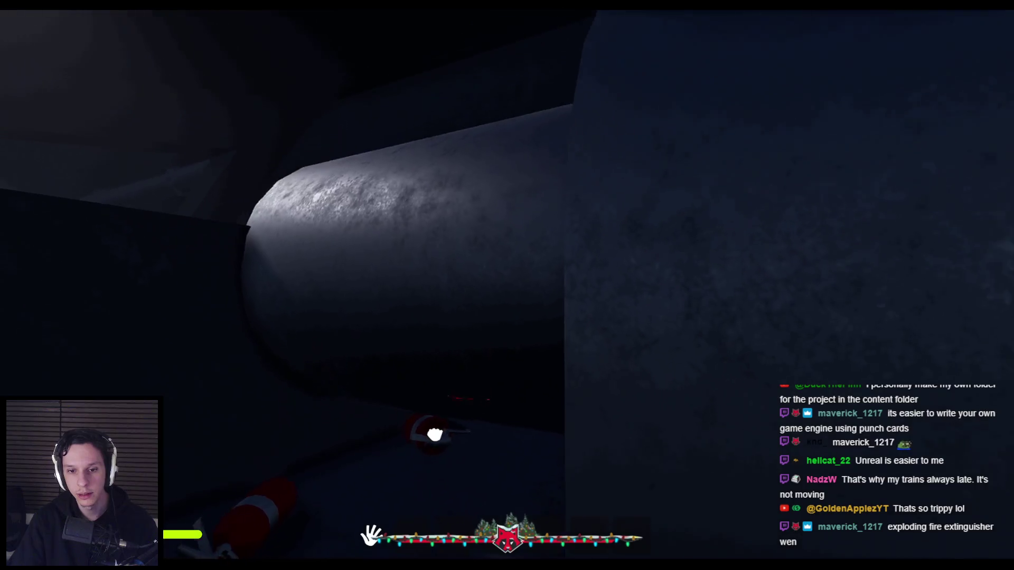
{"action": "left_click_drag", "start_coordinate": [436, 434], "coordinate": [414, 452]}
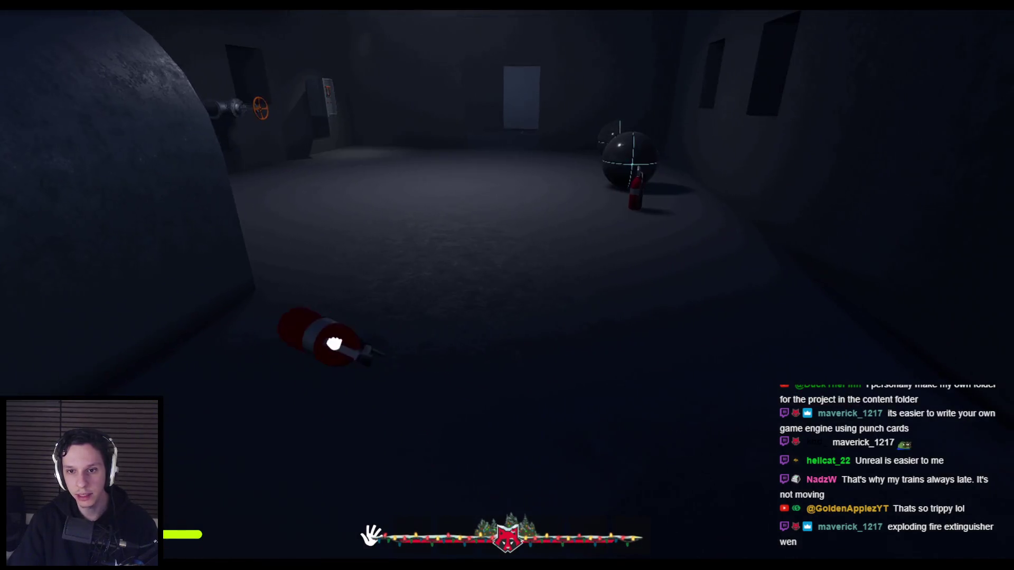
Carry another extinguisher across to the far door, drop it, and eject with F8
{"action": "left_click", "coordinate": [467, 381]}
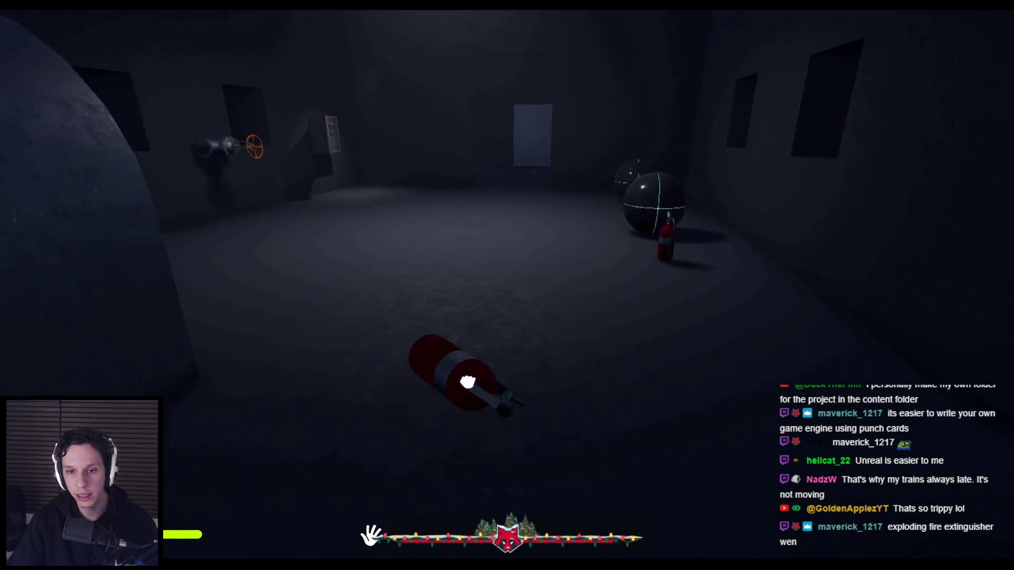
{"action": "key", "text": "shift+w"}
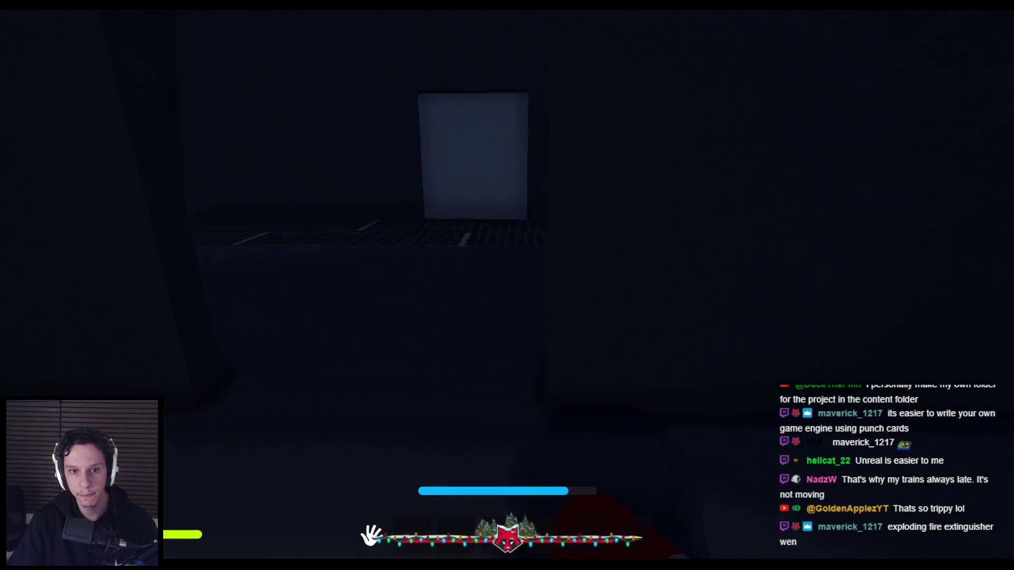
{"action": "left_click", "coordinate": [508, 230]}
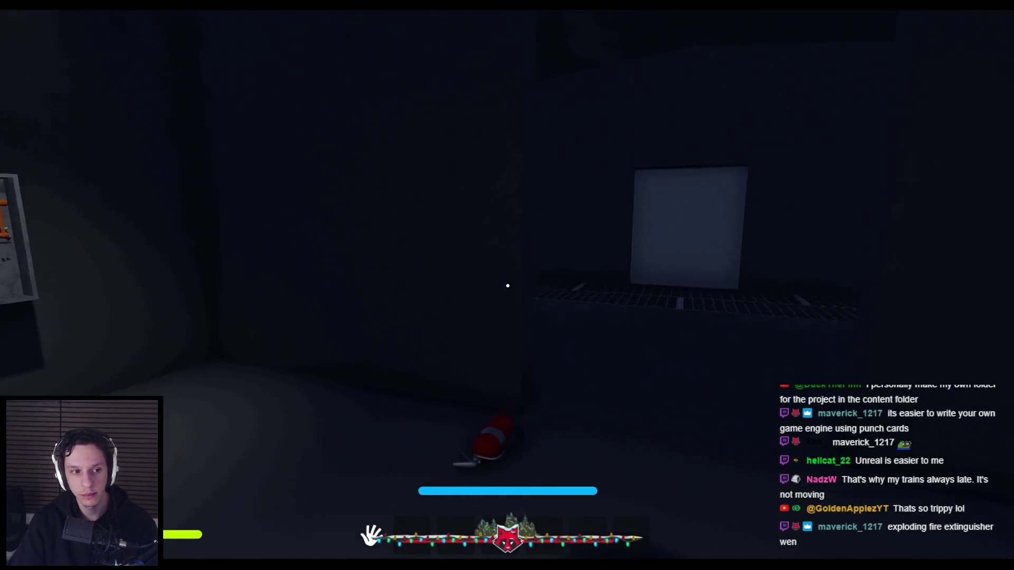
{"action": "key", "text": "F8"}
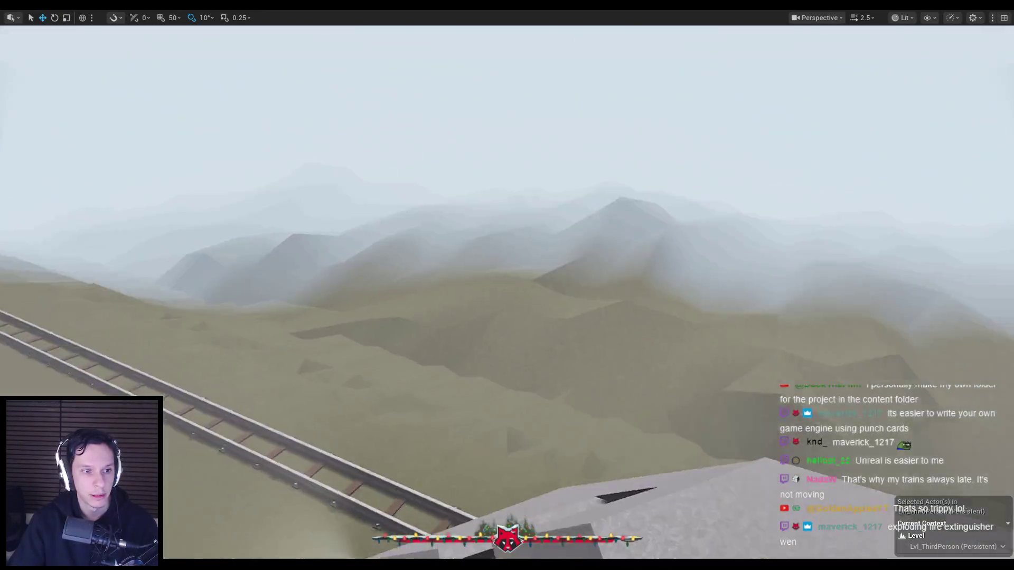
{"action": "right_click_drag", "start_coordinate": [508, 285], "coordinate": [507, 285]}
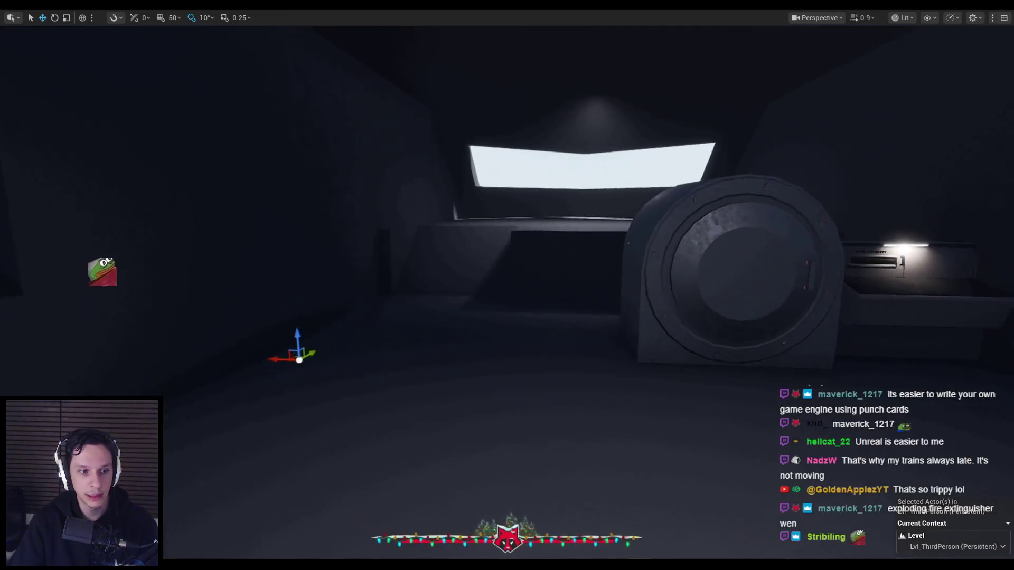
{"action": "right_click_drag", "start_coordinate": [321, 316], "coordinate": [313, 552]}
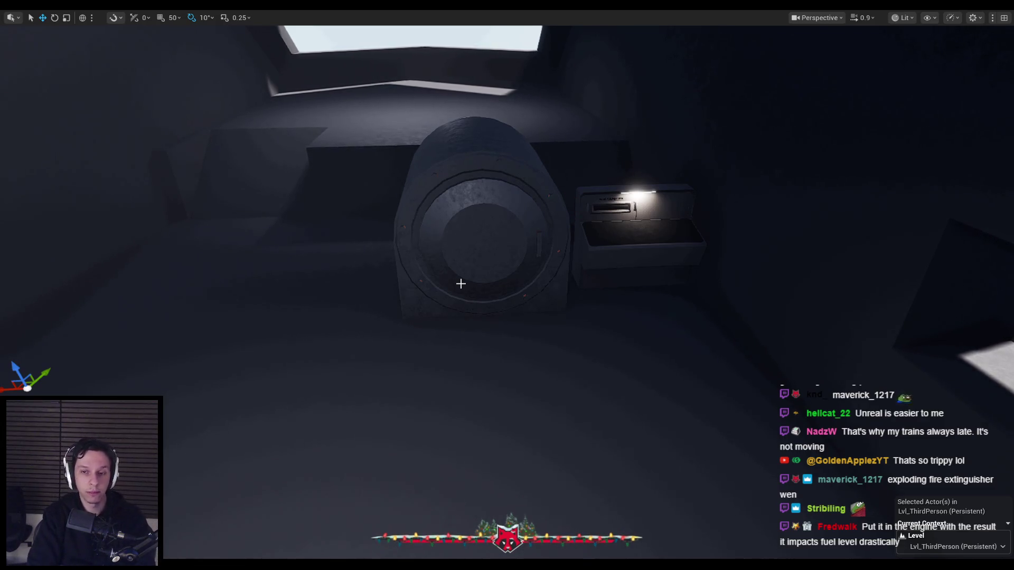
{"action": "mouse_move", "coordinate": [493, 347]}
{"action": "right_mouse_down"}
{"action": "mouse_move", "coordinate": [487, 333]}
{"action": "mouse_move", "coordinate": [599, 352]}
{"action": "right_mouse_up"}
Start a play test, pick up the extinguisher, carry it to the engine and store it in hotbar slot one
{"action": "key", "text": "alt+p"}
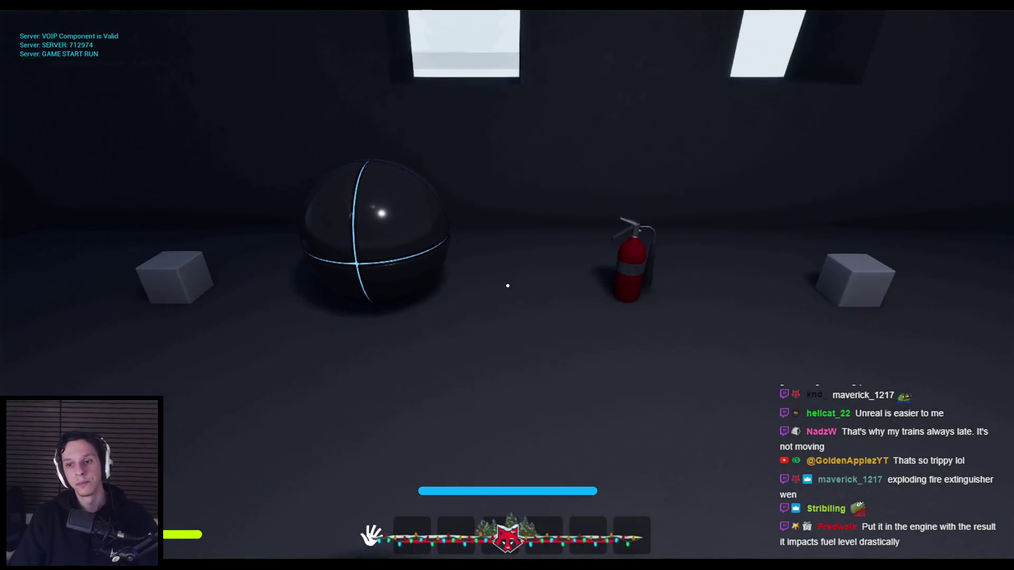
{"action": "mouse_move", "coordinate": [508, 287]}
{"action": "left_mouse_down"}
{"action": "mouse_move", "coordinate": [364, 310]}
{"action": "mouse_move", "coordinate": [544, 464]}
{"action": "left_mouse_up"}
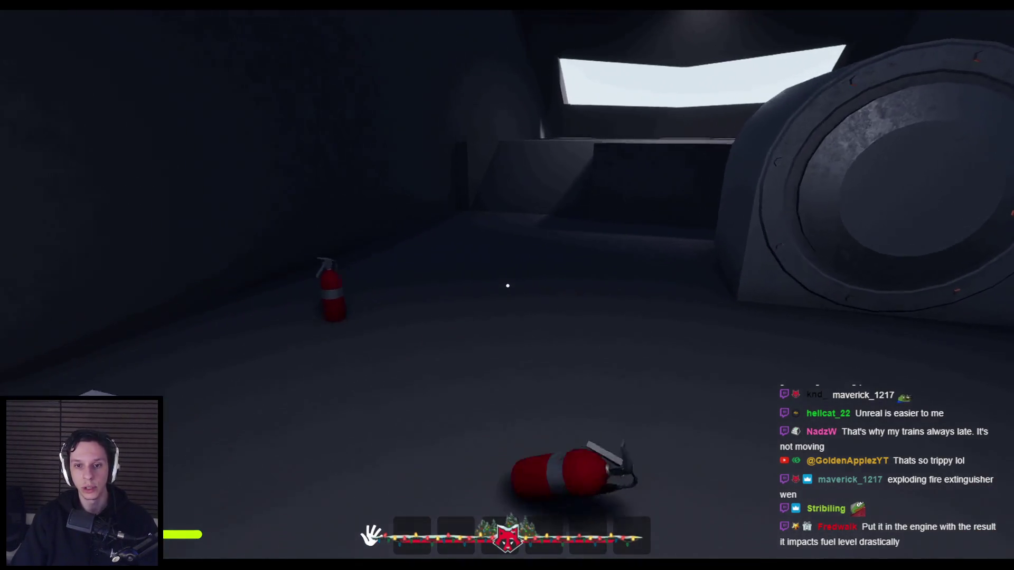
{"action": "mouse_move", "coordinate": [507, 286]}
{"action": "left_mouse_down"}
{"action": "mouse_move", "coordinate": [487, 334]}
{"action": "mouse_move", "coordinate": [507, 285]}
{"action": "mouse_move", "coordinate": [517, 293]}
{"action": "mouse_move", "coordinate": [510, 331]}
{"action": "mouse_move", "coordinate": [498, 320]}
{"action": "left_mouse_up"}
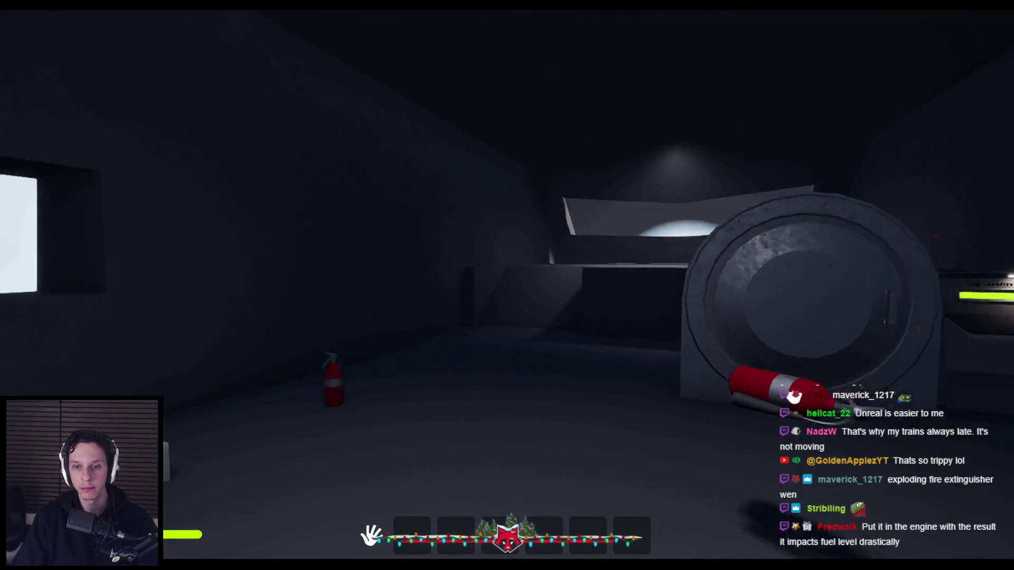
{"action": "mouse_move", "coordinate": [498, 321]}
{"action": "left_mouse_down"}
{"action": "mouse_move", "coordinate": [452, 291]}
{"action": "mouse_move", "coordinate": [502, 314]}
{"action": "mouse_move", "coordinate": [508, 285]}
{"action": "left_mouse_up"}
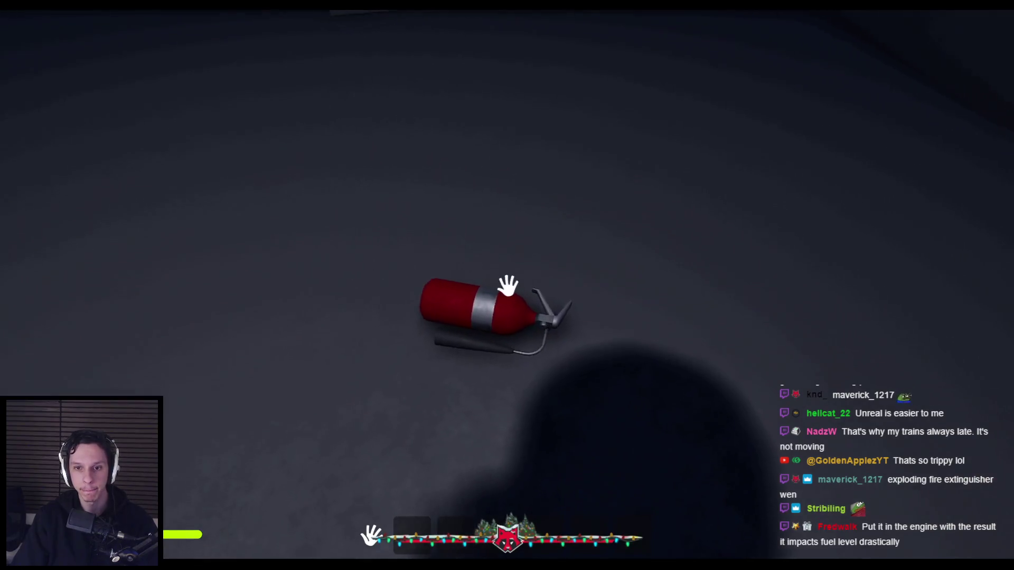
{"action": "left_click", "coordinate": [508, 285]}
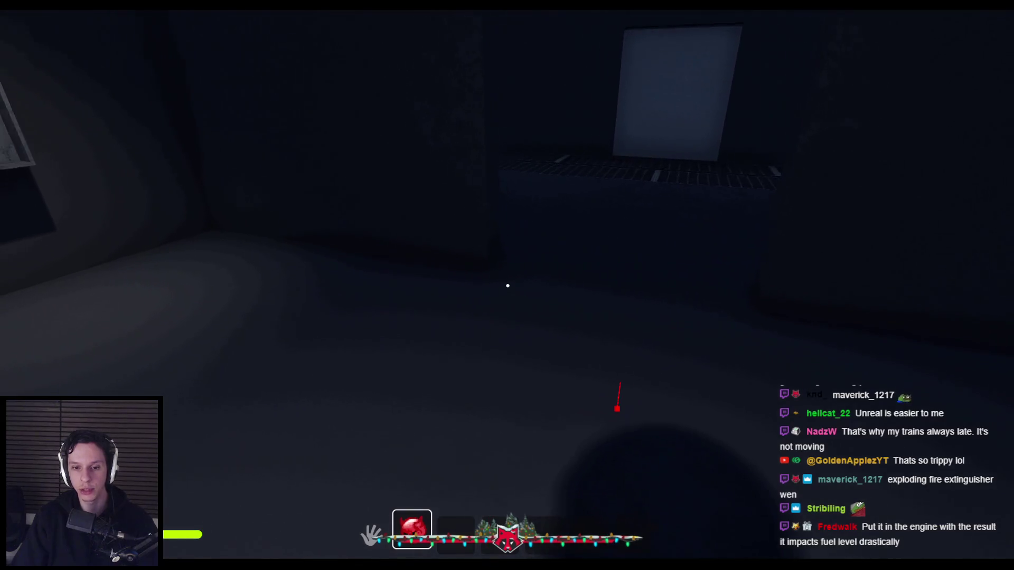
Drop the extinguisher from the hotbar with G, carry it to the wall and re-store it with E
{"action": "key", "text": "g"}
{"action": "mouse_move", "coordinate": [507, 286]}
{"action": "left_mouse_down"}
{"action": "mouse_move", "coordinate": [507, 259]}
{"action": "mouse_move", "coordinate": [507, 272]}
{"action": "left_mouse_up"}
{"action": "key", "text": "e"}
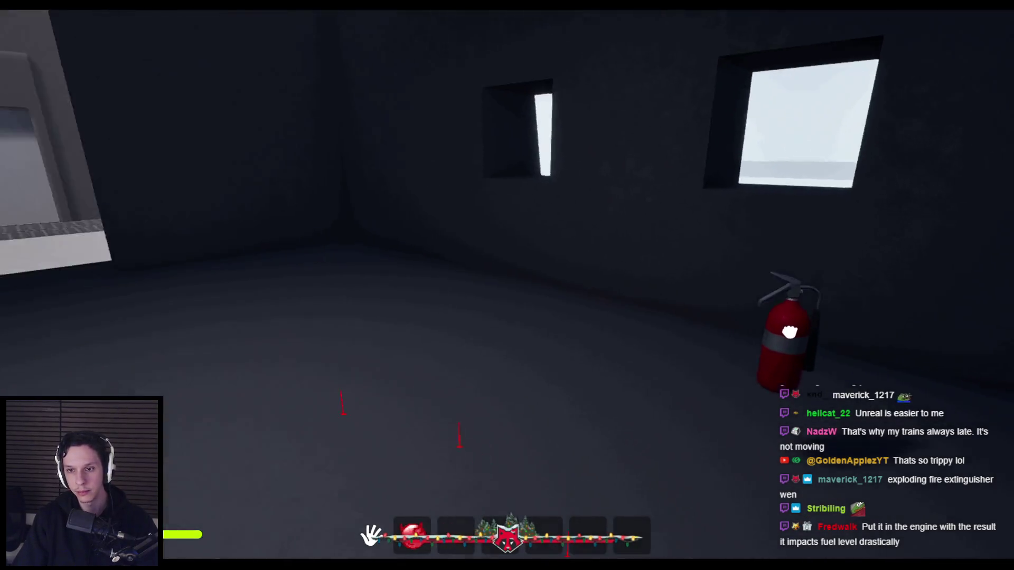
Walk out along the outdoor grated walkway, then end the play session
{"action": "key", "text": "shift+w"}
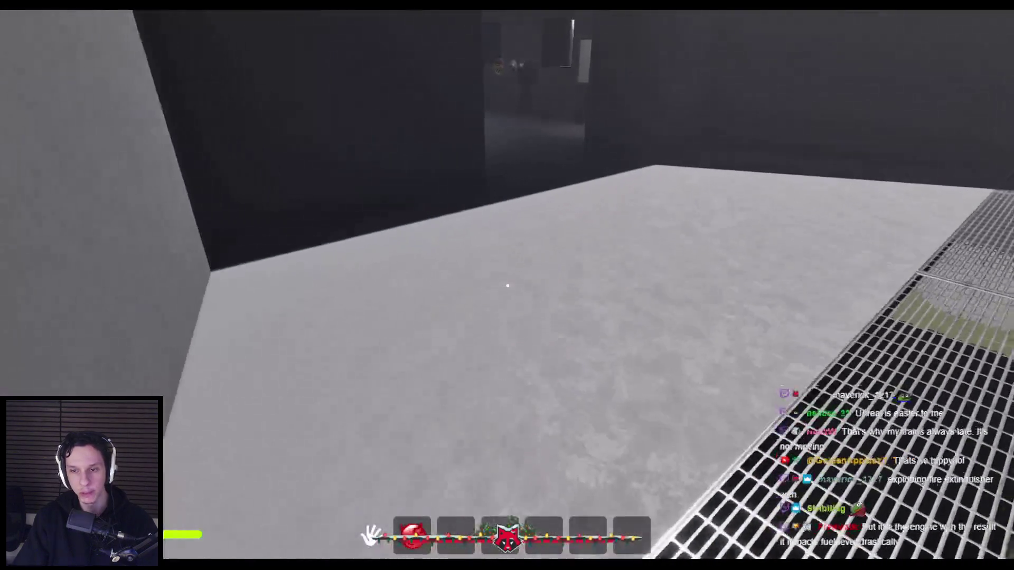
{"action": "key", "text": "w"}
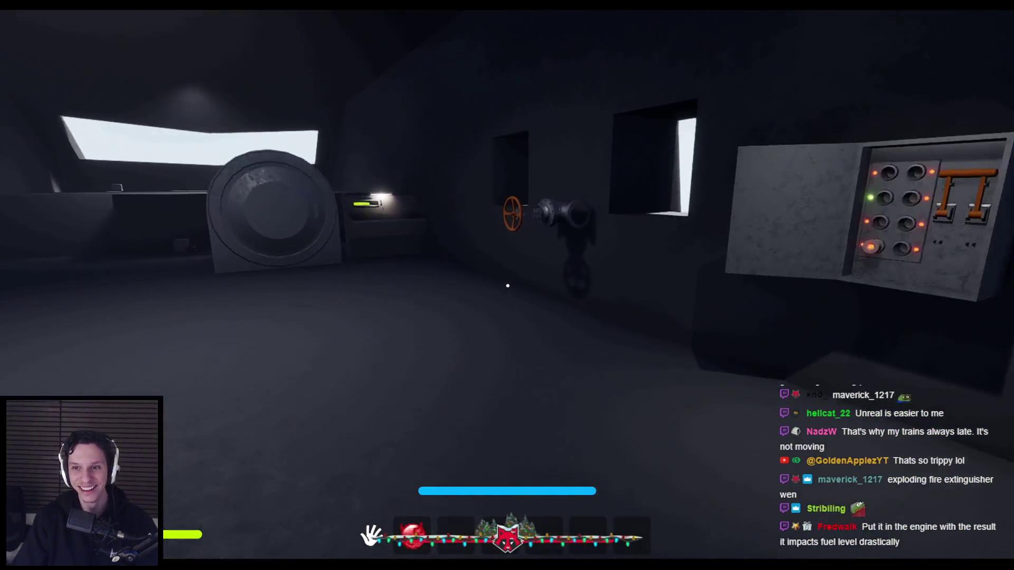
{"action": "key", "text": "Escape"}
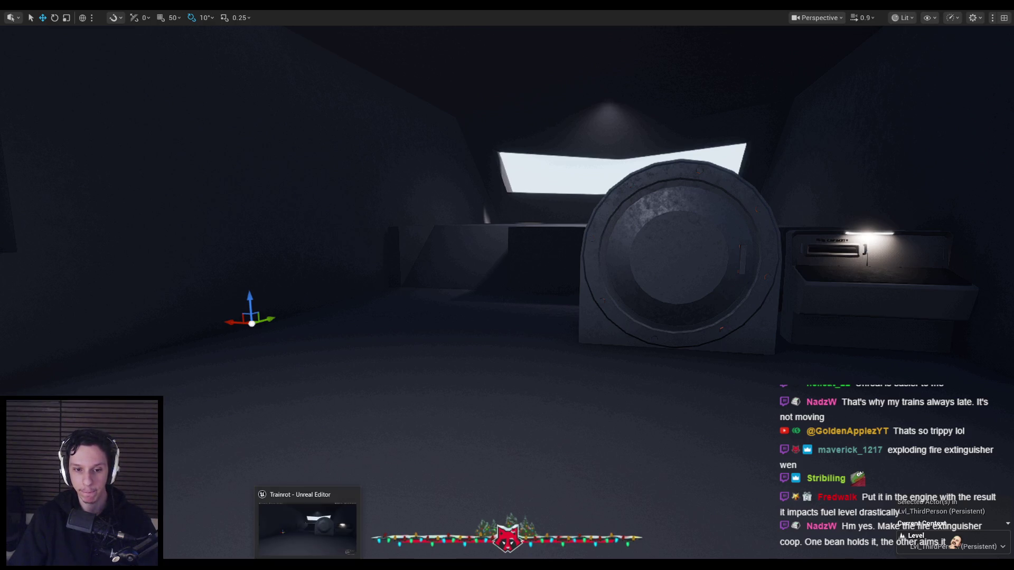
Restore the full editor layout with F11 and navigate the Content Browser up to the Objects folder
{"action": "key", "text": "F11"}
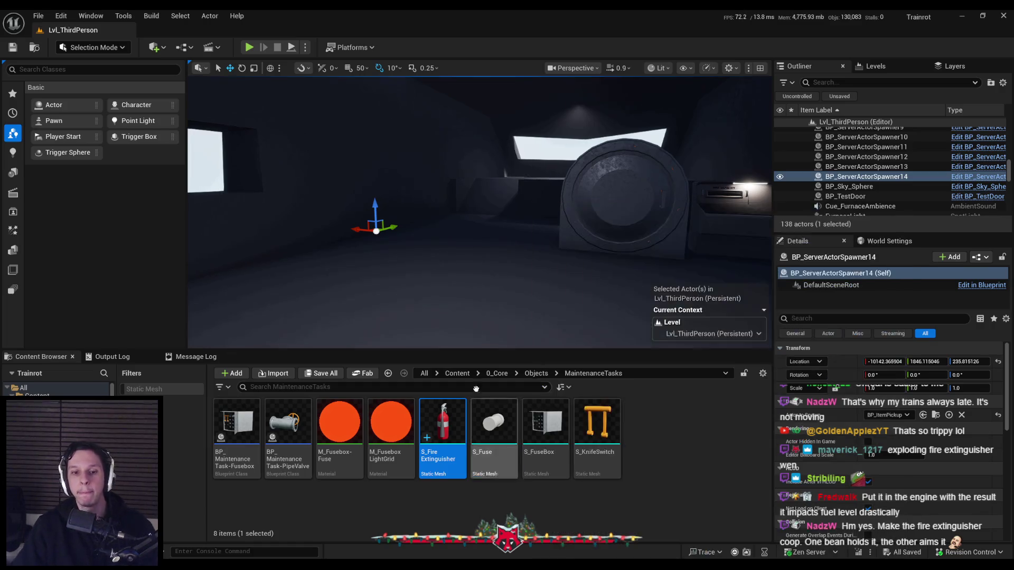
{"action": "right_click_drag", "start_coordinate": [626, 294], "coordinate": [626, 294]}
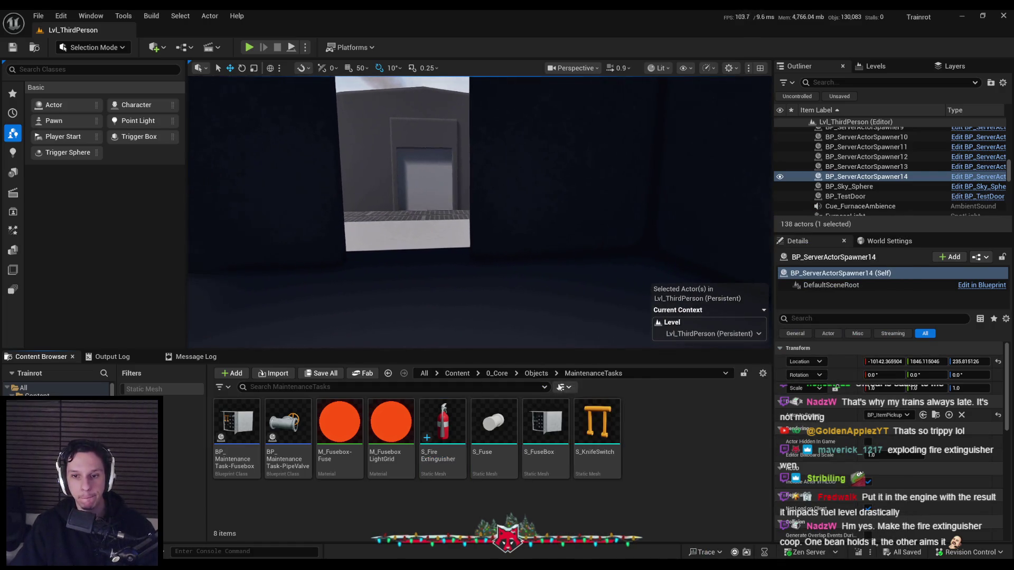
{"action": "left_click", "coordinate": [536, 373]}
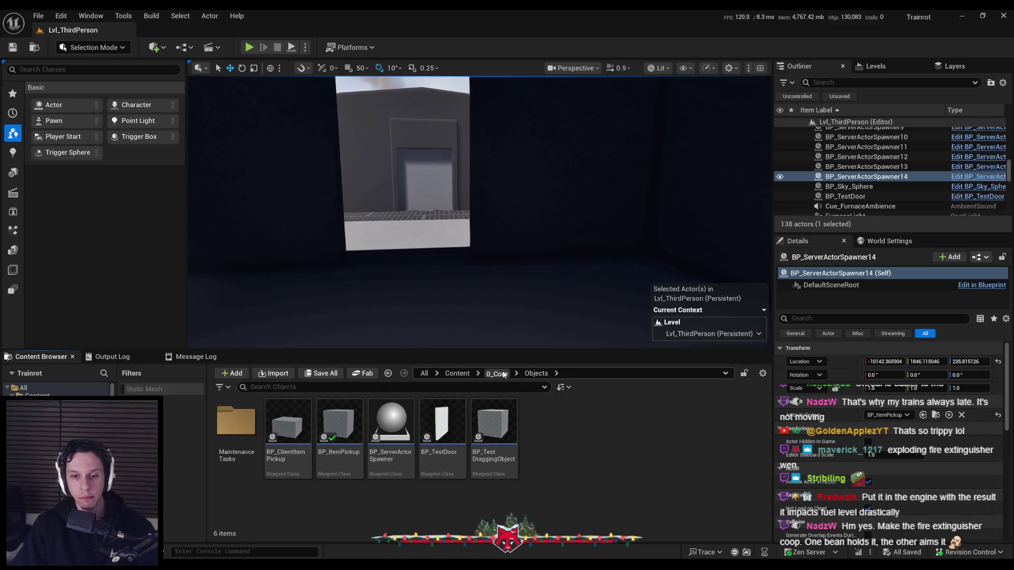